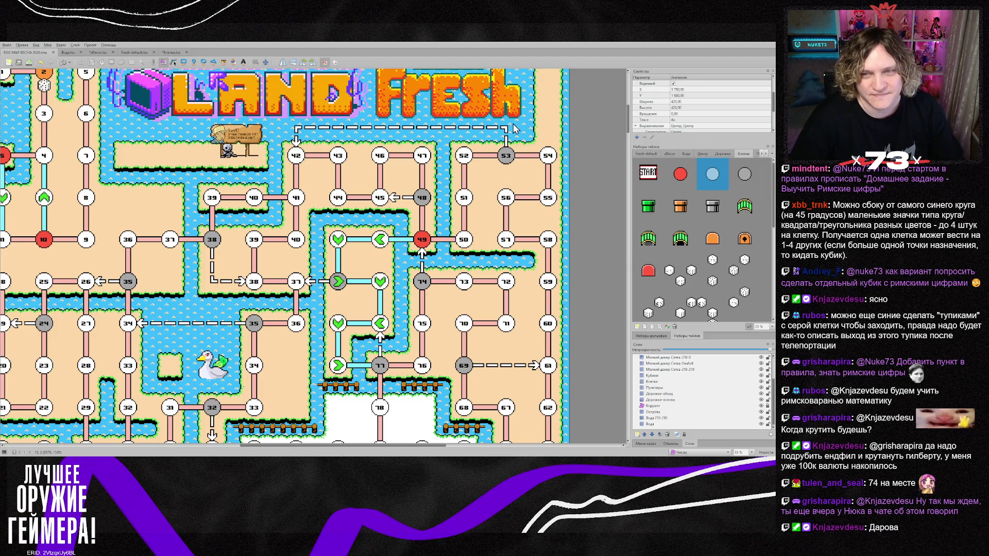
Select the Острова islands layer and sample an island tile from the map
click(653, 411)
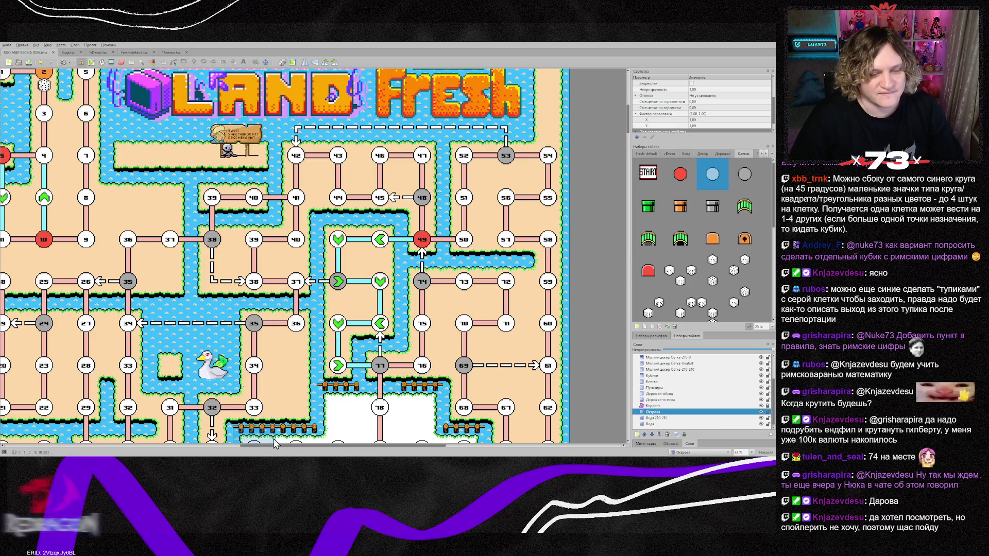
scroll(190, 355, left, 5)
right_click(189, 146)
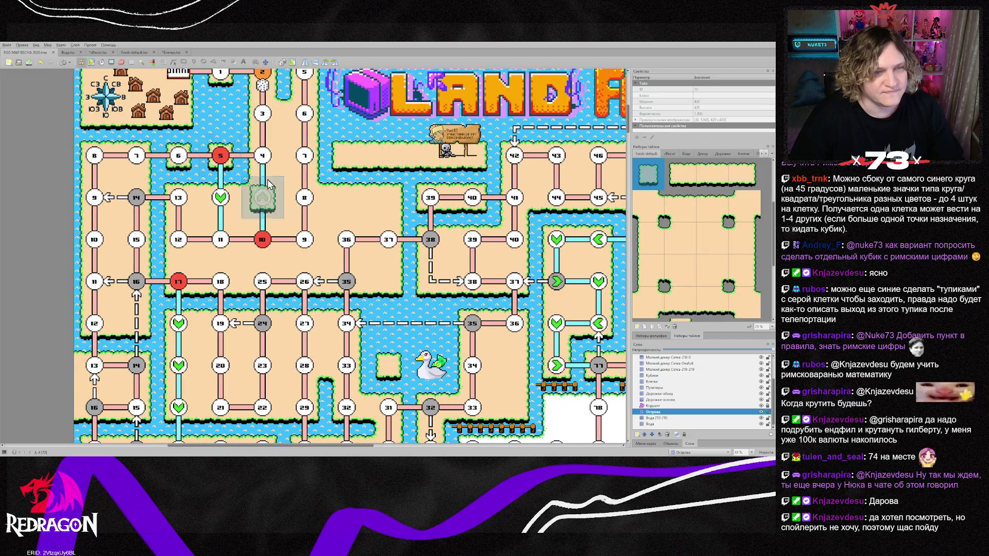
Pan across the map and switch to the Eraser tool
drag(326, 446, 441, 446)
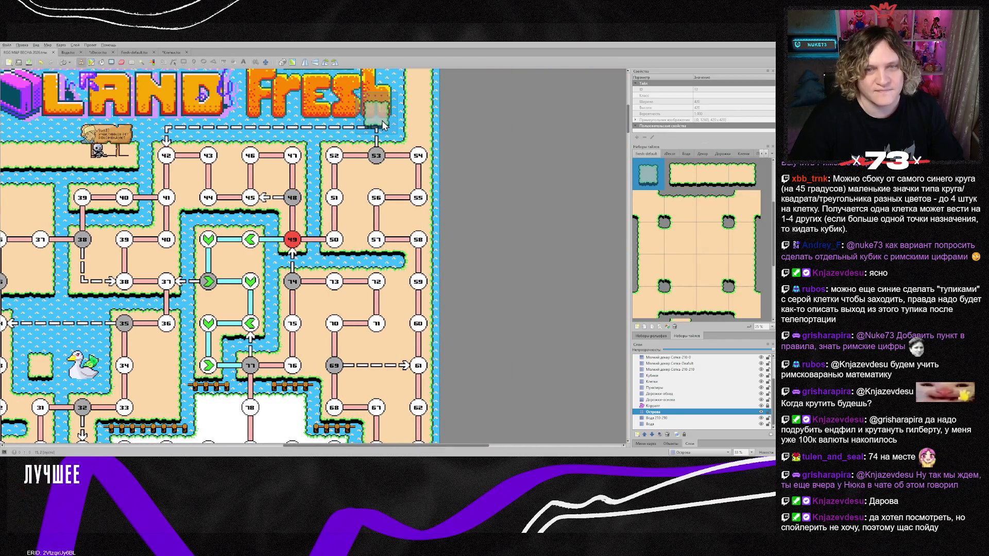
scroll(502, 292, up, 4)
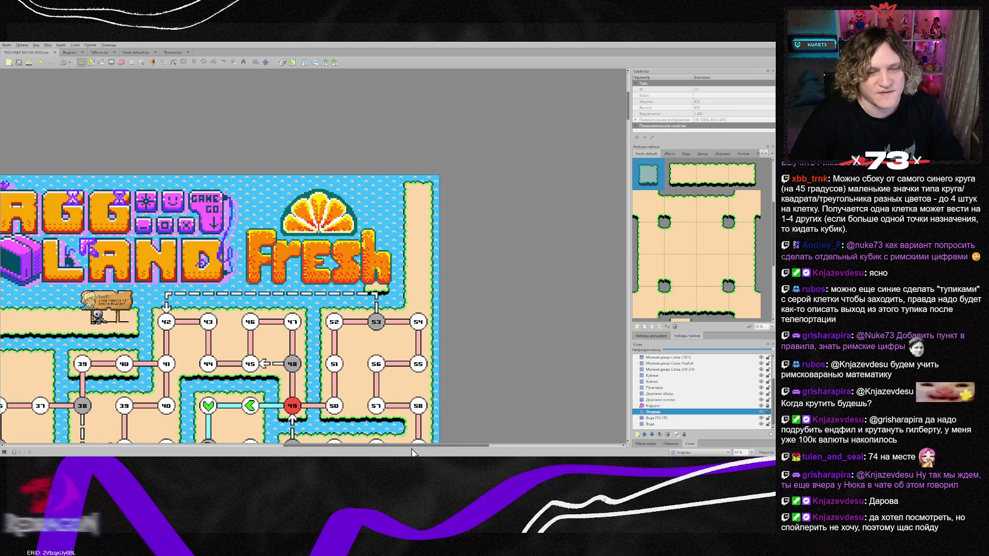
drag(441, 449, 335, 451)
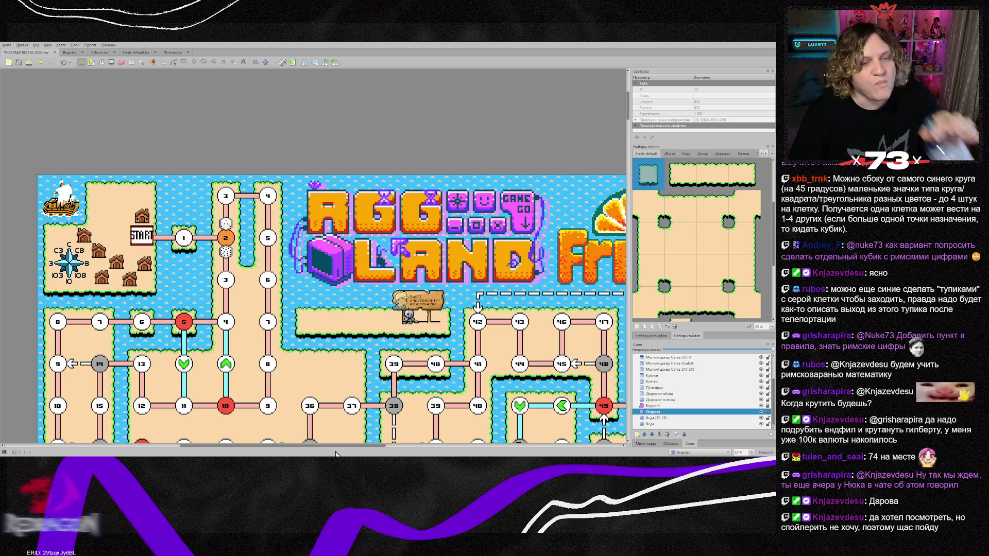
drag(335, 446, 420, 446)
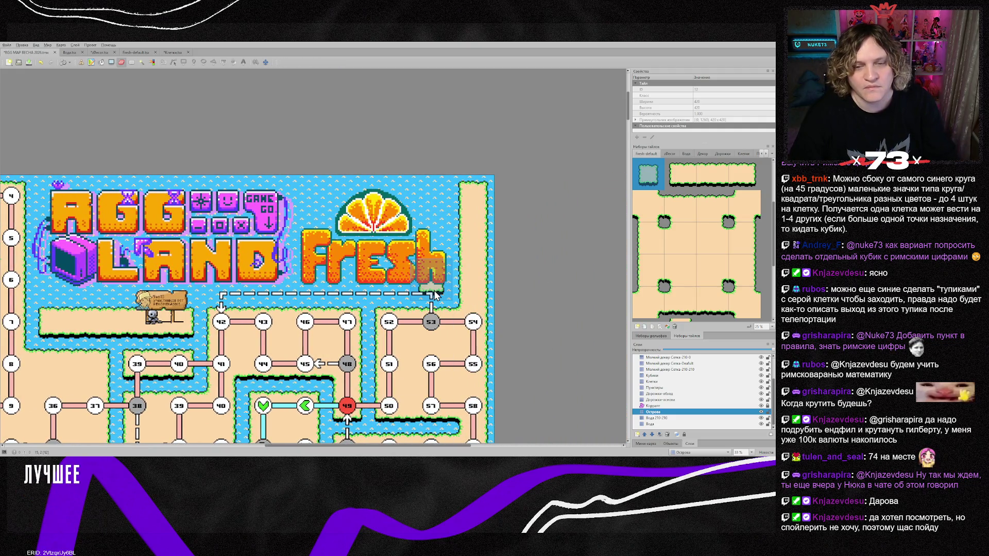
key(e)
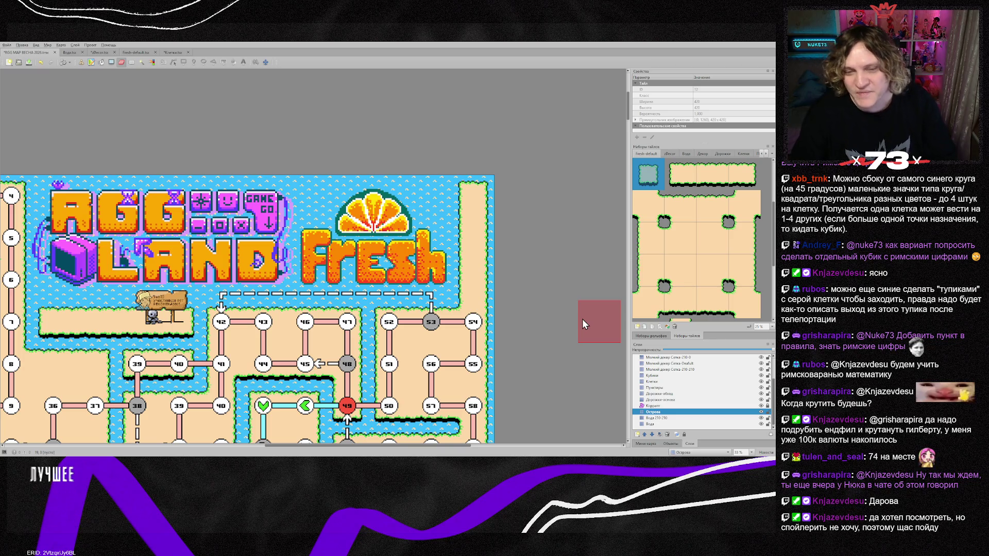
scroll(452, 309, down, 3)
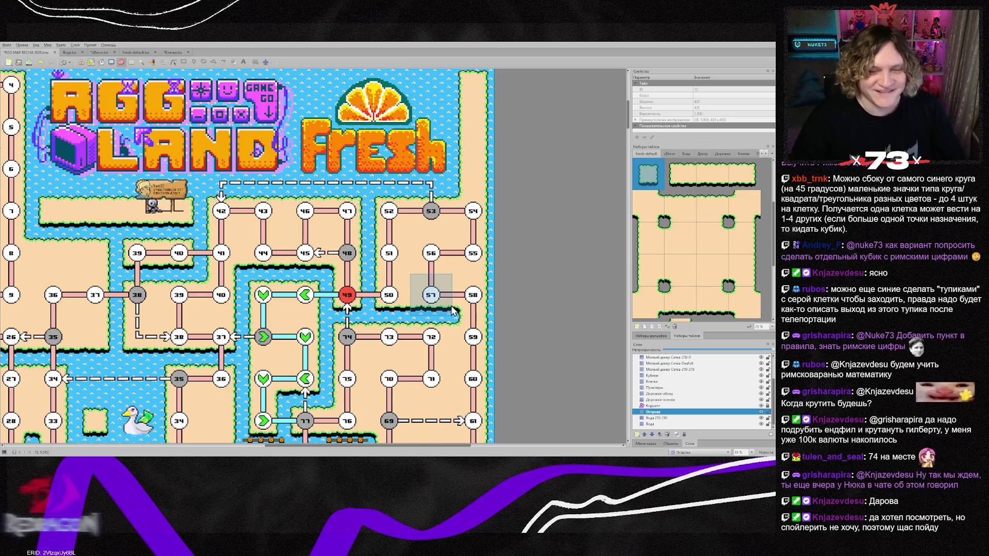
On the Дорожки-обход detour layer, erase one blue path tile
scroll(453, 309, down, 1)
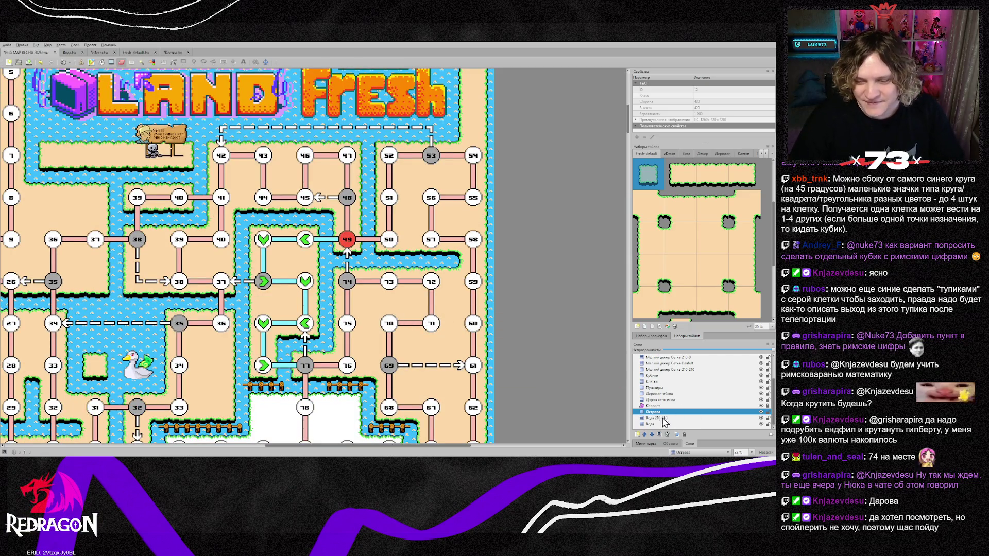
click(664, 394)
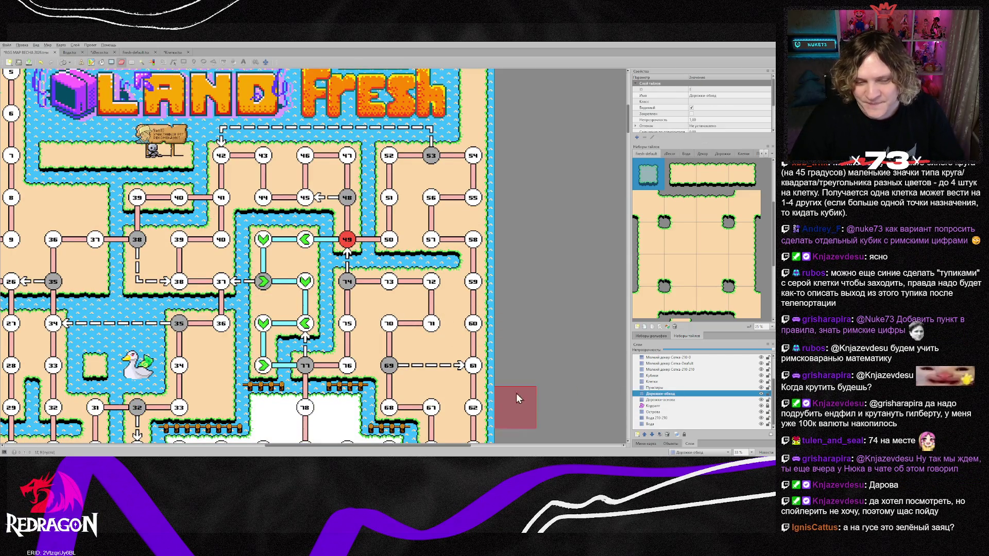
click(272, 340)
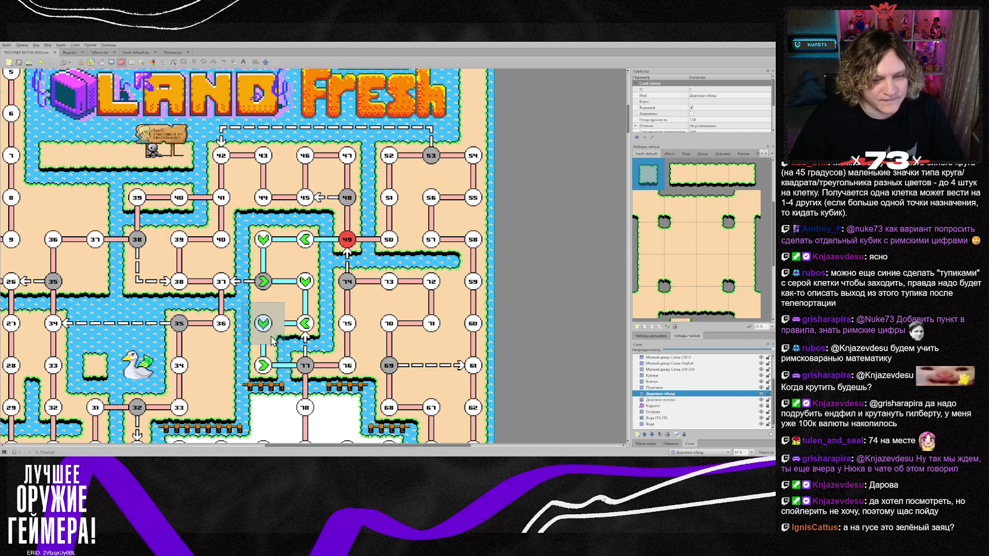
Pick the straight vertical blue path piece from the Дорожки tileset as the brush
right_click(269, 364)
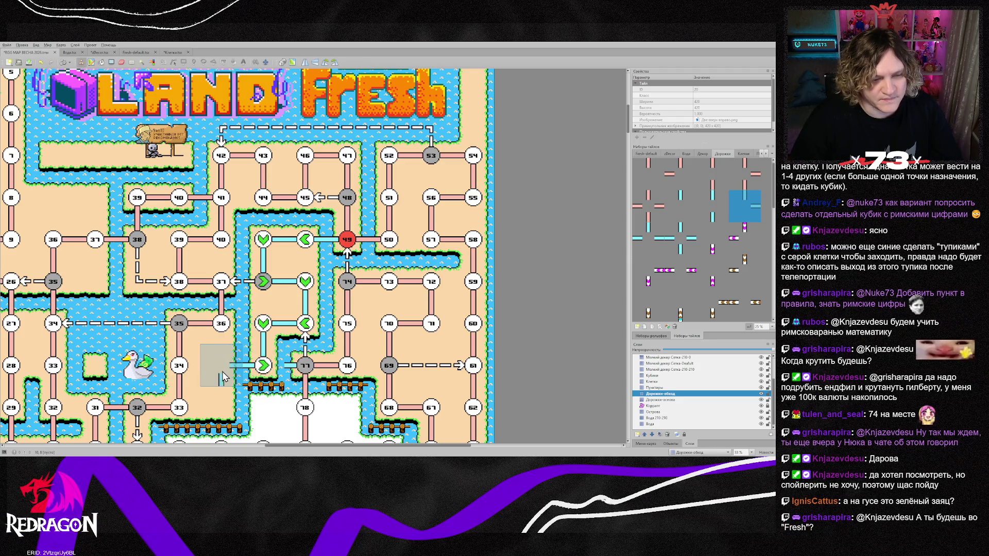
scroll(221, 411, down, 3)
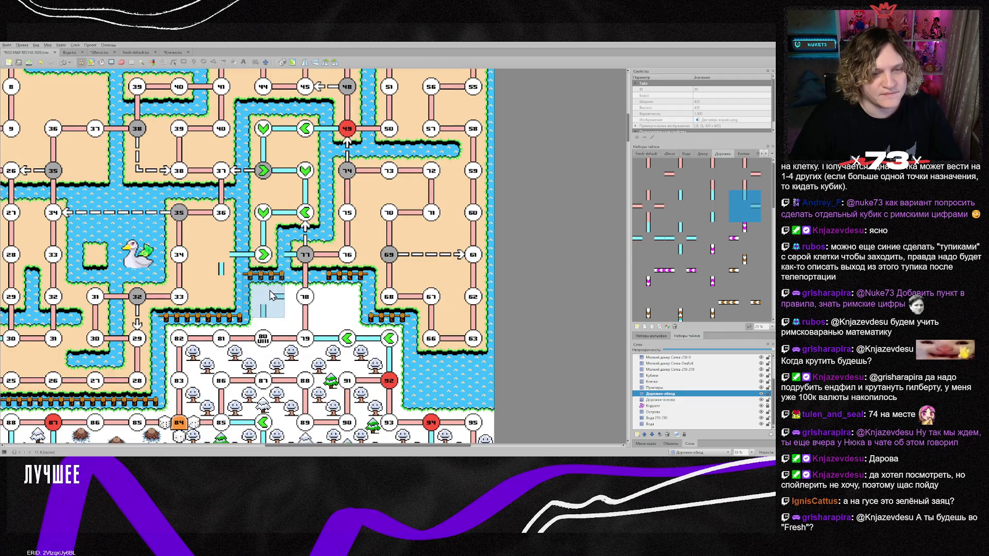
click(710, 214)
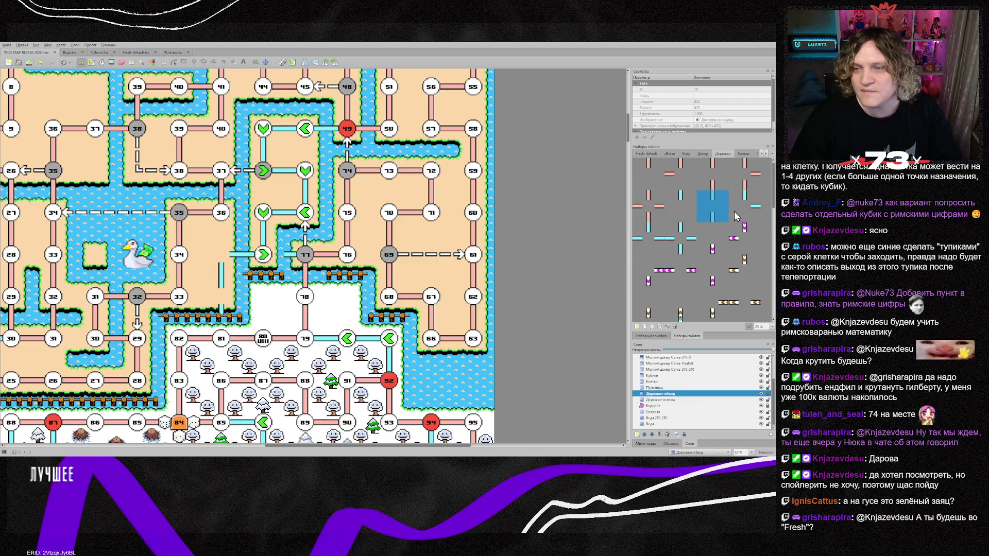
click(679, 206)
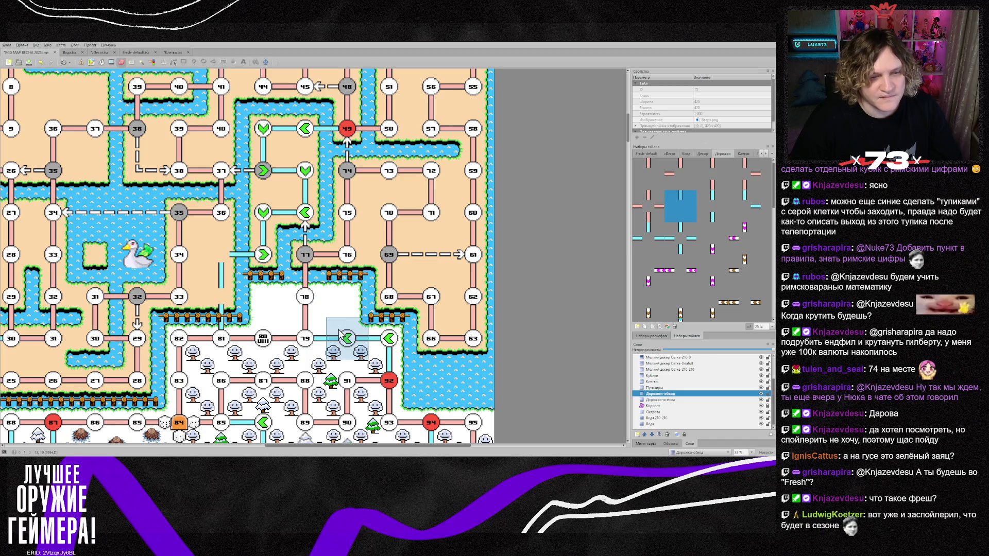
On the Клетки layer, place a green down arrow below node 36 and a left arrow beside it
click(653, 381)
click(743, 153)
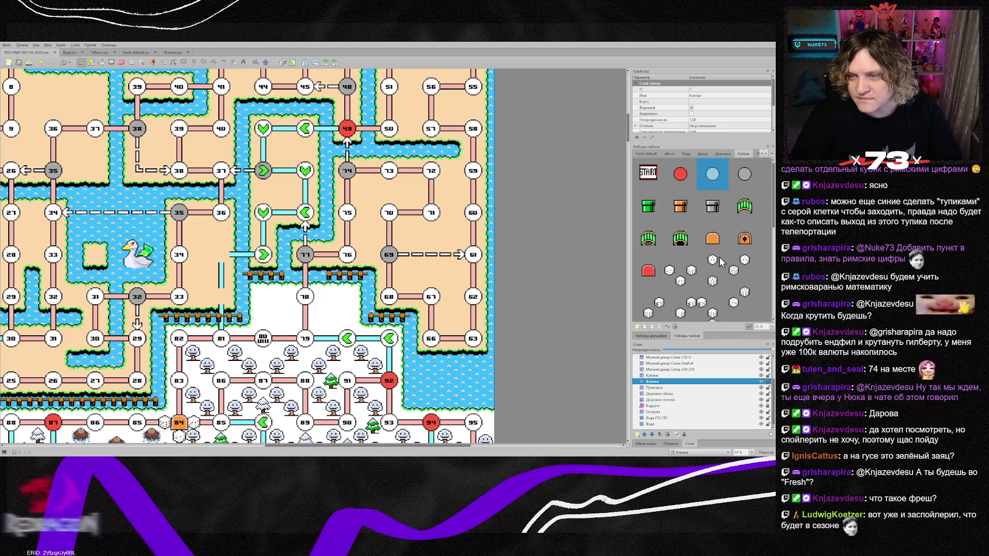
click(647, 281)
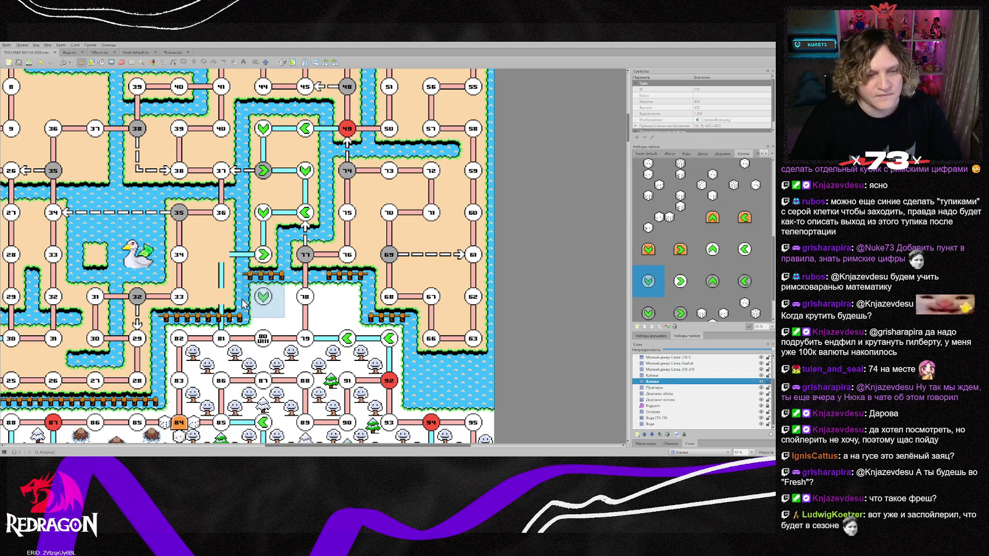
click(222, 296)
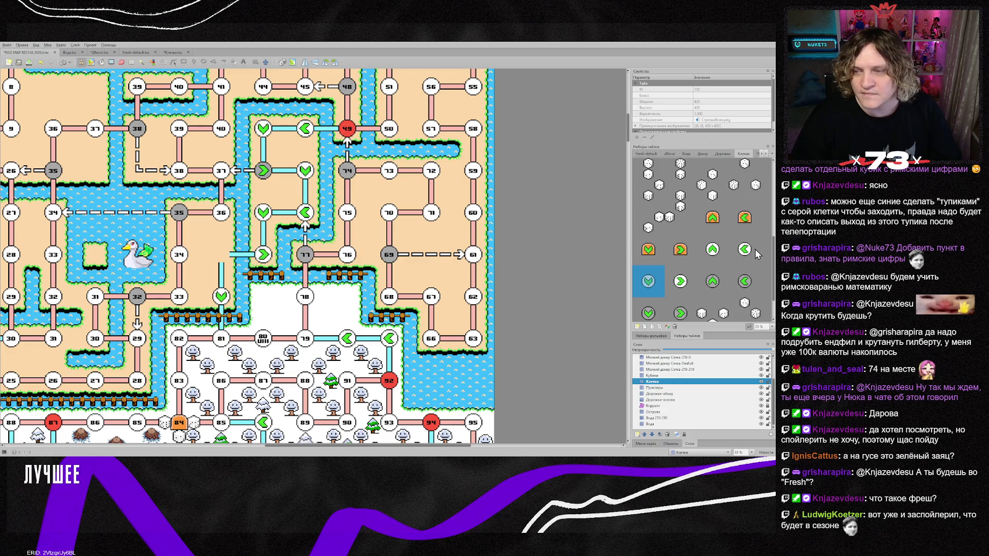
key(z)
click(268, 261)
Flip the arrow tile to point right and select the Уникальный декор layer
key(x)
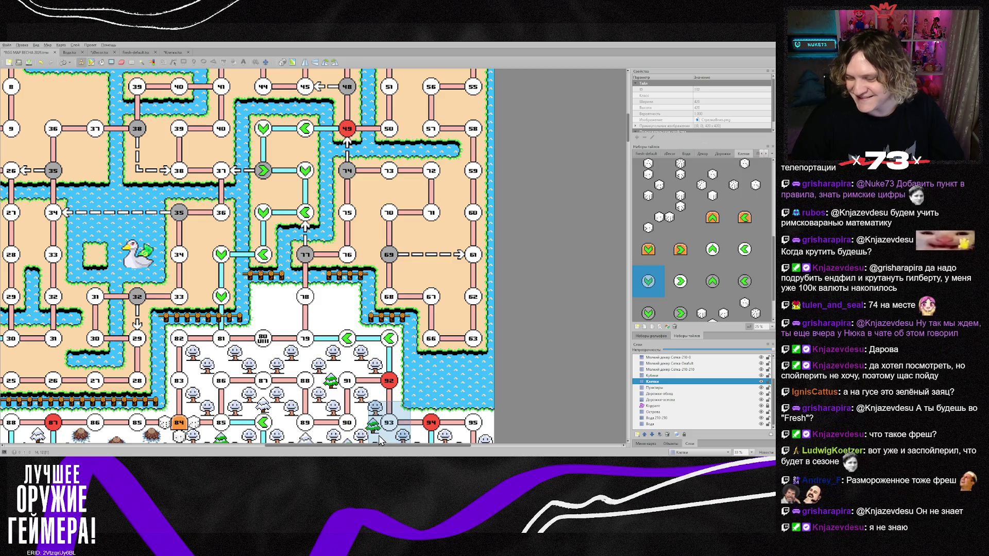
scroll(350, 361, up, 5)
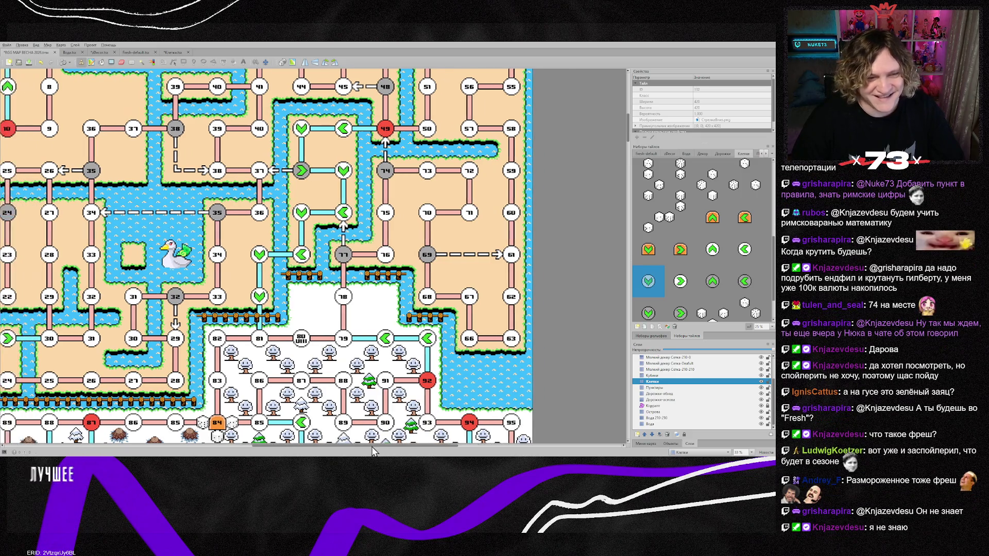
scroll(349, 362, down, 1)
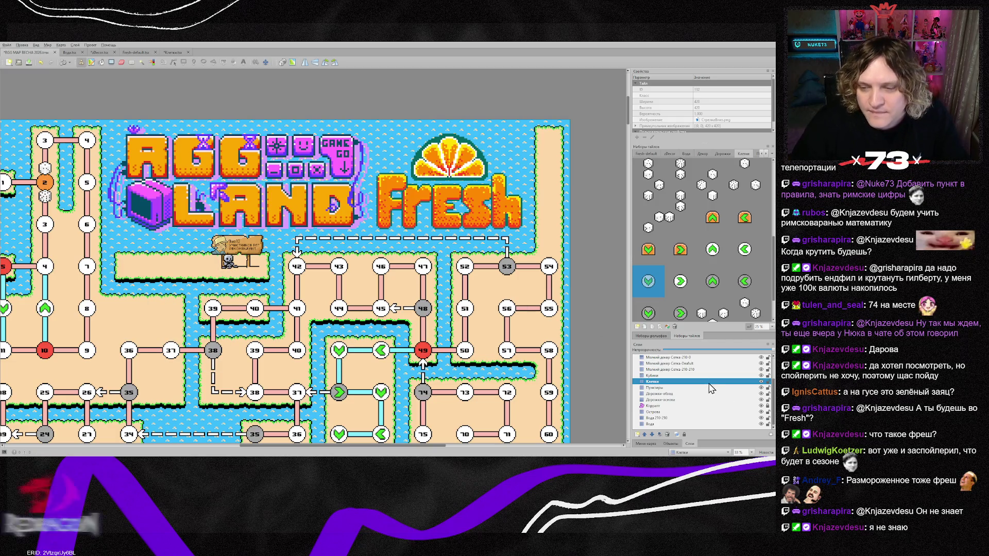
scroll(679, 371, up, 2)
click(661, 370)
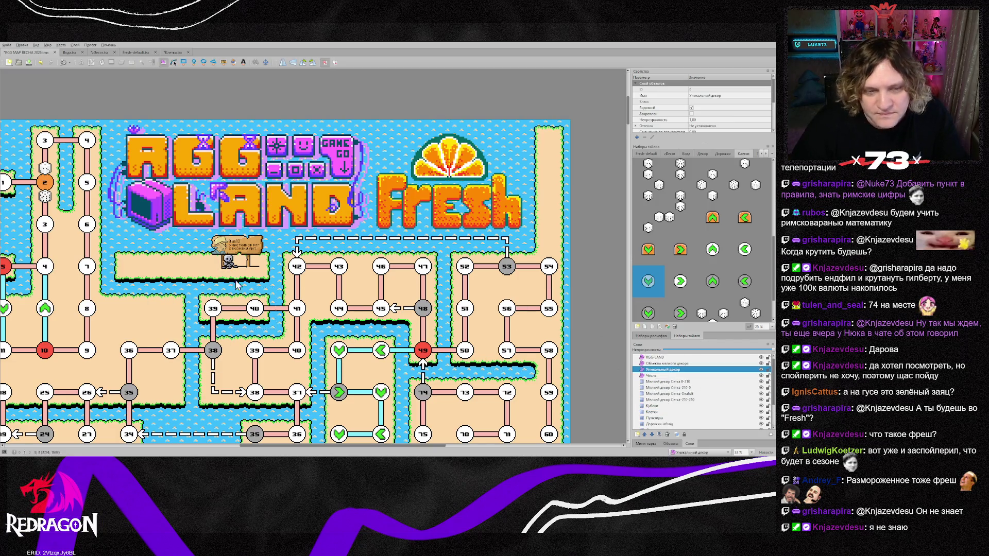
Nudge the signpost decoration down-right, then slightly back left
drag(235, 254, 247, 256)
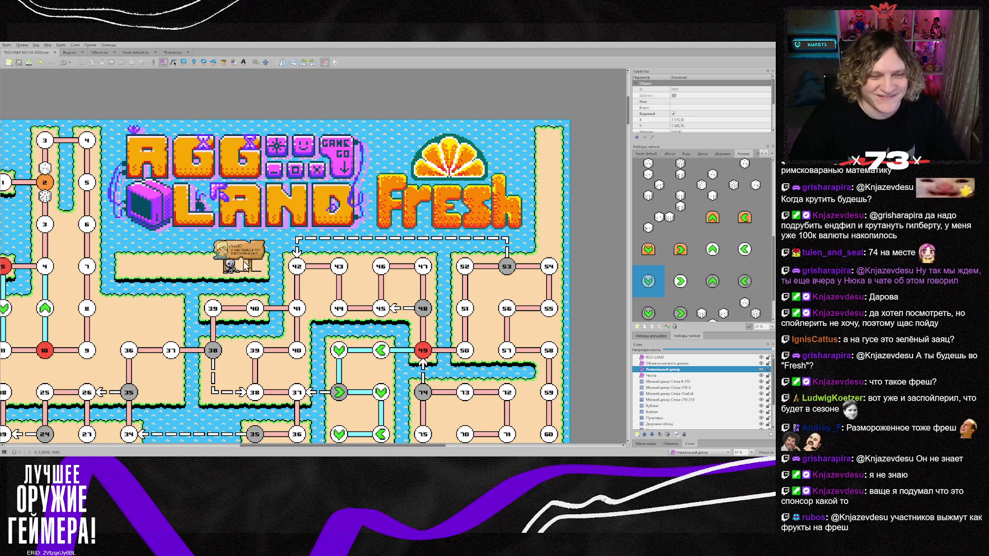
drag(239, 252, 238, 252)
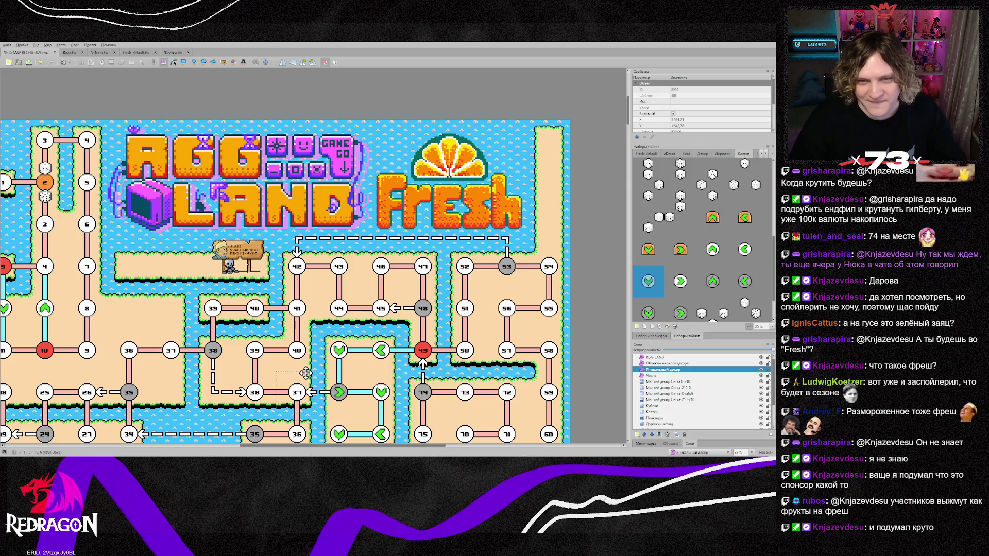
drag(446, 450, 407, 450)
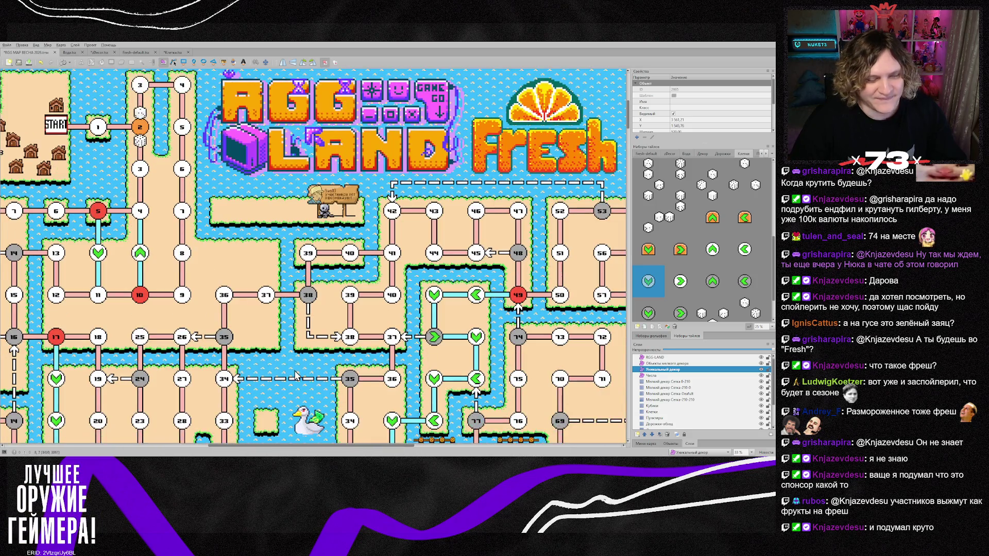
Move the selected decoration down one row and scroll up toward nodes 42–53
scroll(296, 374, down, 2)
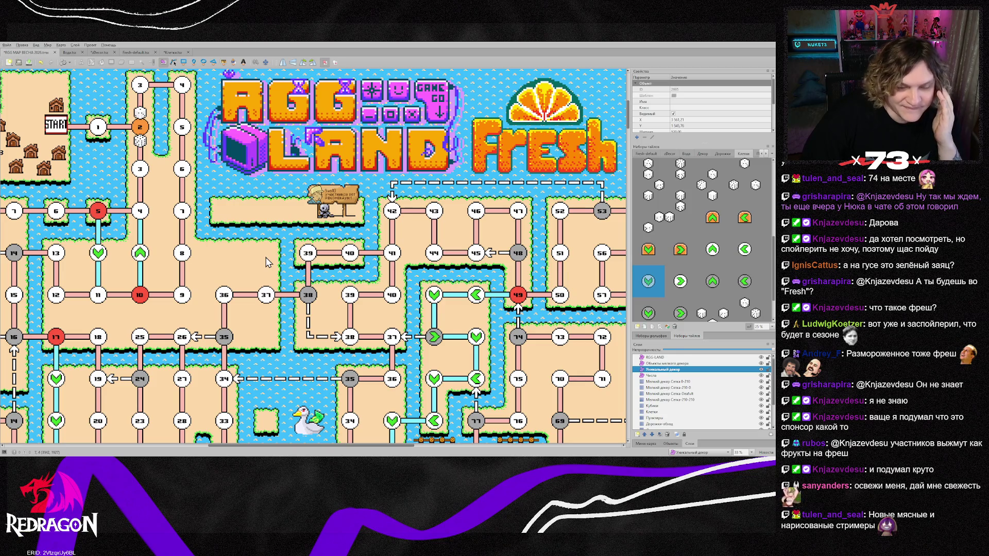
scroll(267, 326, down, 2)
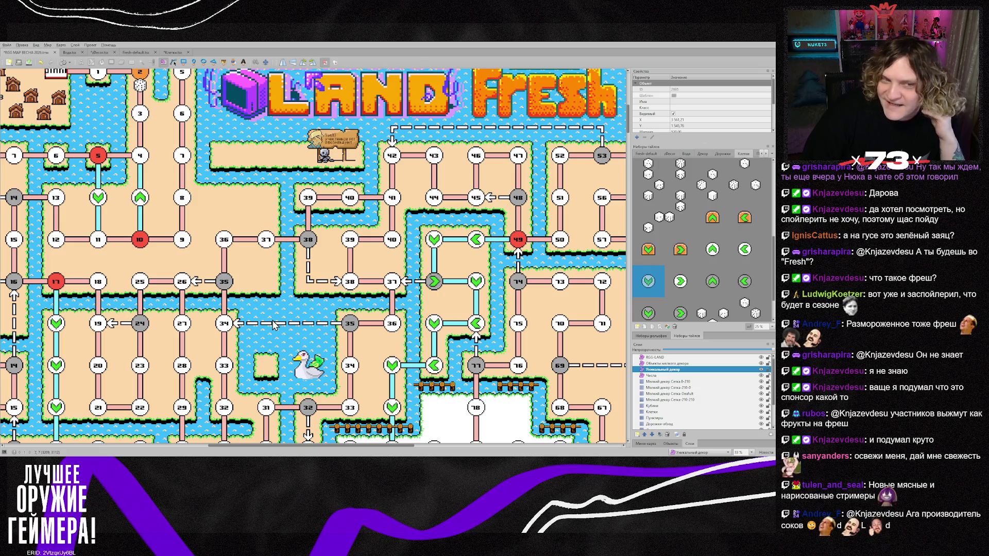
drag(361, 303, 360, 304)
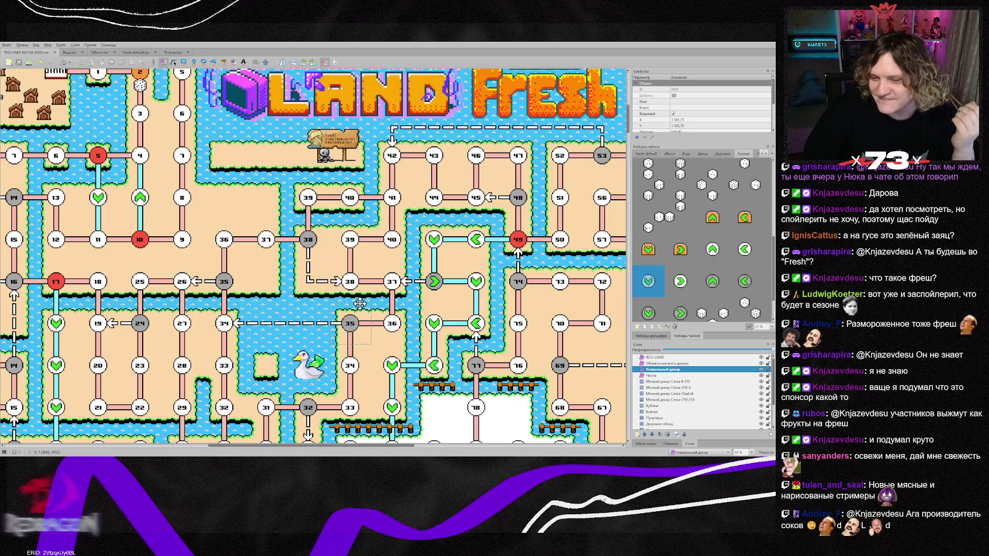
scroll(371, 320, down, 2)
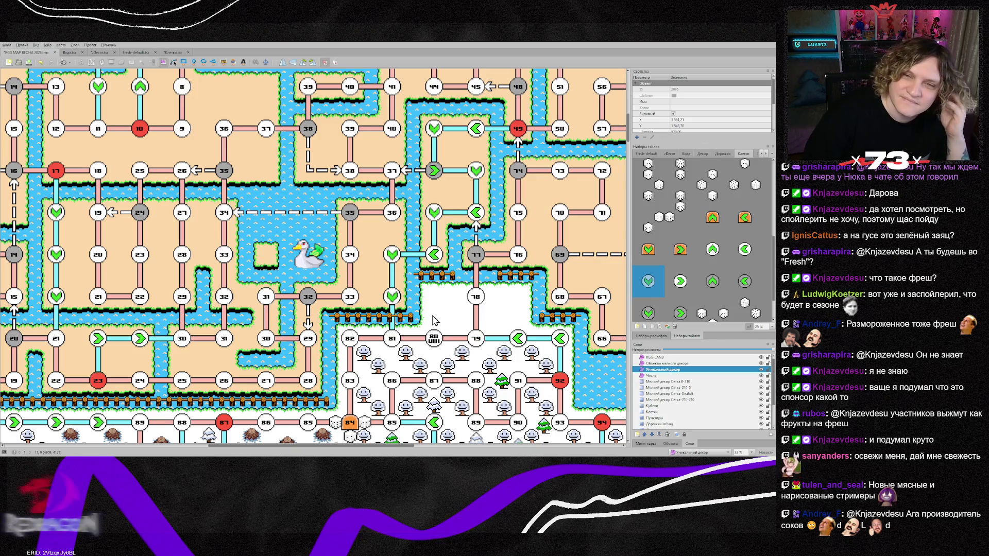
scroll(430, 317, up, 1)
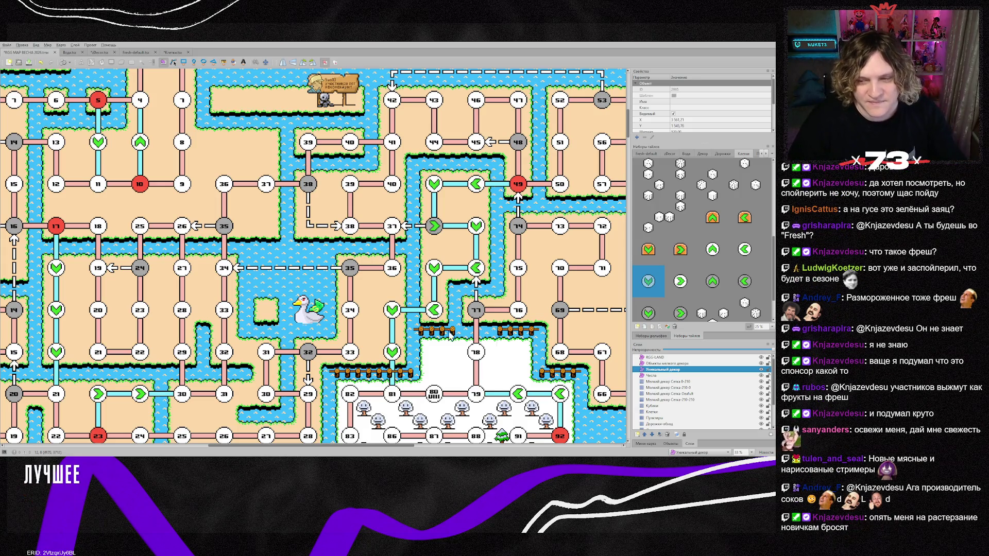
Stamp the green check tile onto three loop nodes on the Клетки layer
click(648, 313)
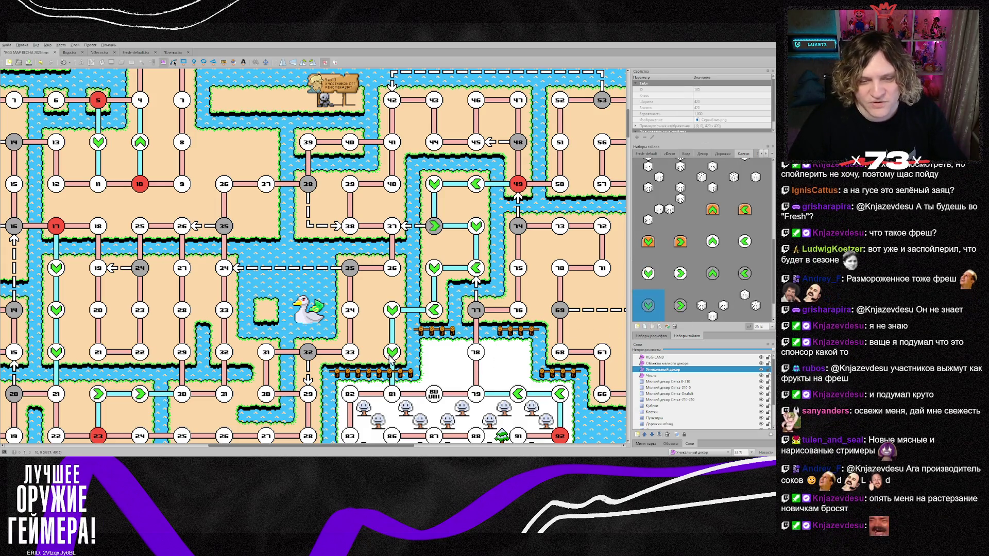
scroll(669, 401, down, 2)
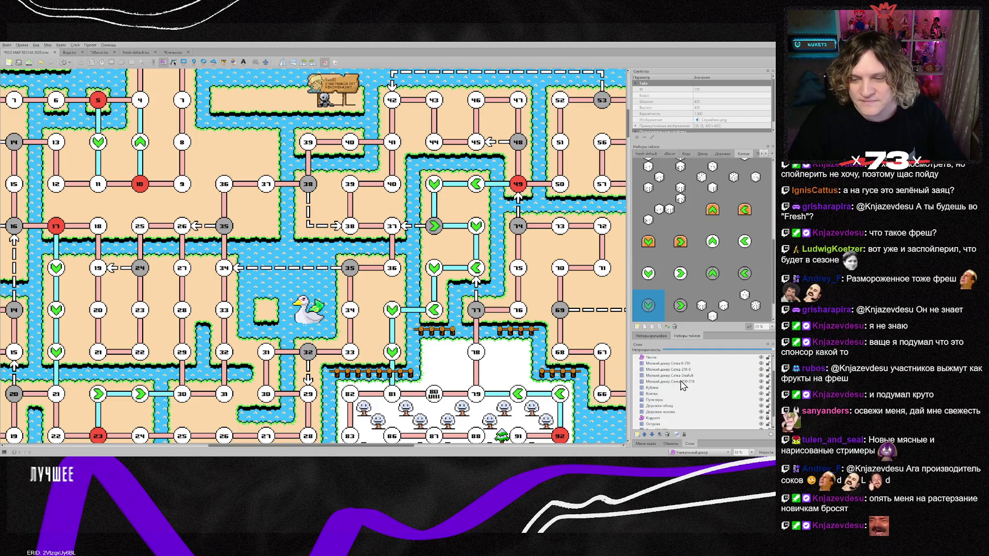
click(665, 381)
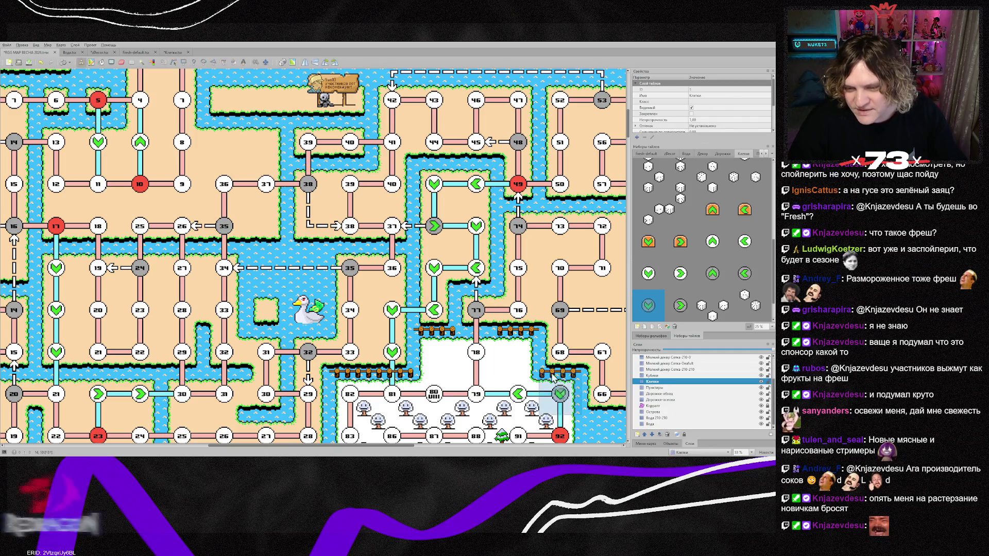
click(399, 318)
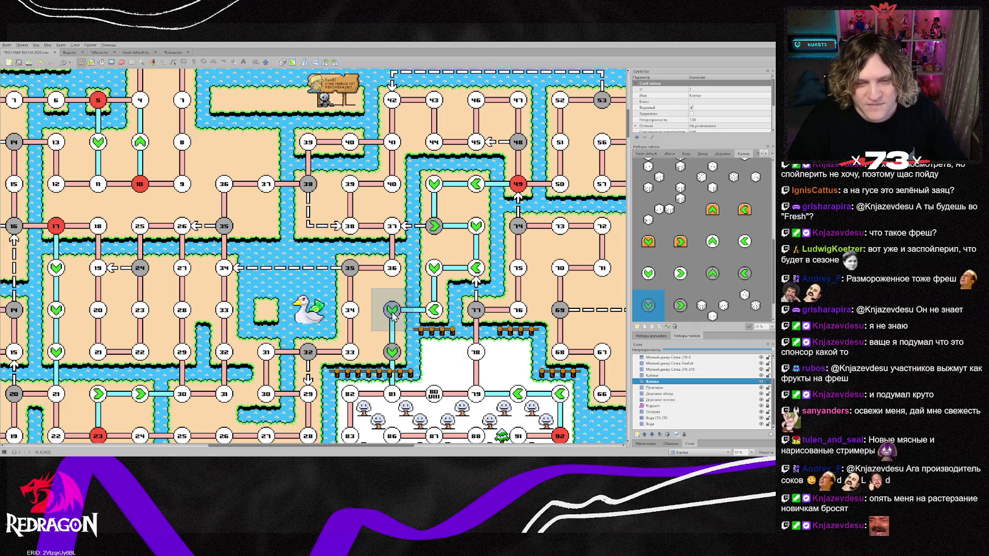
click(443, 278)
click(484, 234)
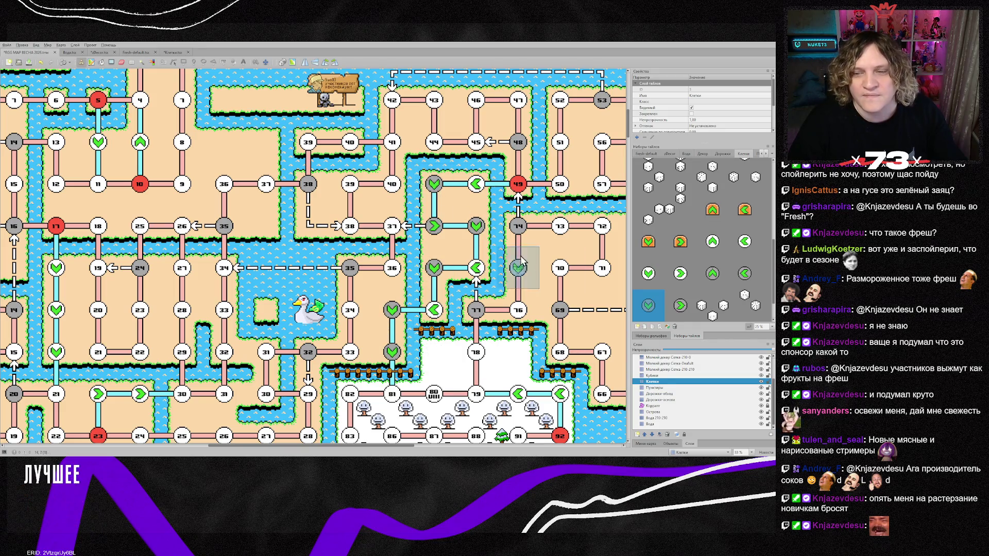
On the Пунктиры layer, add dashed path stubs around the loop nodes using node 69's tile
right_click(471, 189)
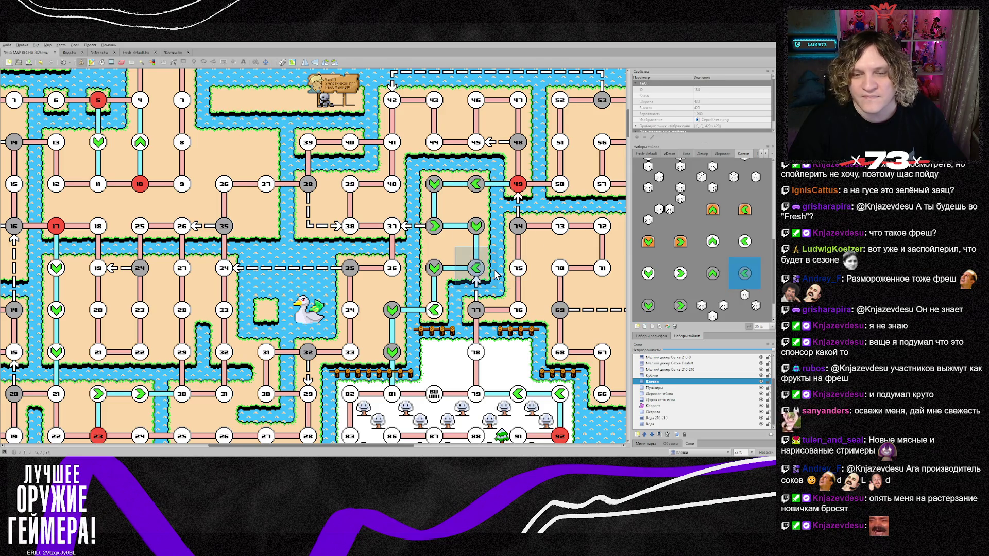
click(668, 389)
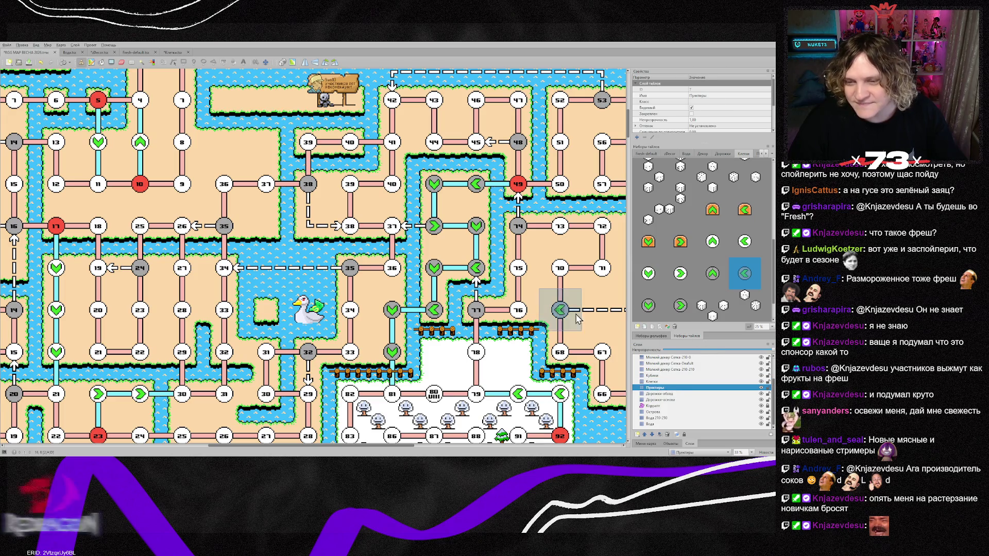
right_click(558, 318)
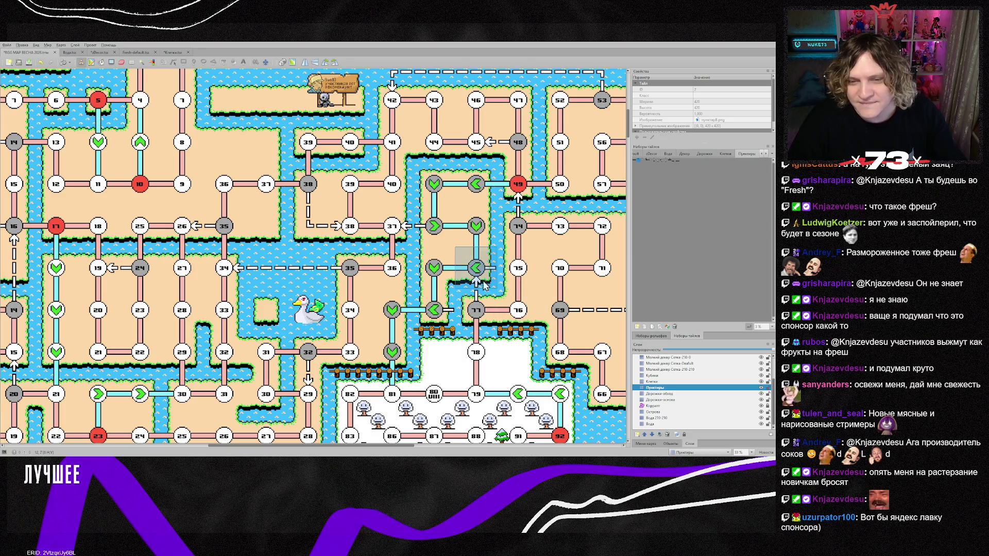
click(482, 237)
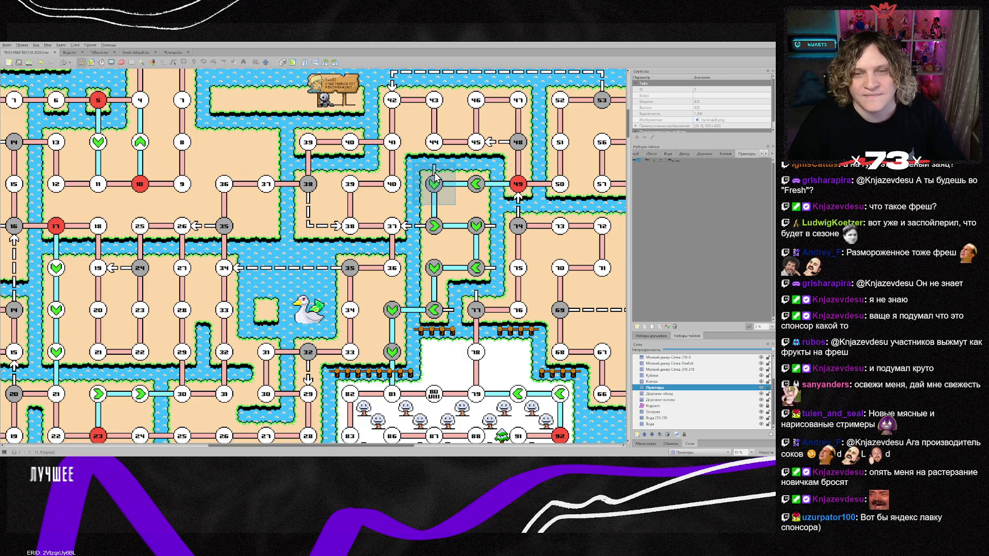
click(477, 177)
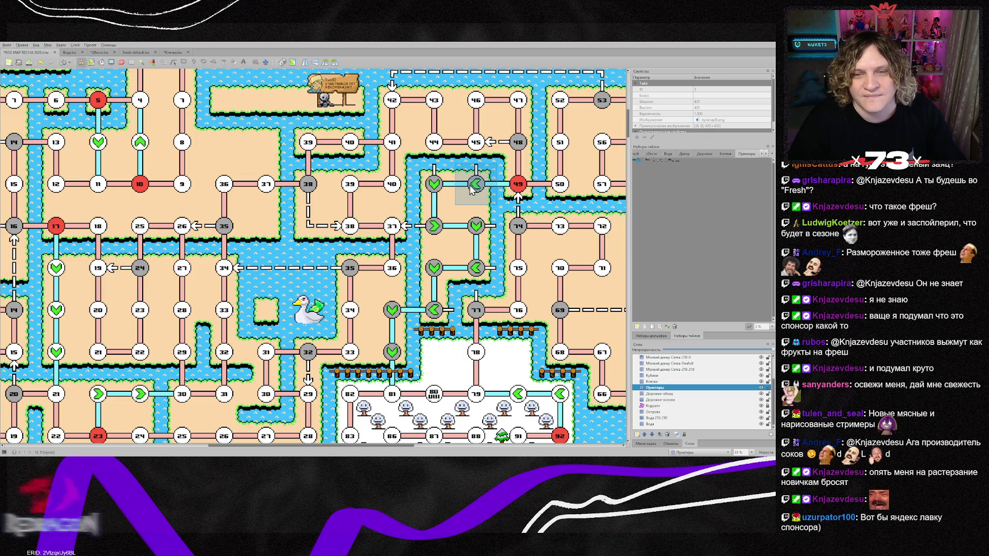
click(421, 272)
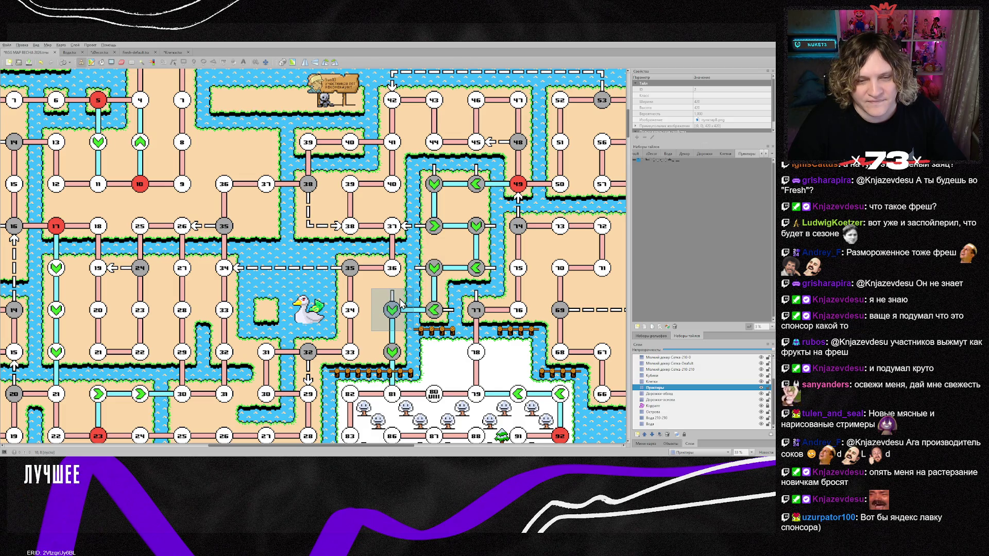
click(384, 353)
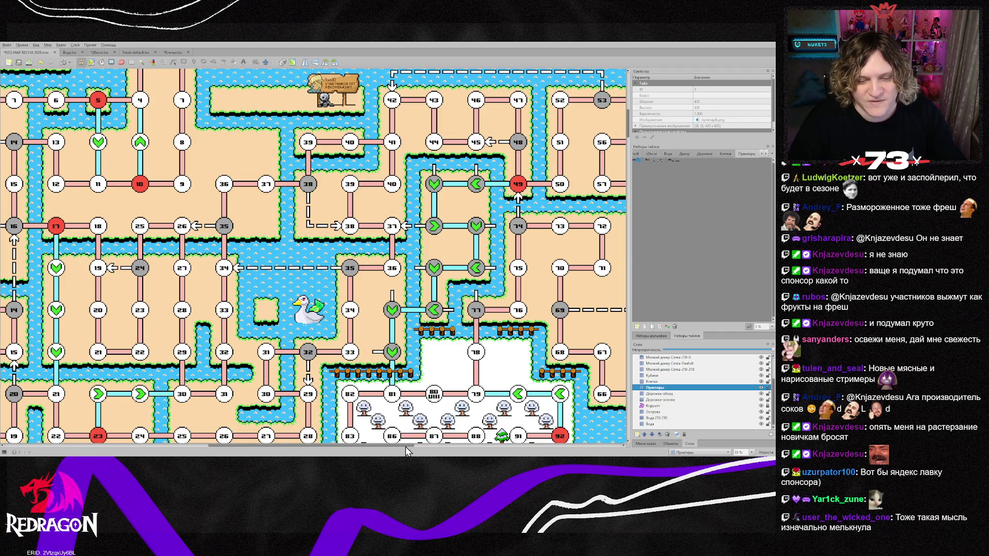
Stamp the right-and-up arrow path tile at cell 36
scroll(452, 431, right, 5)
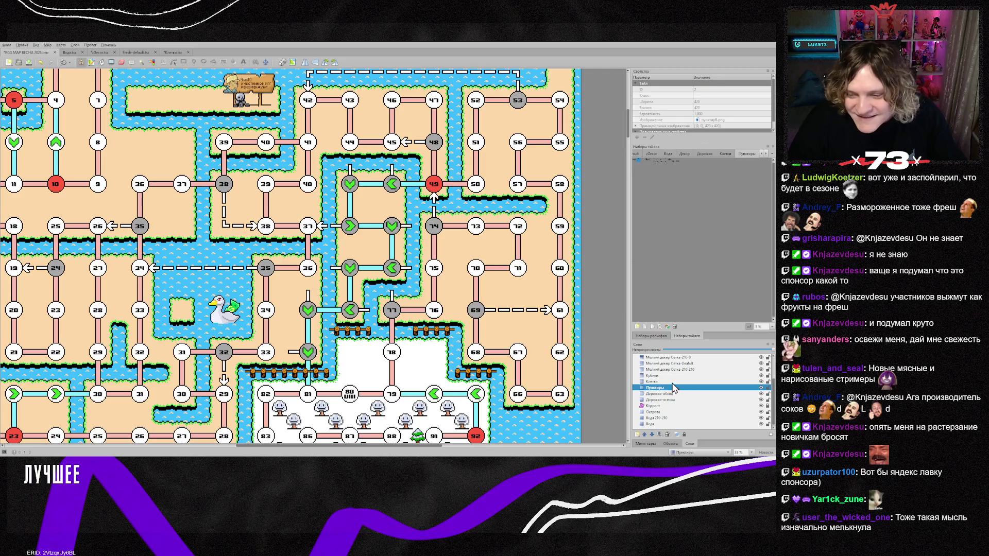
ctrl+scroll(692, 241, up, 5)
ctrl+scroll(696, 242, down, 2)
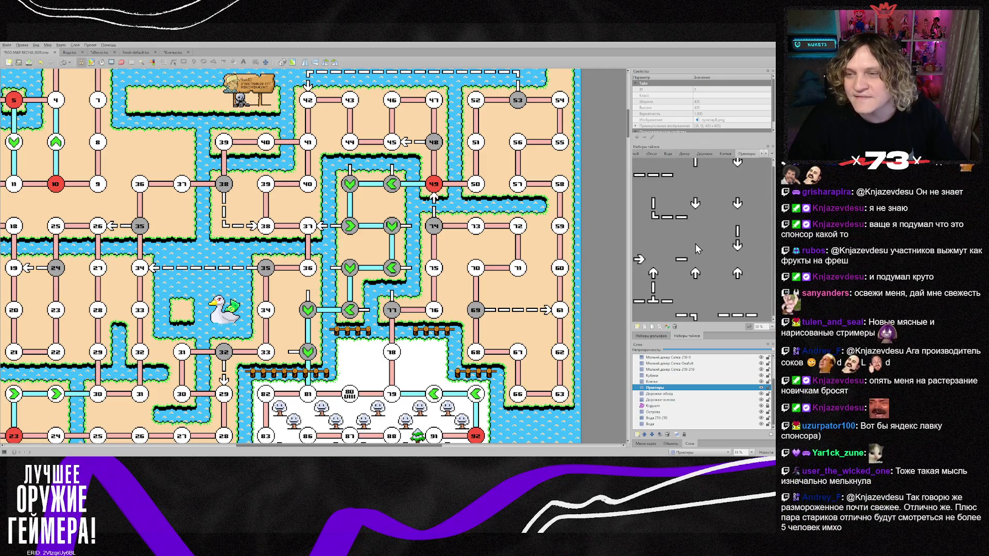
click(721, 176)
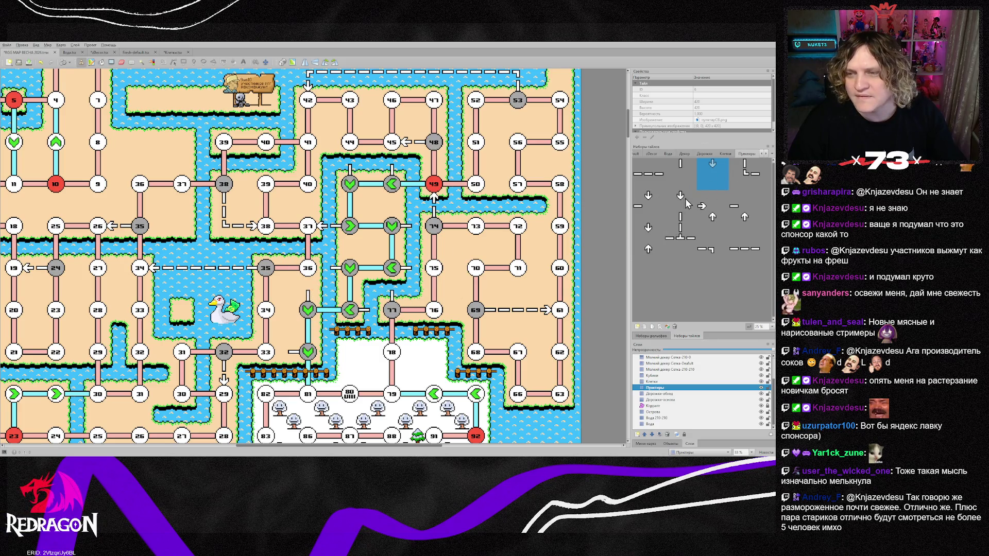
click(713, 207)
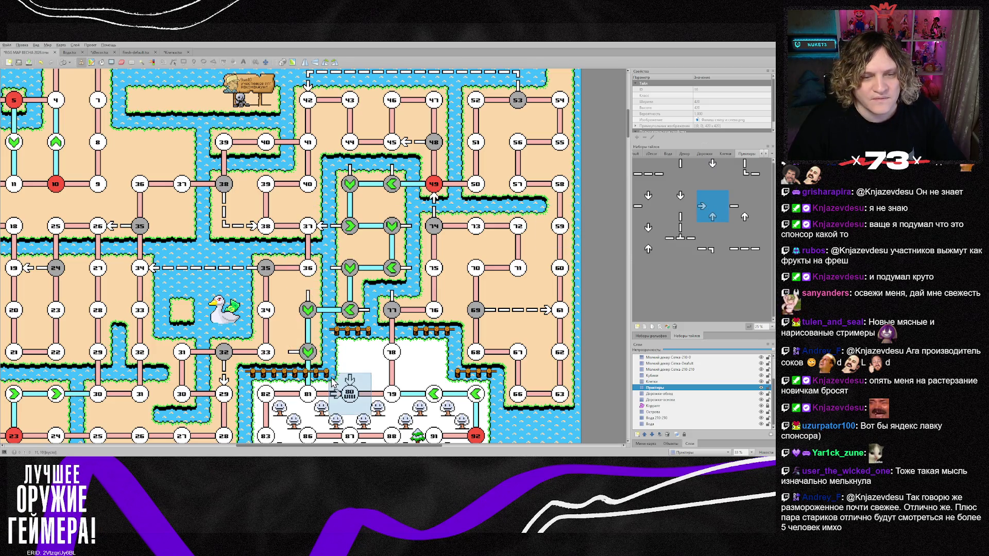
click(306, 255)
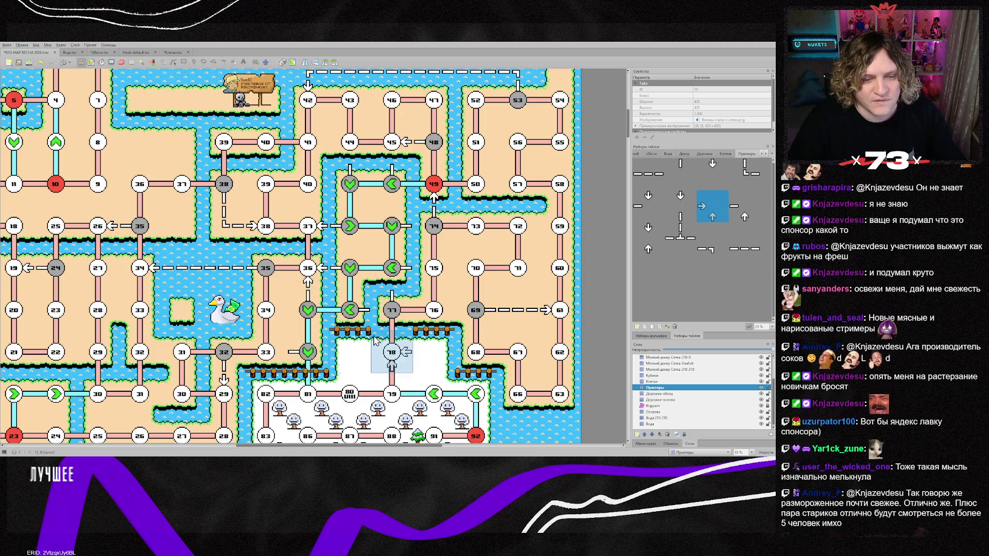
Place a left arrow beside cell 33 and a right-pointing dashed arrow left of cell 77
click(712, 170)
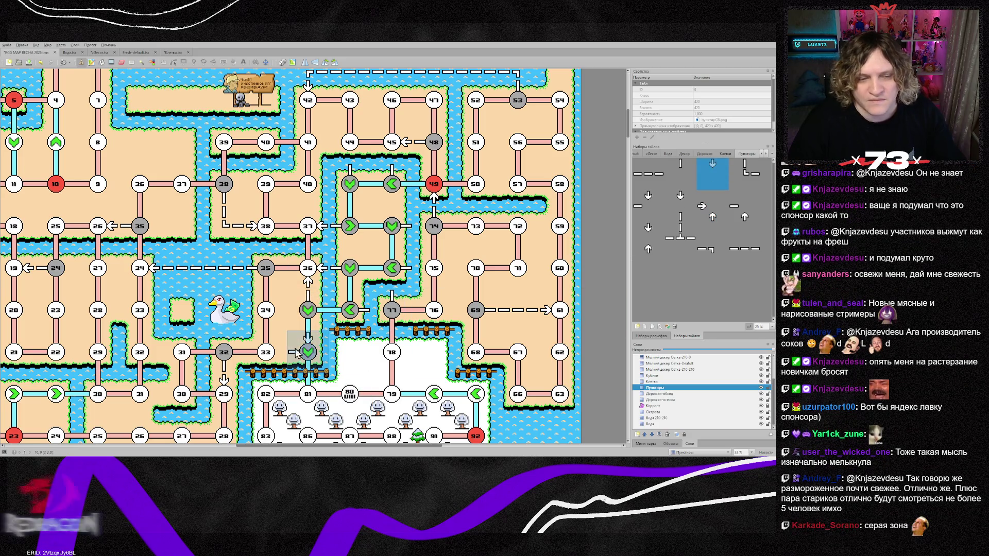
key(z)
click(286, 364)
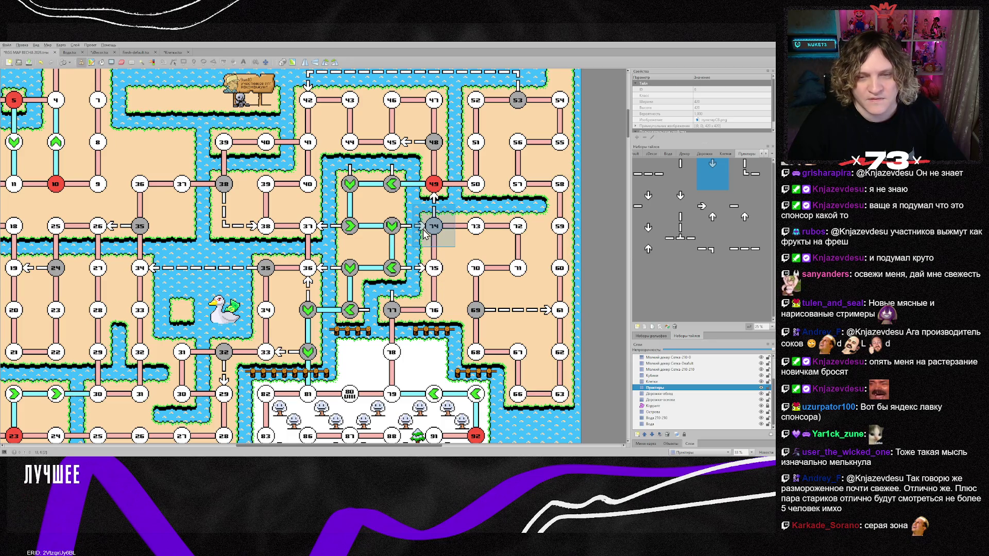
click(742, 213)
key(z)
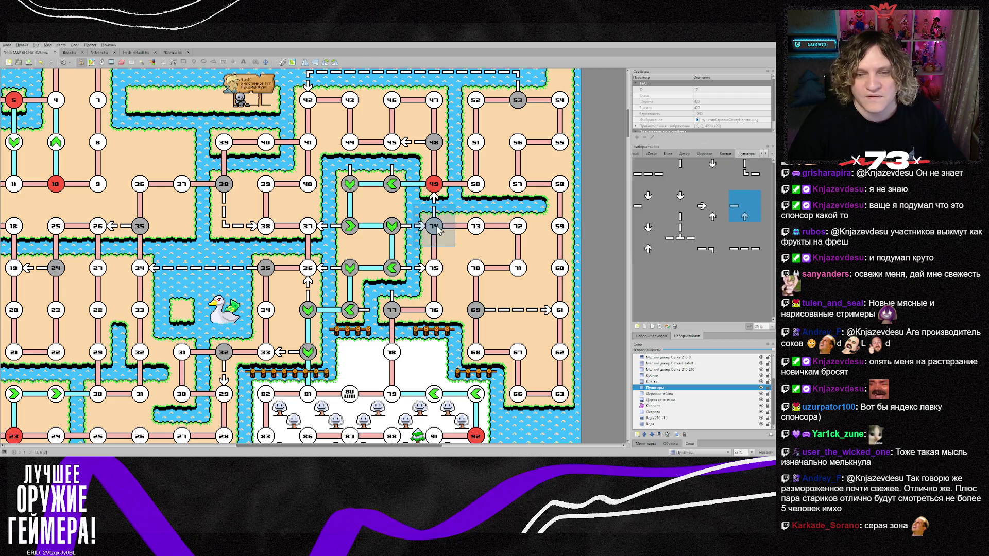
click(390, 307)
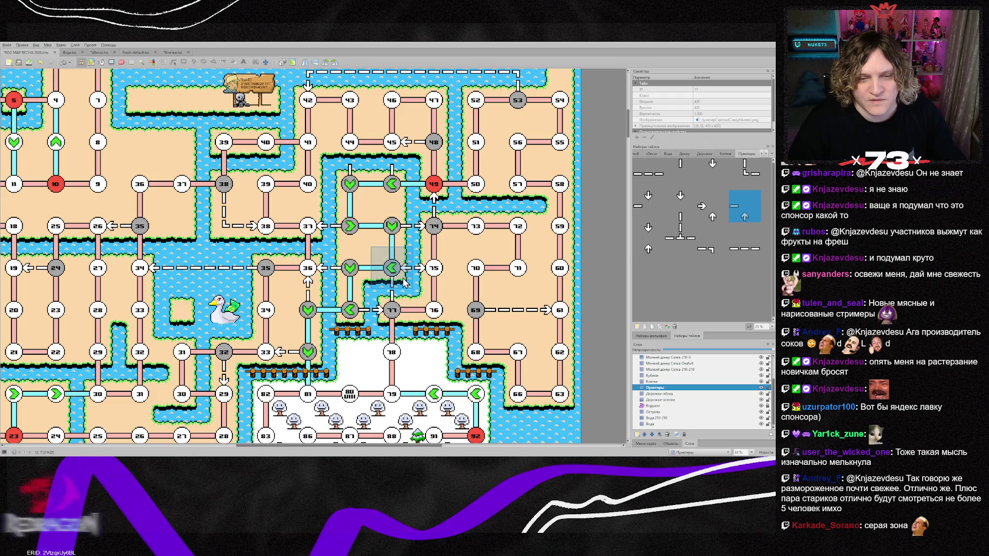
Stamp up arrows above cell 77 and beneath nodes 45 and 44
click(690, 220)
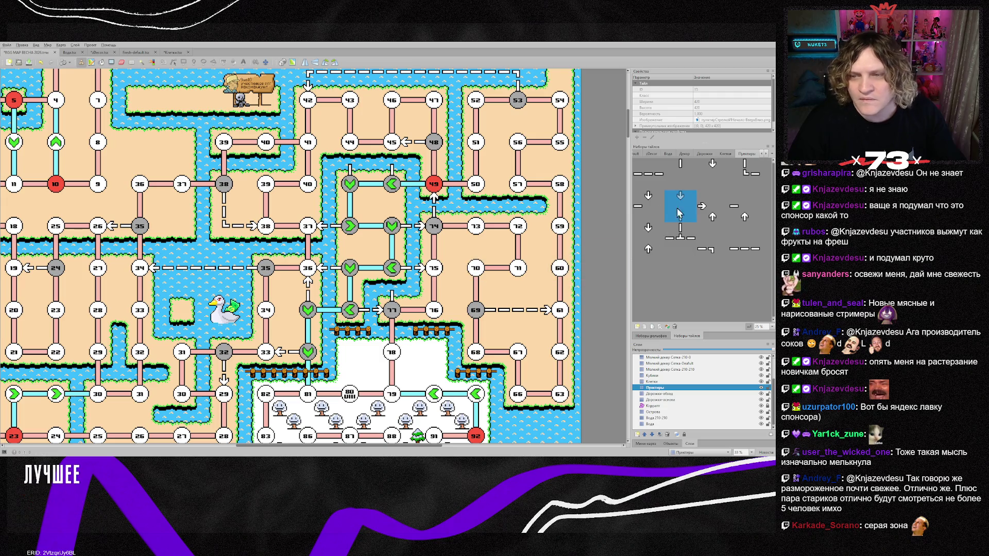
key(z)
key(z)
click(392, 268)
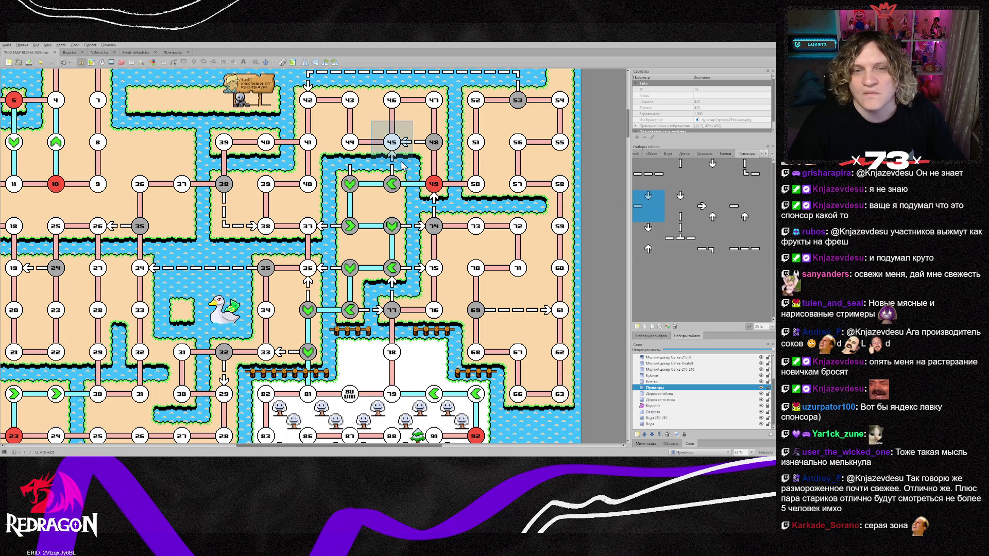
click(713, 206)
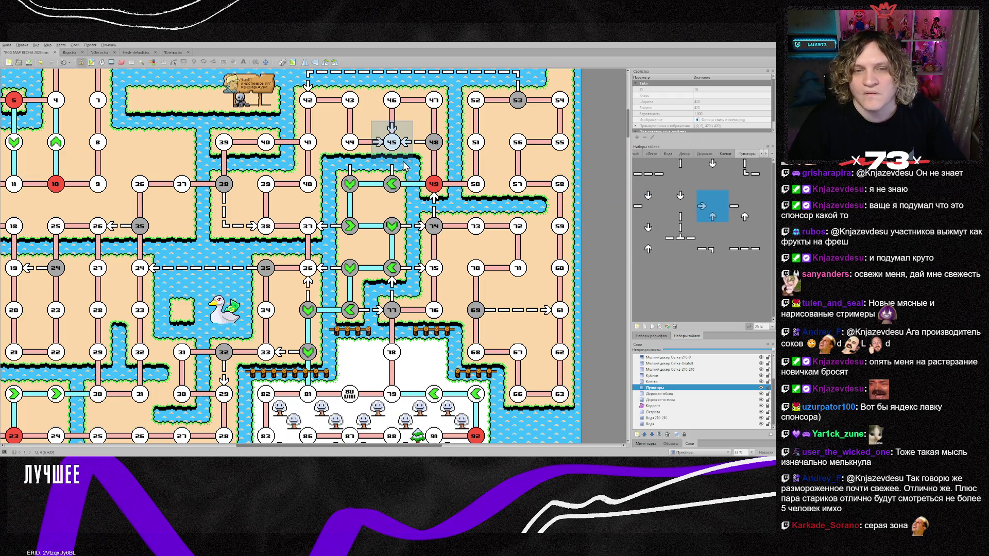
click(393, 149)
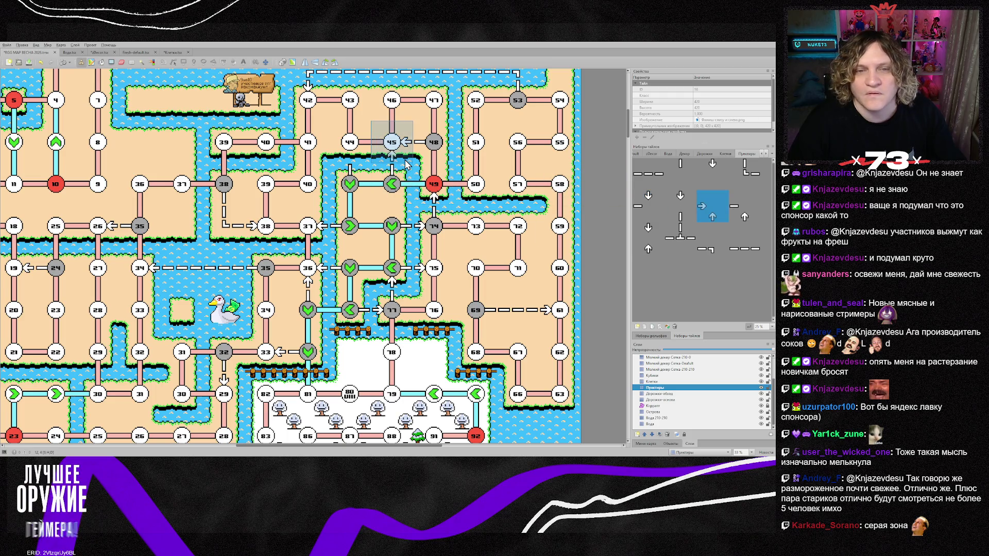
click(706, 177)
click(366, 157)
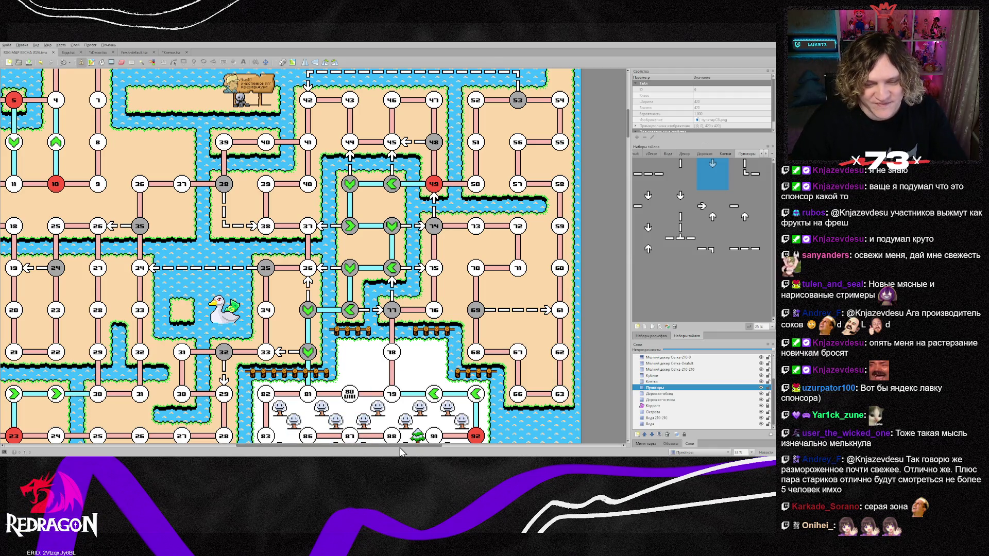
mouse_move(401, 447)
mouse_down()
mouse_move(434, 447)
mouse_move(420, 452)
mouse_up()
scroll(387, 428, up, 3)
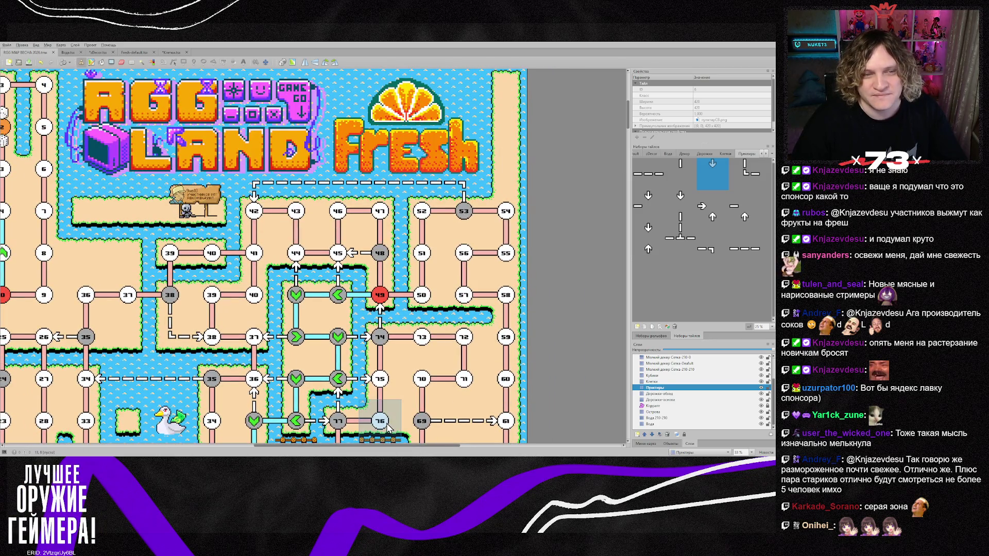
scroll(387, 427, down, 3)
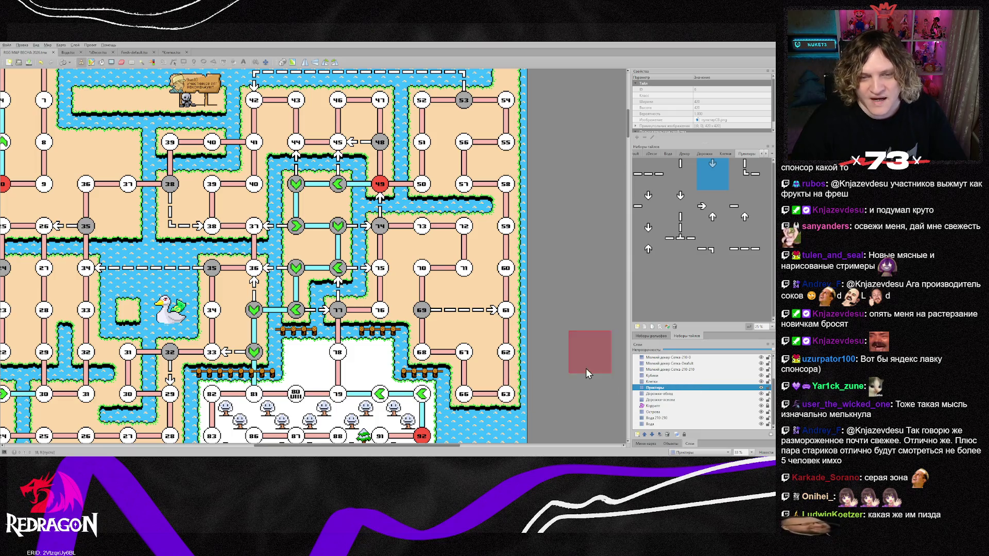
scroll(600, 324, down, 1)
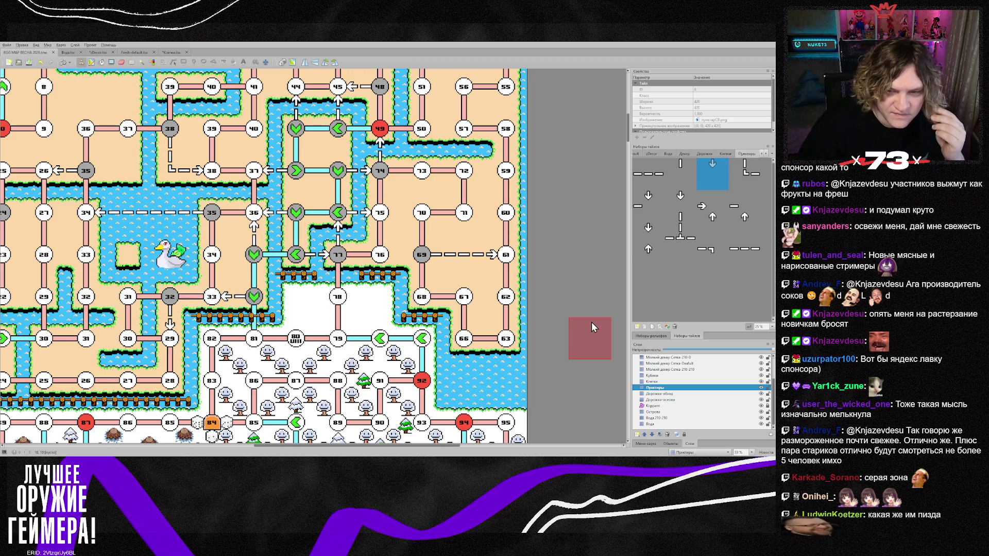
scroll(591, 322, up, 2)
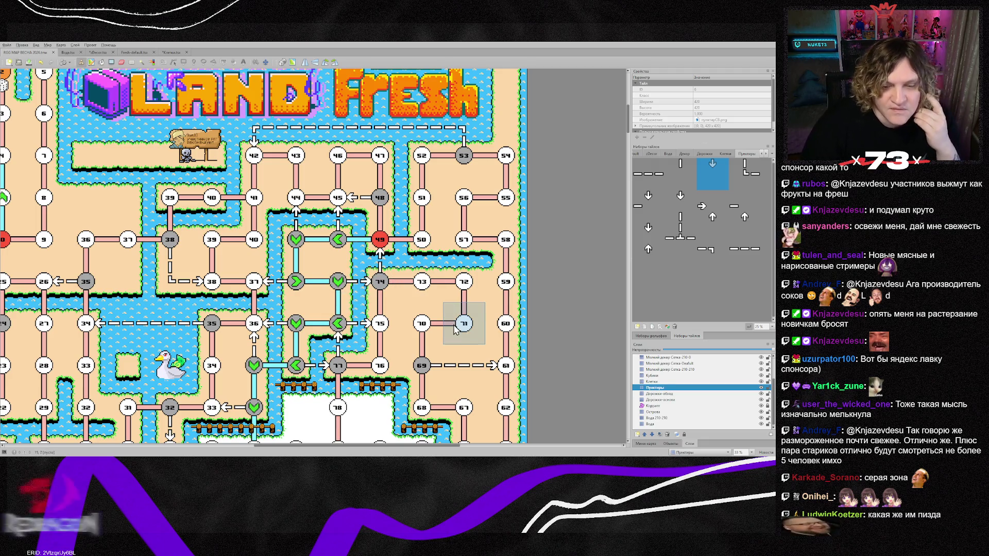
scroll(455, 329, down, 3)
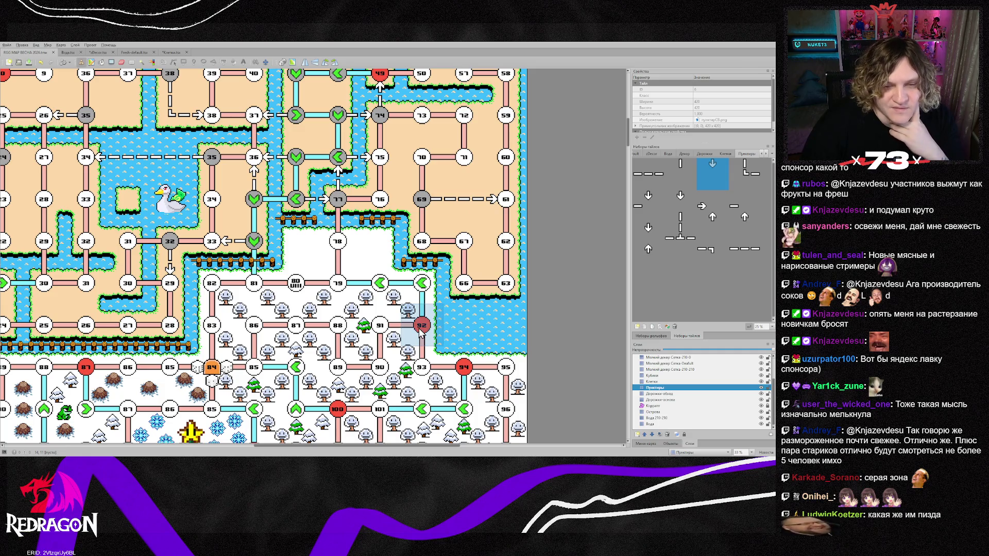
scroll(575, 336, down, 5)
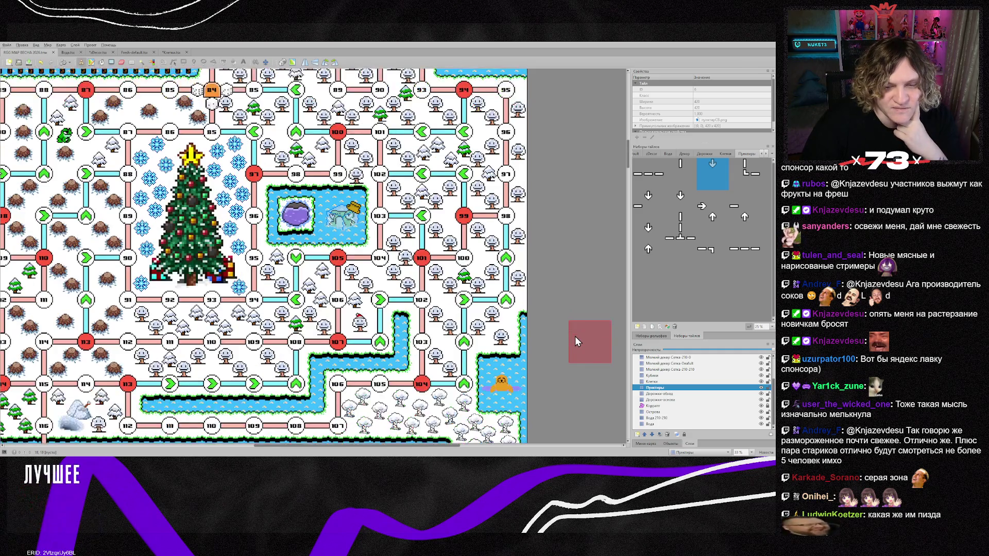
scroll(574, 336, down, 2)
scroll(575, 335, up, 4)
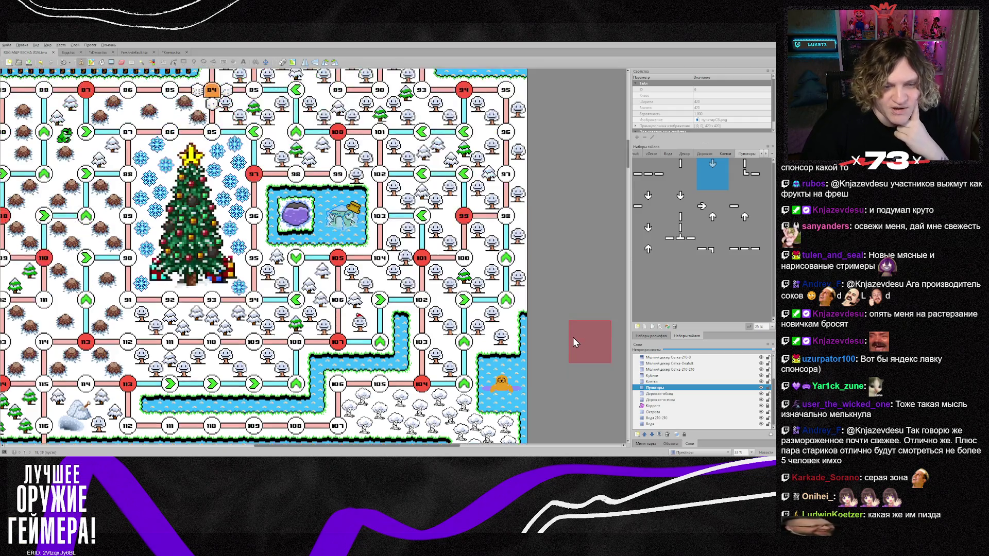
scroll(567, 340, up, 3)
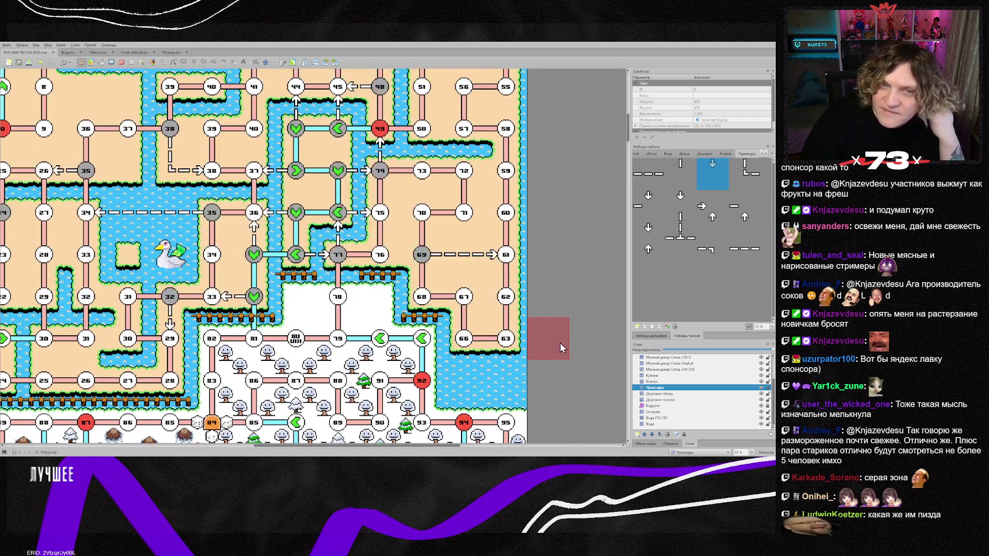
scroll(538, 347, up, 2)
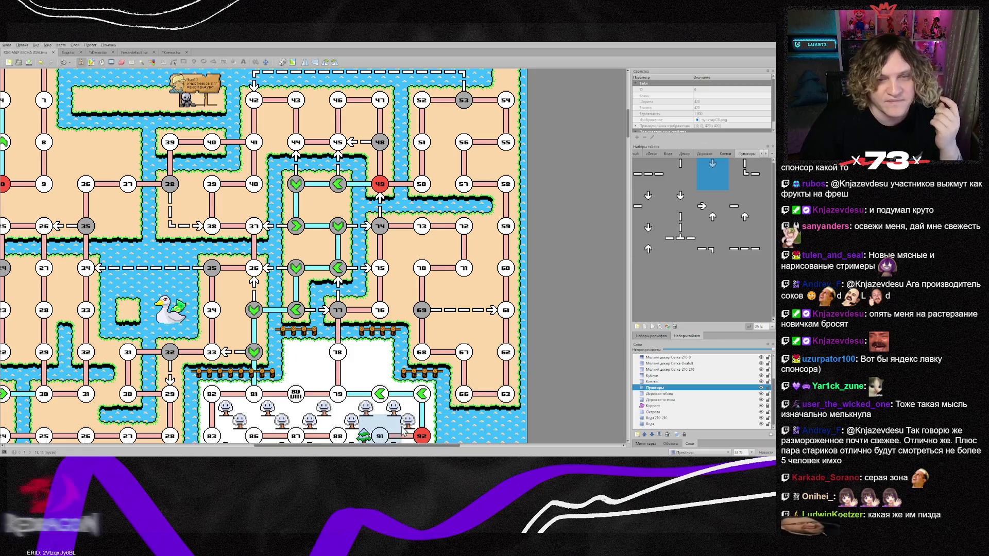
mouse_move(405, 451)
mouse_down()
mouse_move(336, 443)
mouse_move(436, 444)
mouse_up()
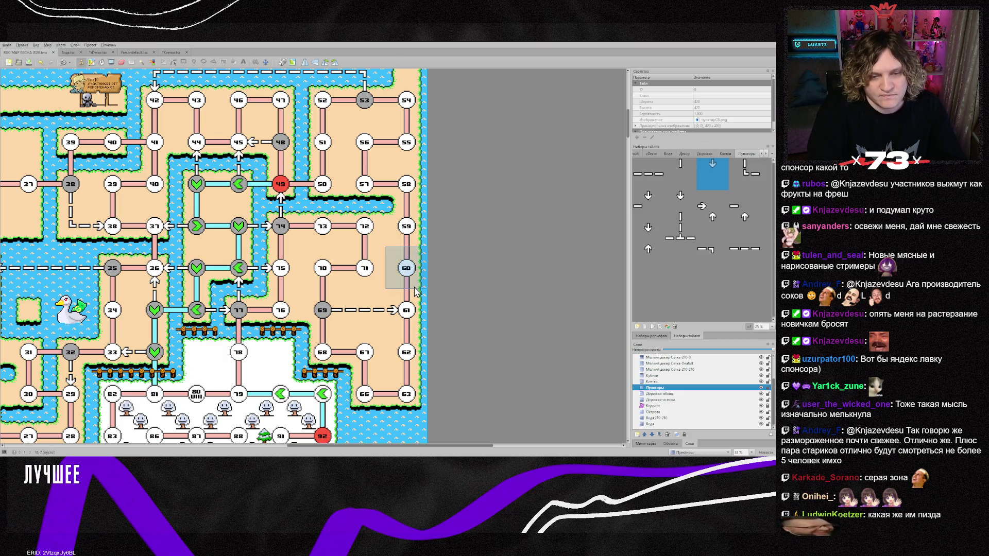
scroll(415, 292, up, 2)
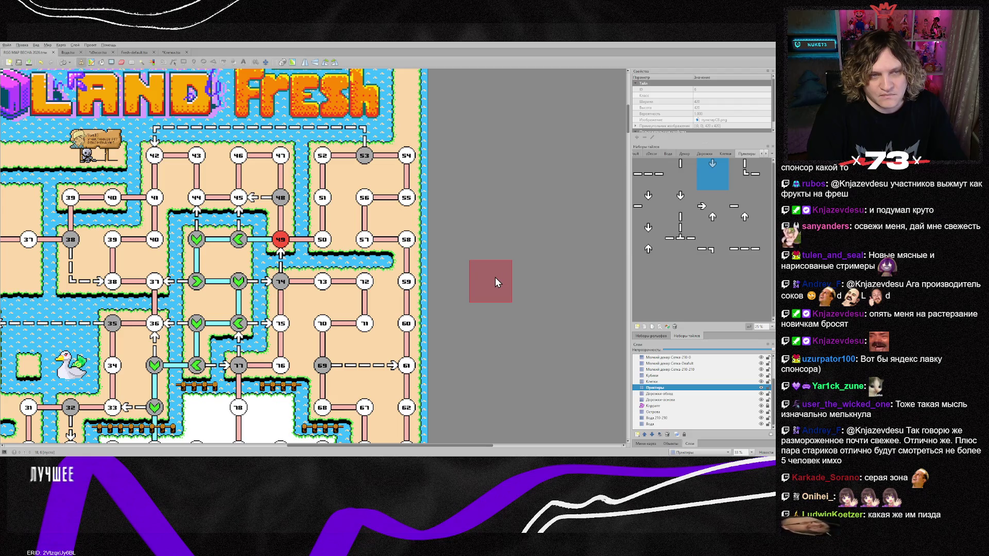
scroll(495, 277, up, 4)
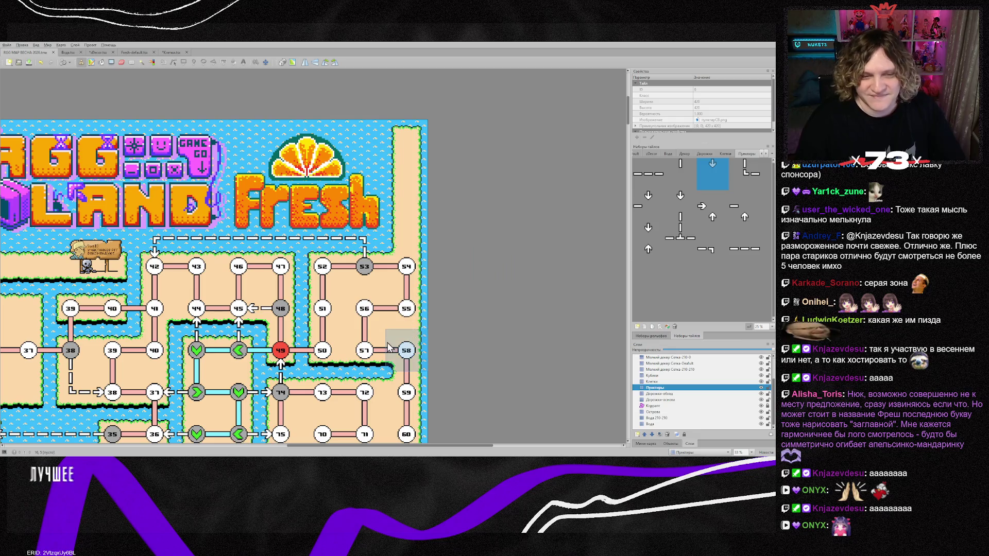
scroll(321, 323, down, 2)
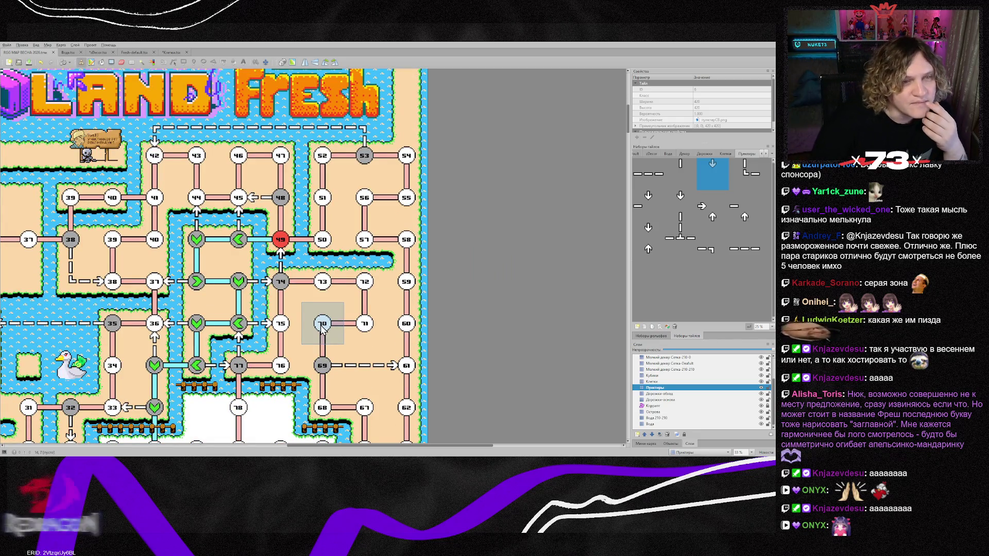
mouse_move(456, 444)
mouse_down()
mouse_move(355, 444)
mouse_move(396, 443)
mouse_up()
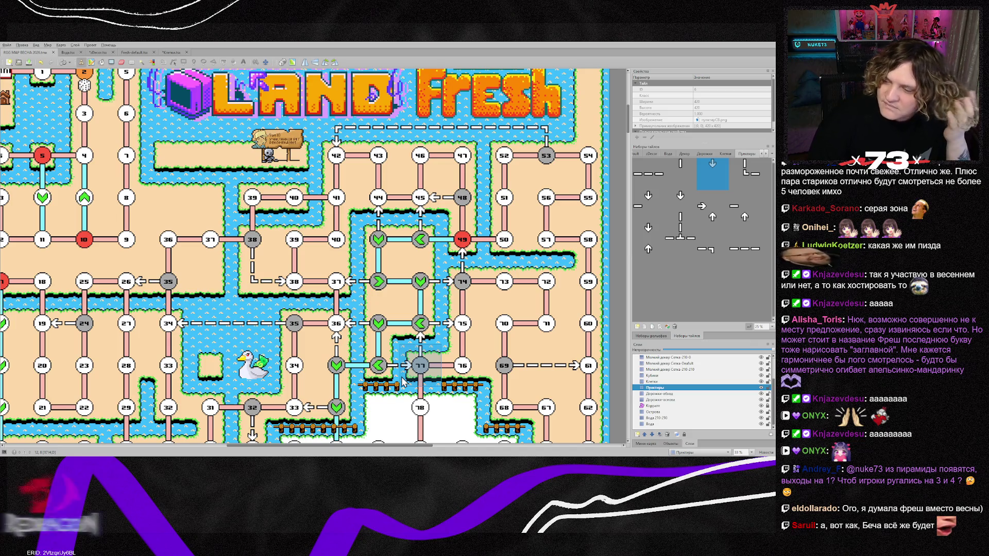
scroll(401, 381, up, 4)
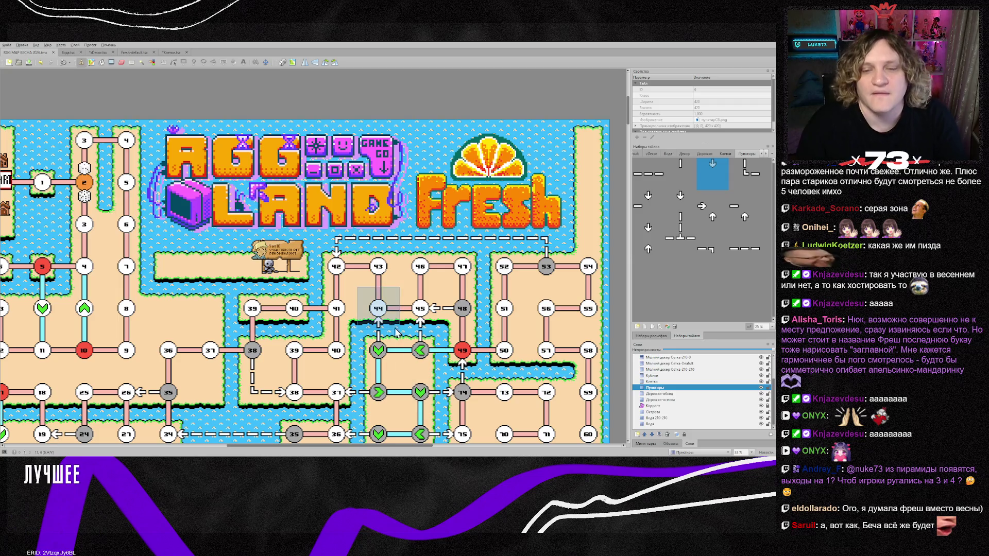
Scroll through the map and choose the Острова layer in the Layers panel
scroll(541, 355, down, 5)
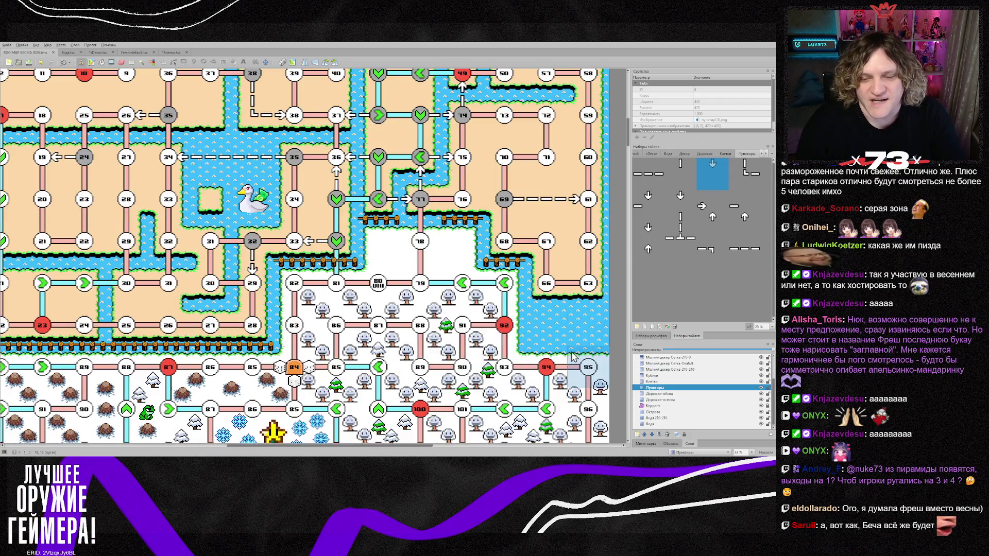
scroll(533, 343, down, 4)
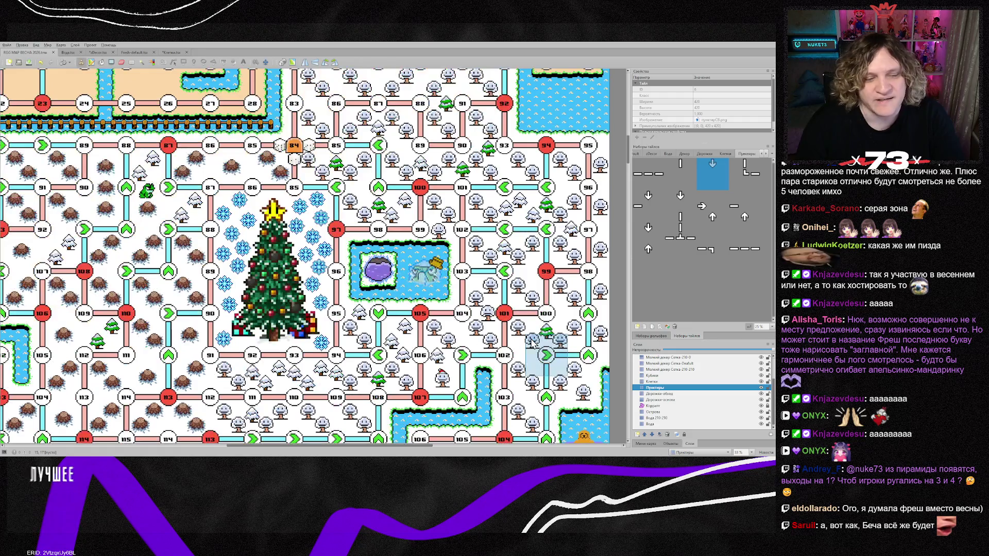
scroll(533, 342, up, 4)
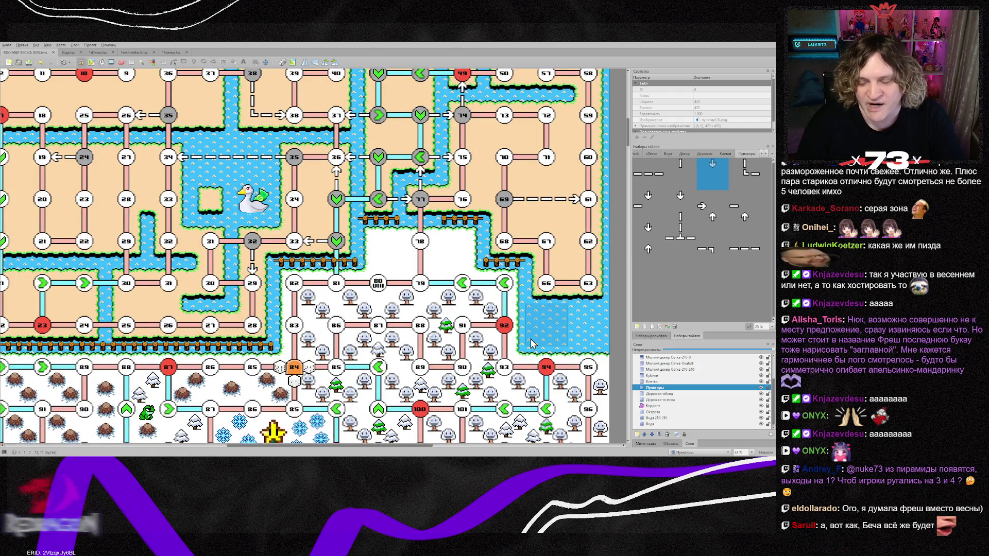
click(655, 412)
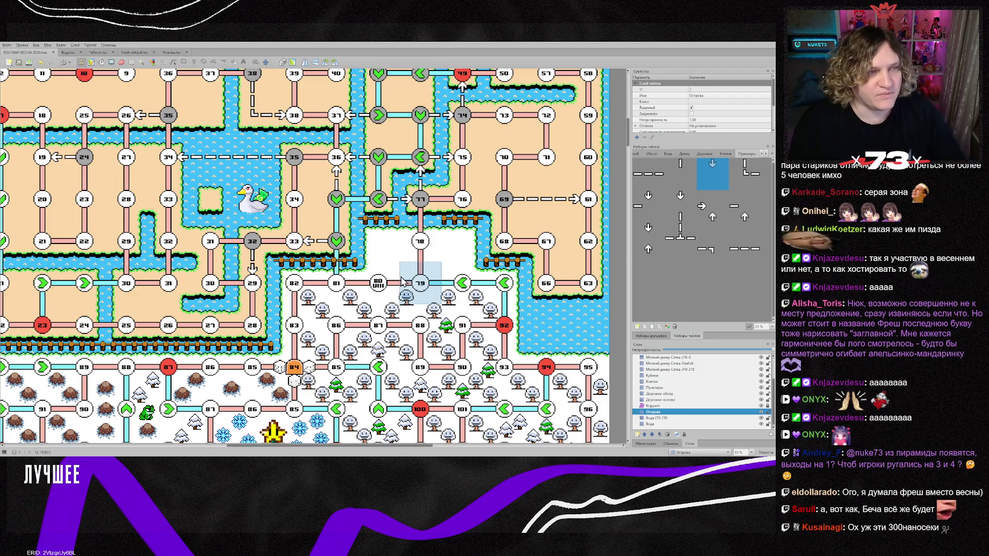
Sample an island tile and stamp two of them in the water near node 63
right_click(204, 215)
click(546, 324)
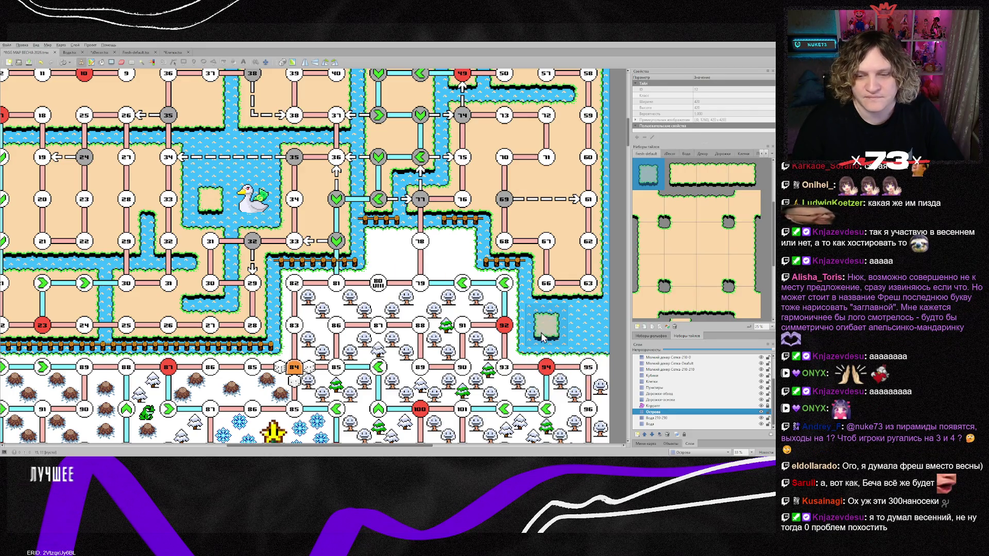
click(589, 324)
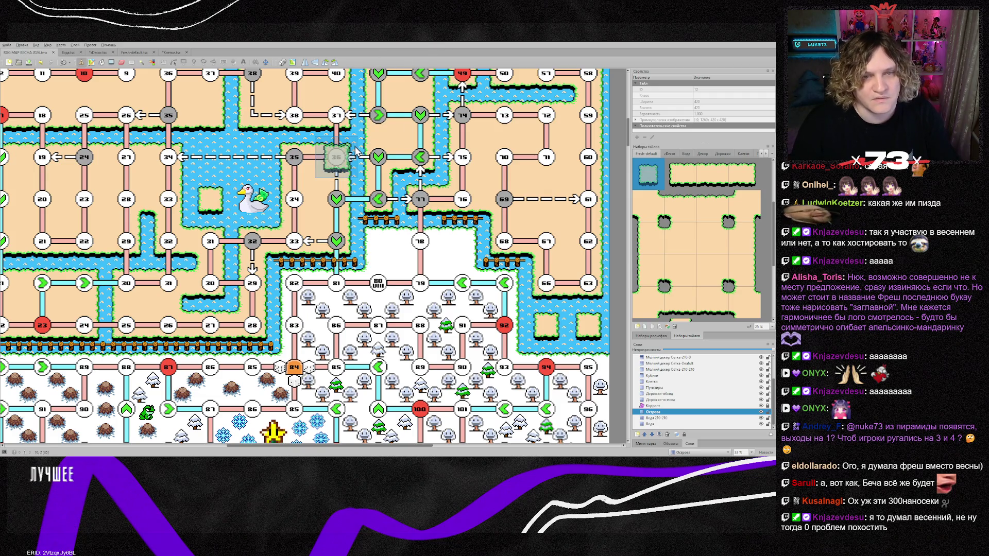
Sample two other map tiles, including a snowy-forest tile, and highlight only the current layer
right_click(373, 157)
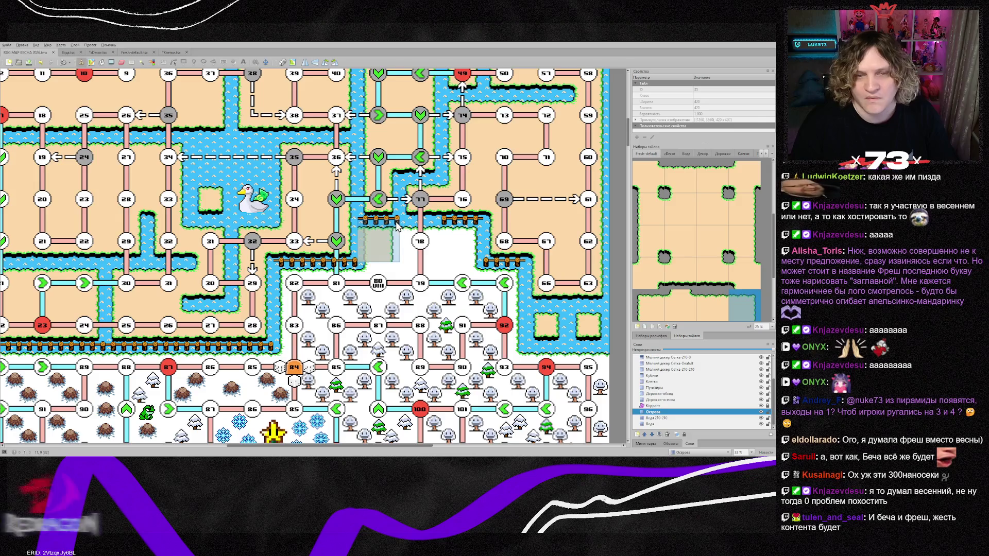
right_click(422, 237)
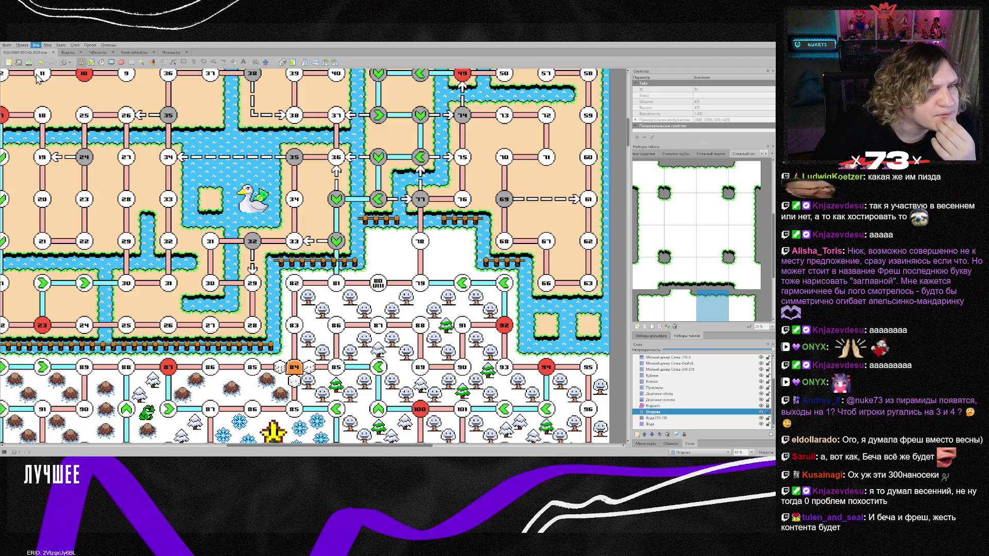
key(ctrl+h)
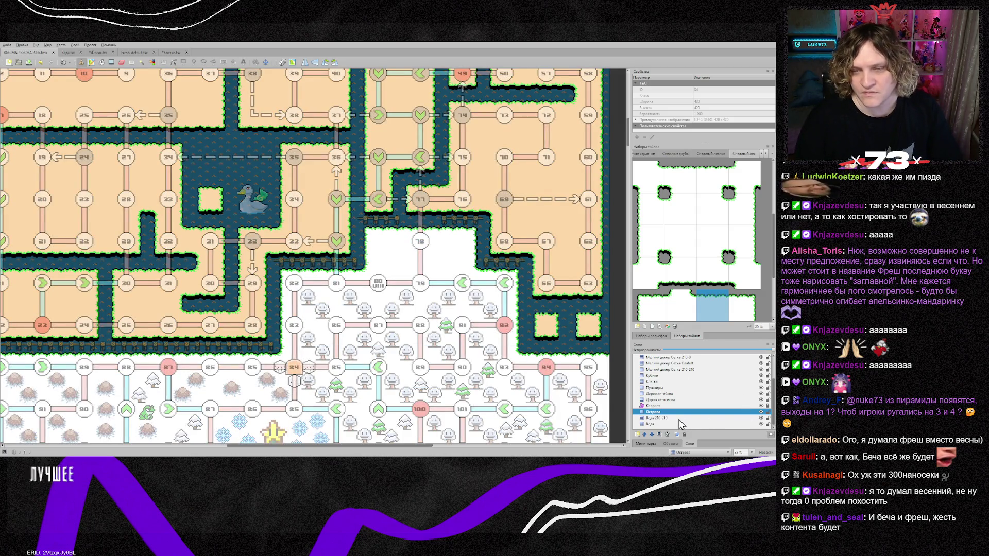
Cycle through the Дорожки-обвод, Коррапт, Дорожки-основа and Клетки layers and restore full layer brightness
click(669, 394)
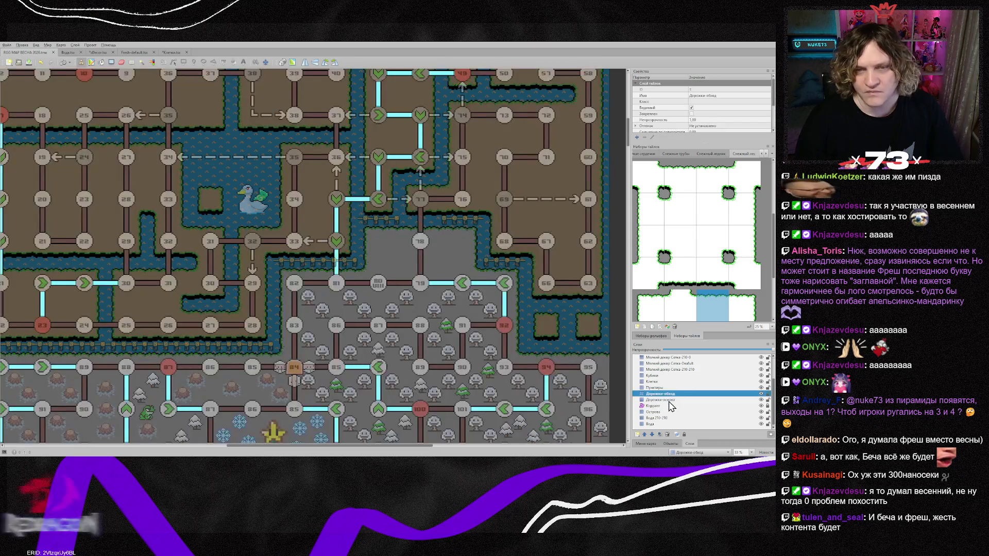
click(671, 405)
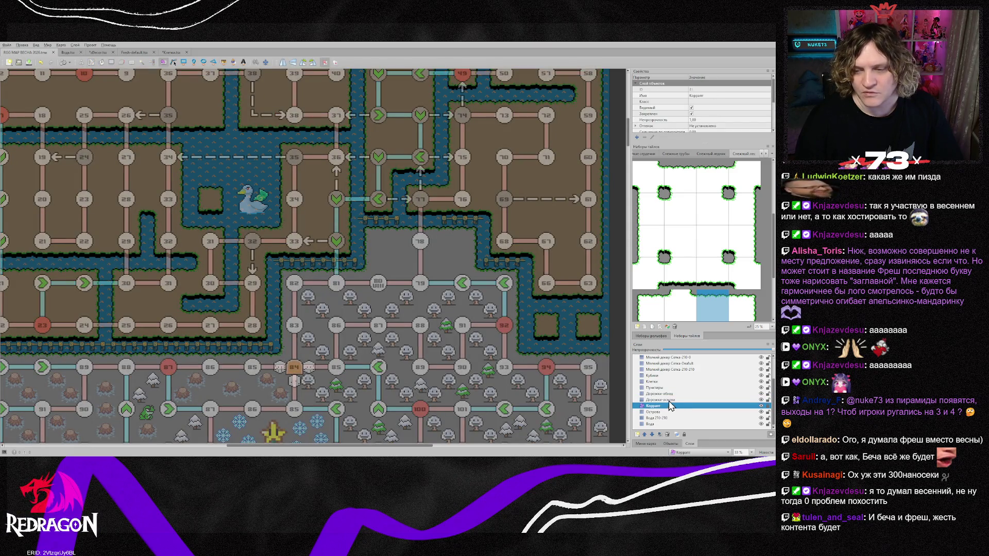
click(666, 400)
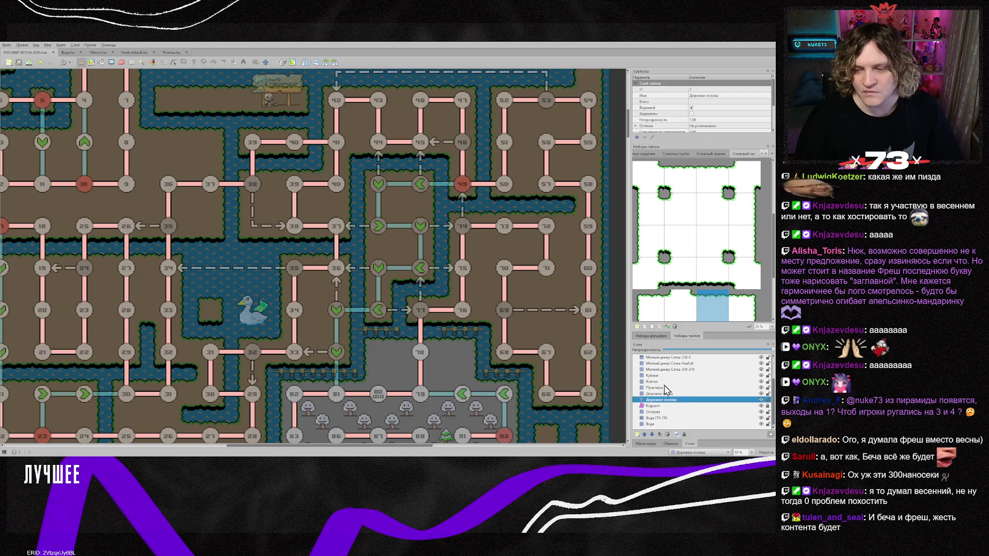
click(661, 381)
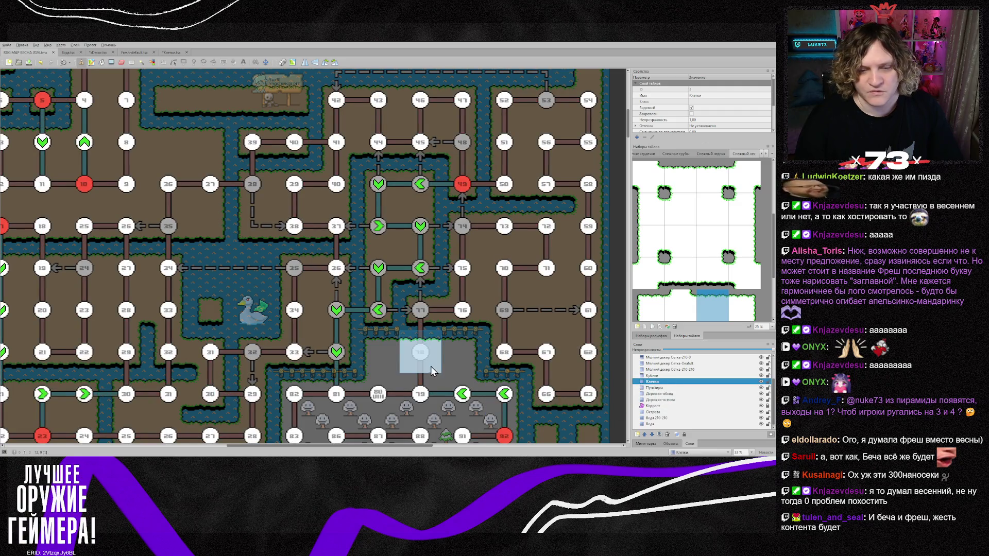
scroll(430, 367, down, 2)
key(ctrl+h)
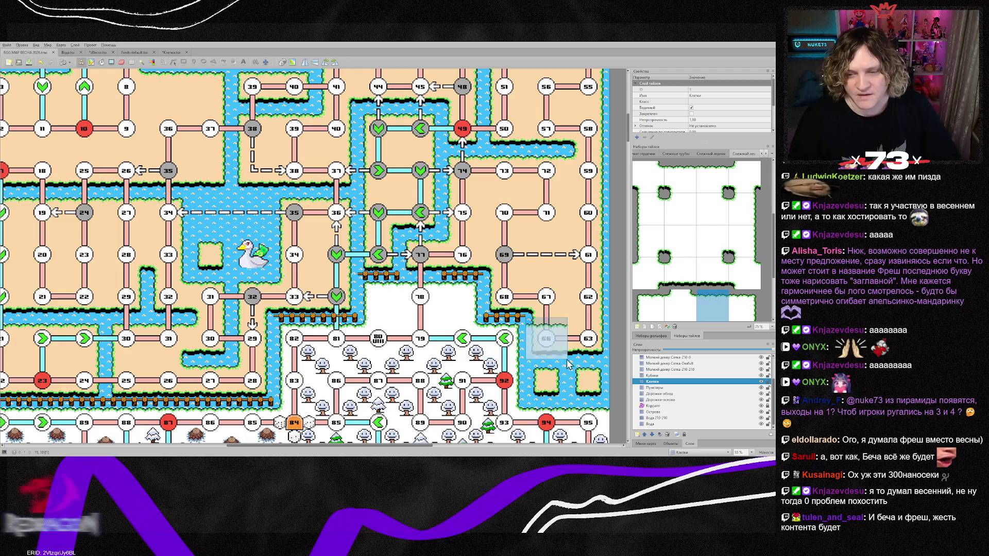
Paint a vertical road piece below node 63 on Дорожки-основа and sample the circle cell tile
click(662, 400)
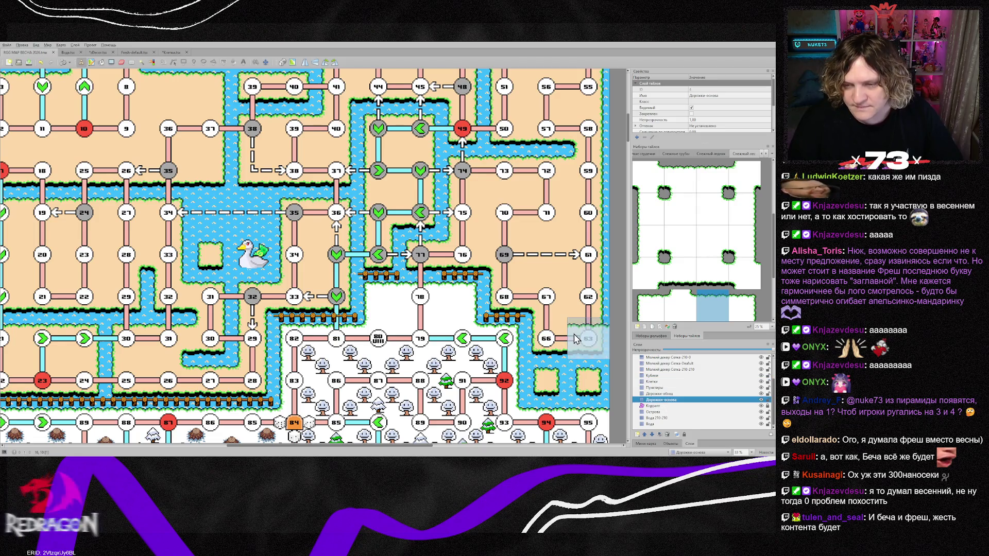
right_click(582, 309)
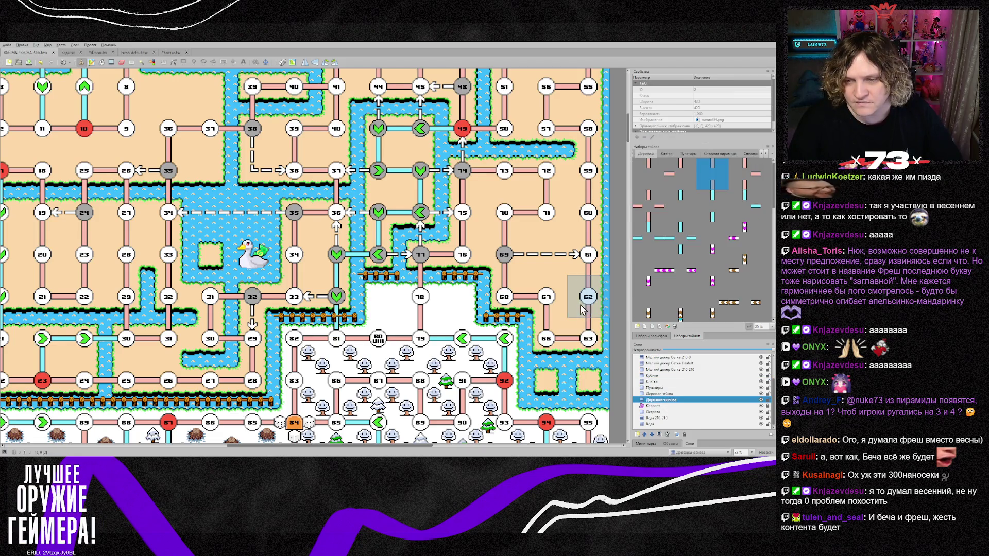
click(591, 352)
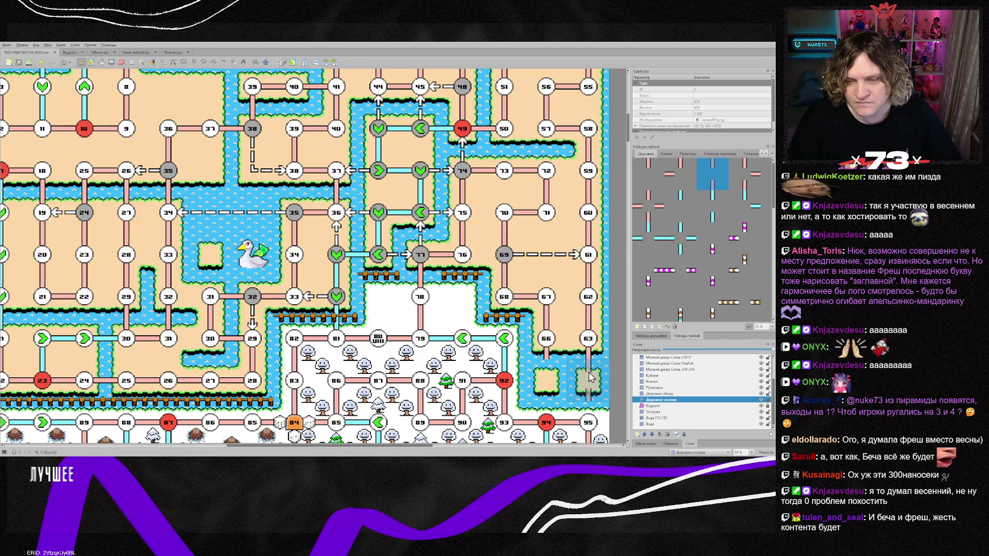
right_click(545, 297)
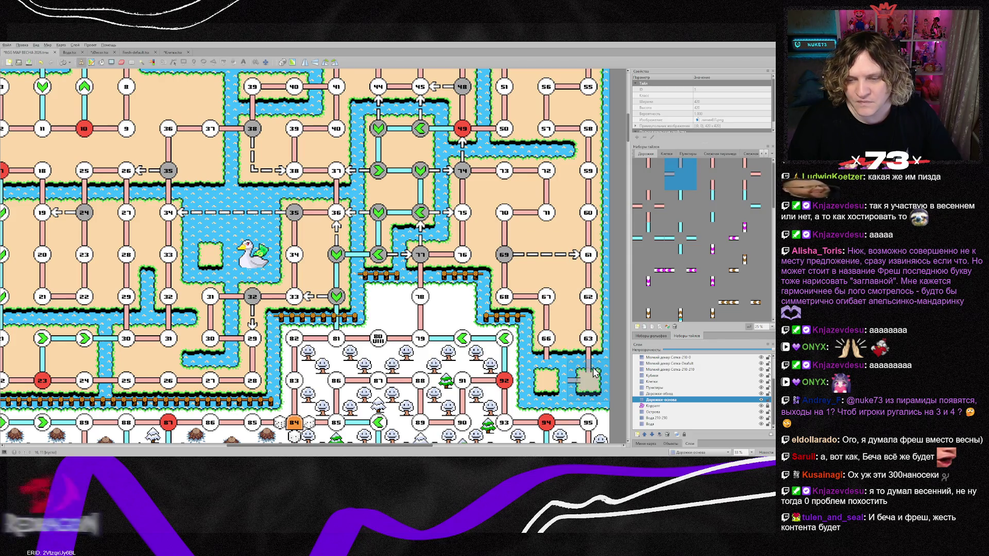
ctrl+right_click(561, 379)
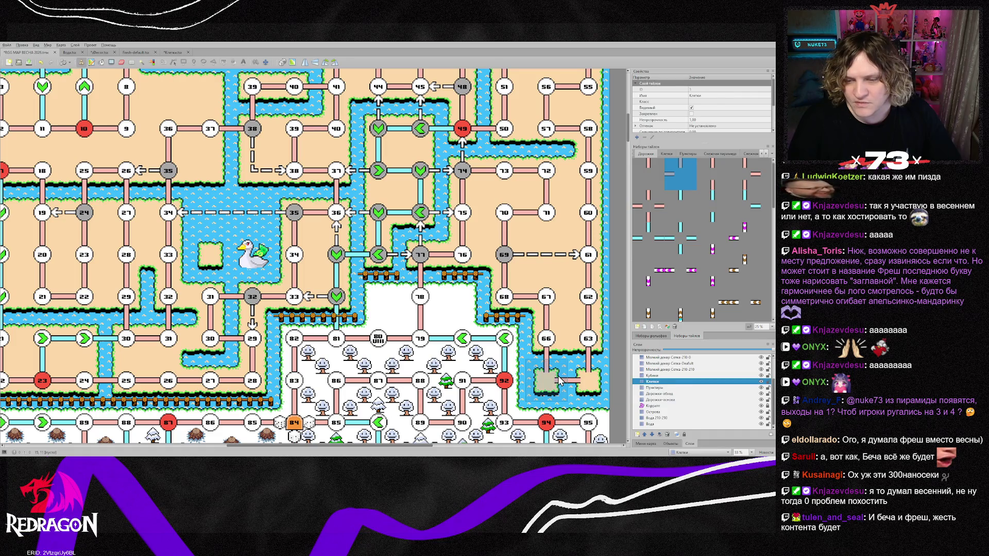
right_click(559, 381)
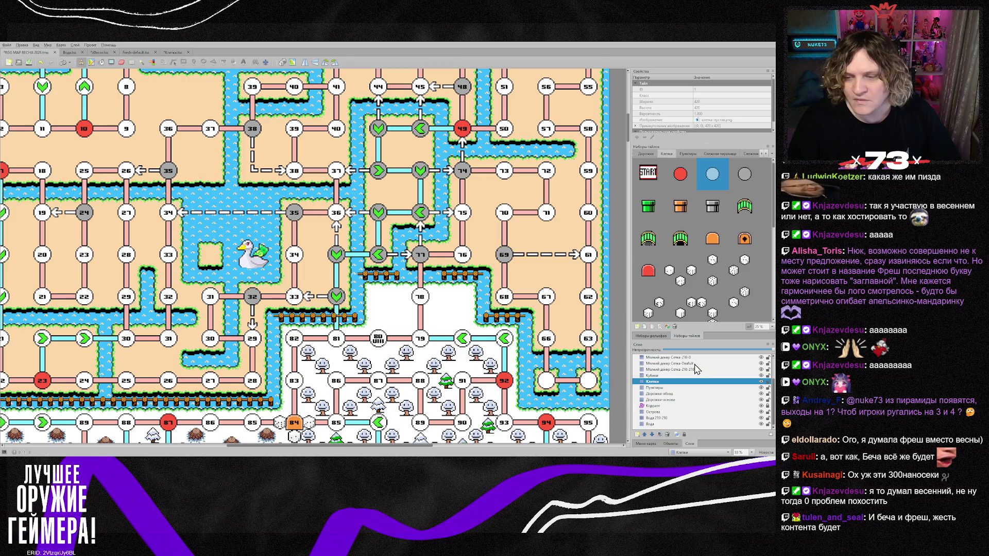
On the Числа layer, select the new number label below node 63
scroll(695, 384, up, 2)
click(666, 376)
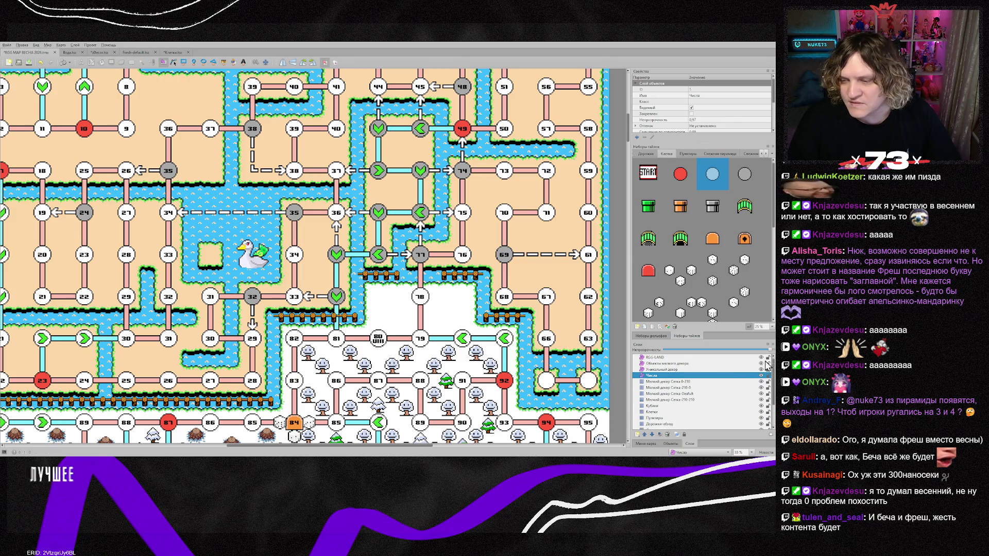
click(592, 340)
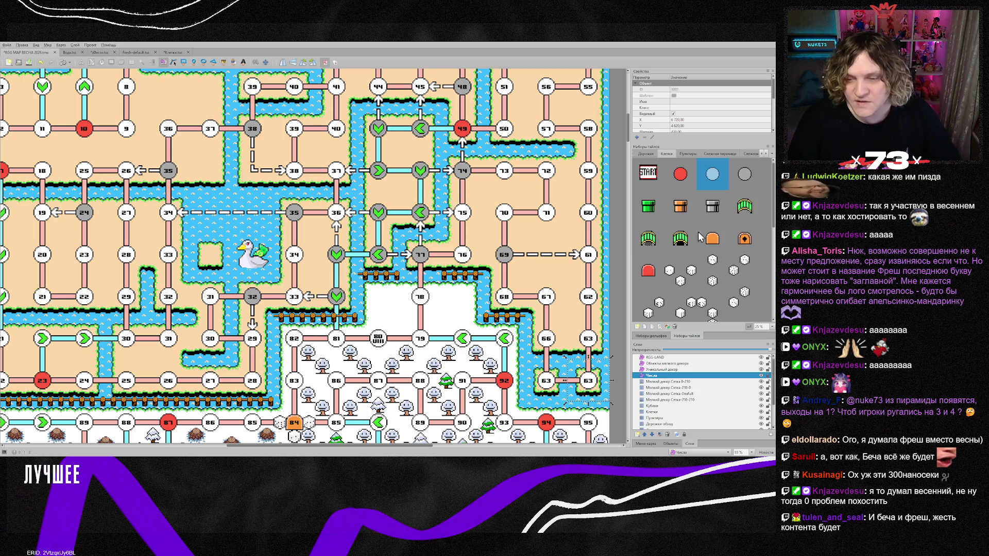
scroll(692, 115, down, 3)
scroll(688, 110, down, 2)
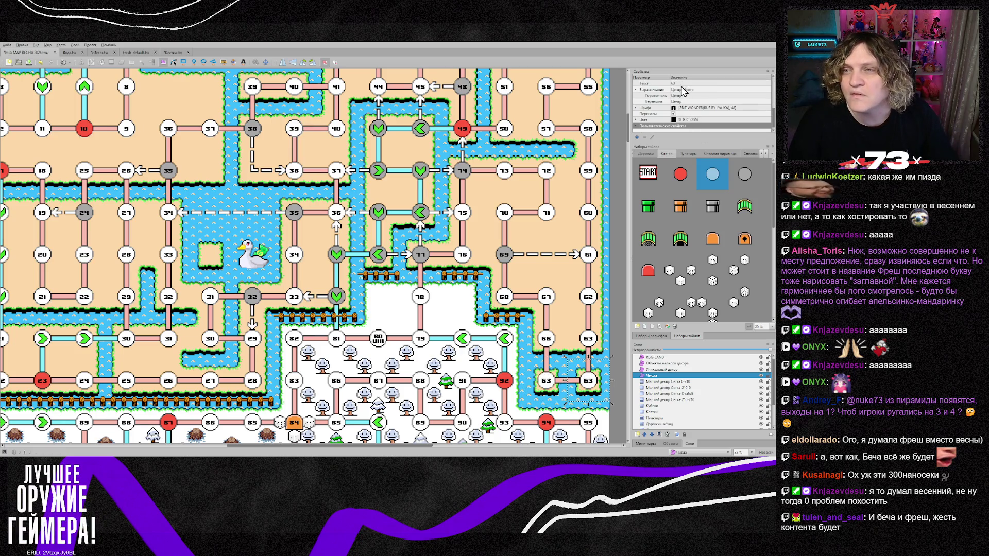
Edit the new labels' Текст value, entering 65, then select the node 67 label
click(683, 83)
text(64)
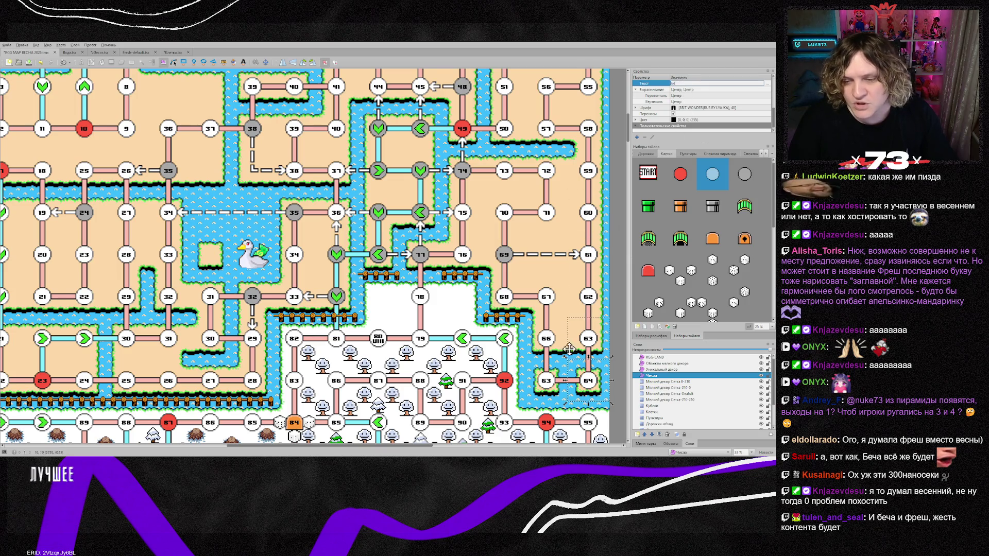
click(678, 84)
text(65)
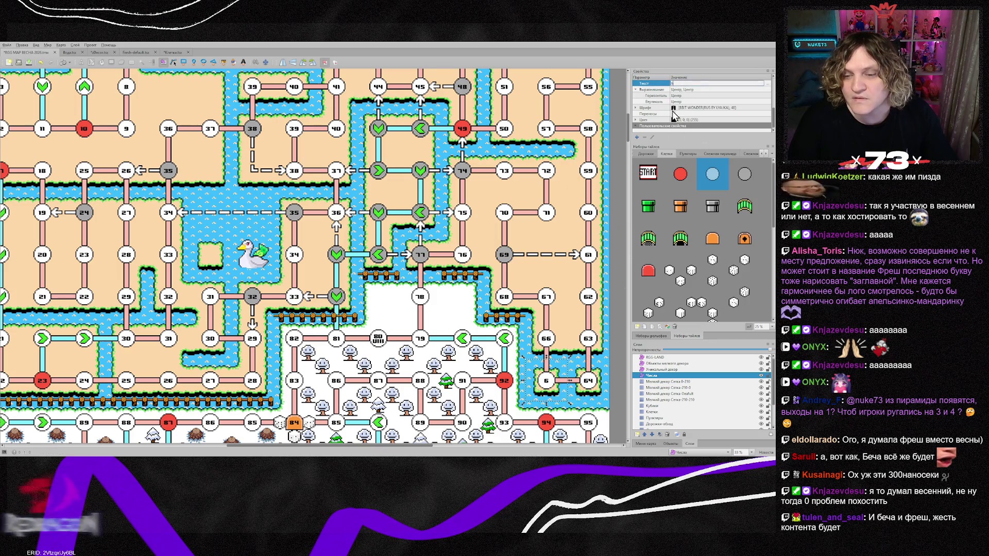
click(560, 281)
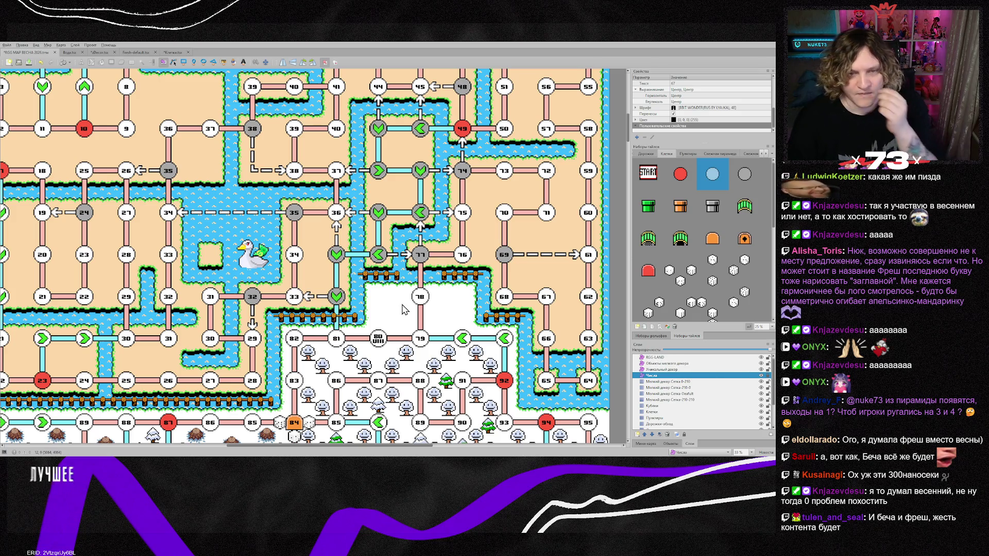
scroll(406, 308, up, 2)
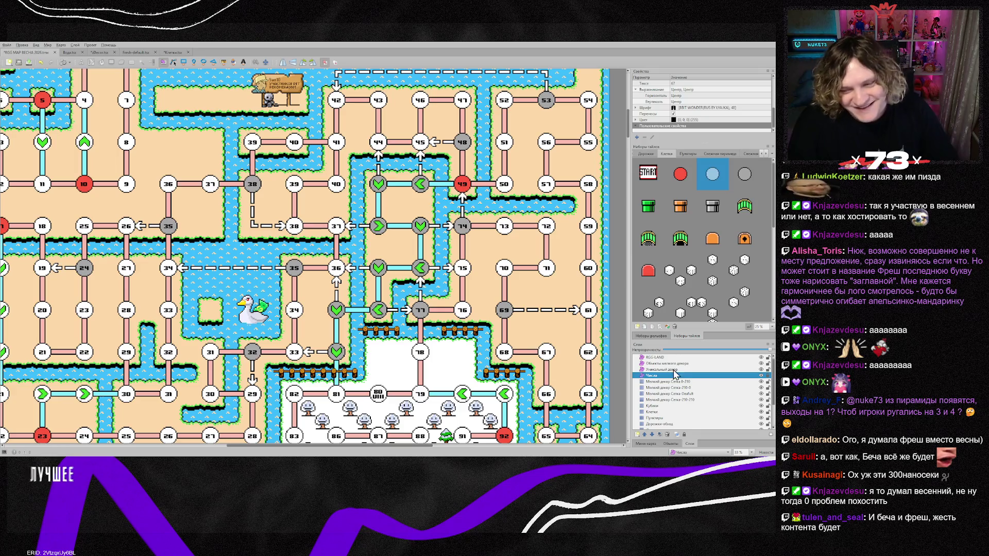
Pick the empty light-blue cell tile, then on Пунктиры sample the vertical dashed-line tile
click(662, 412)
click(716, 182)
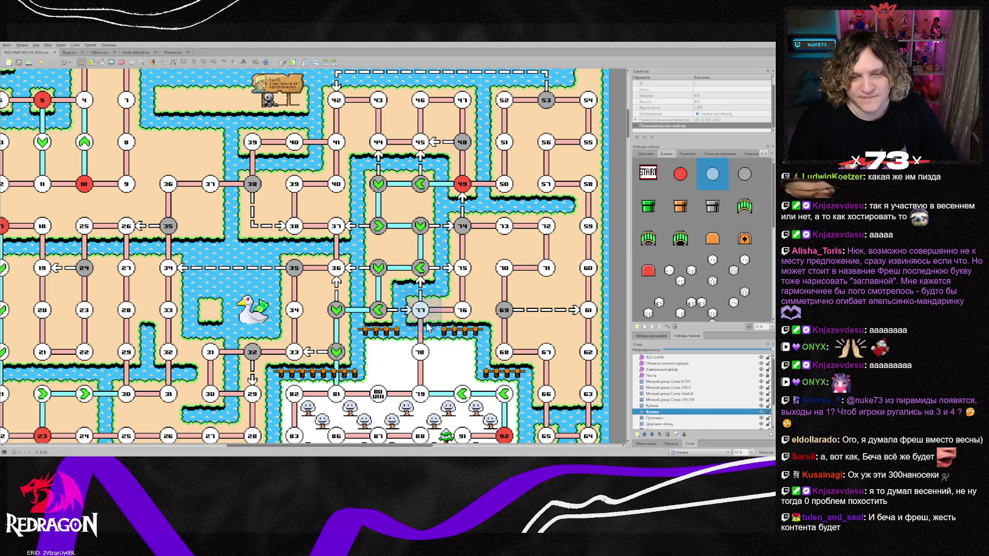
click(664, 418)
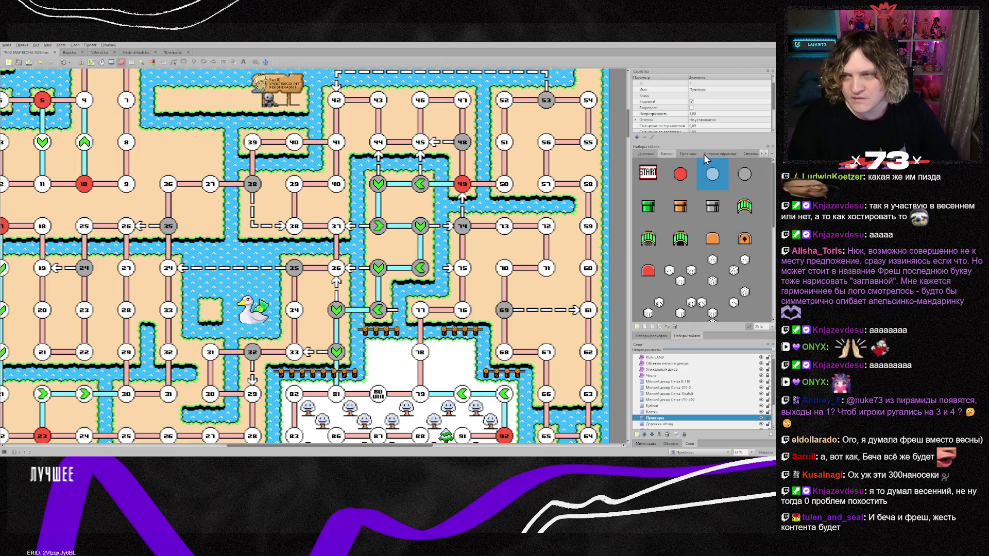
right_click(453, 281)
click(408, 319)
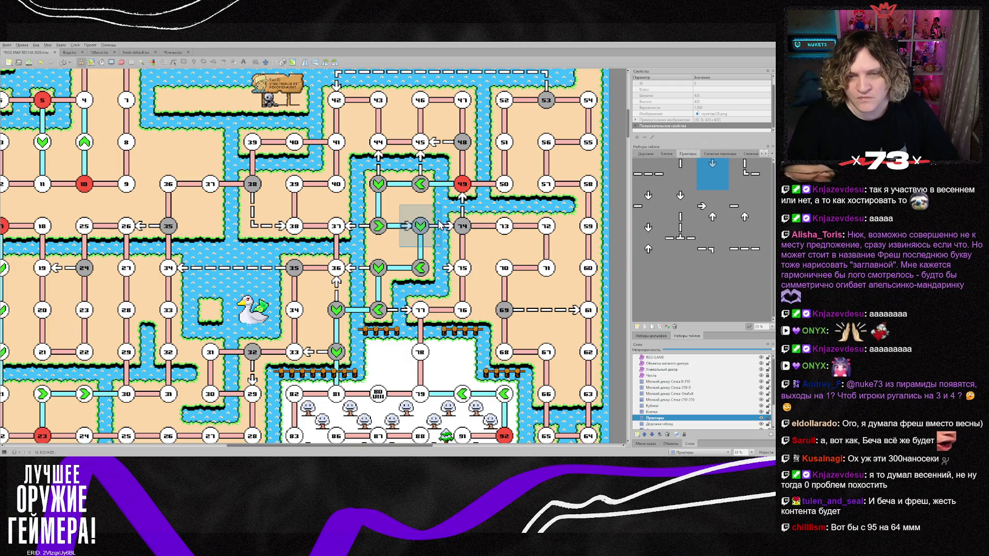
right_click(420, 258)
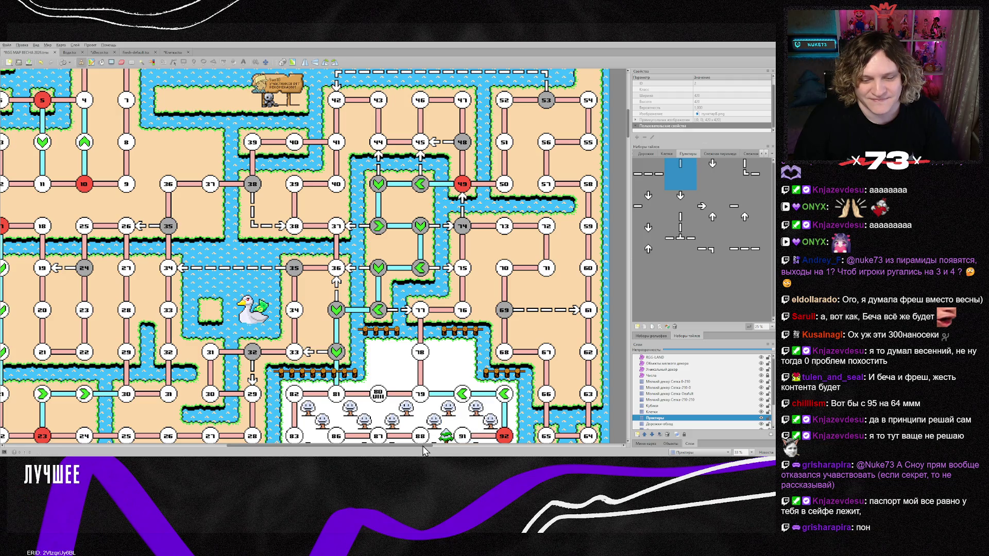
scroll(389, 403, down, 4)
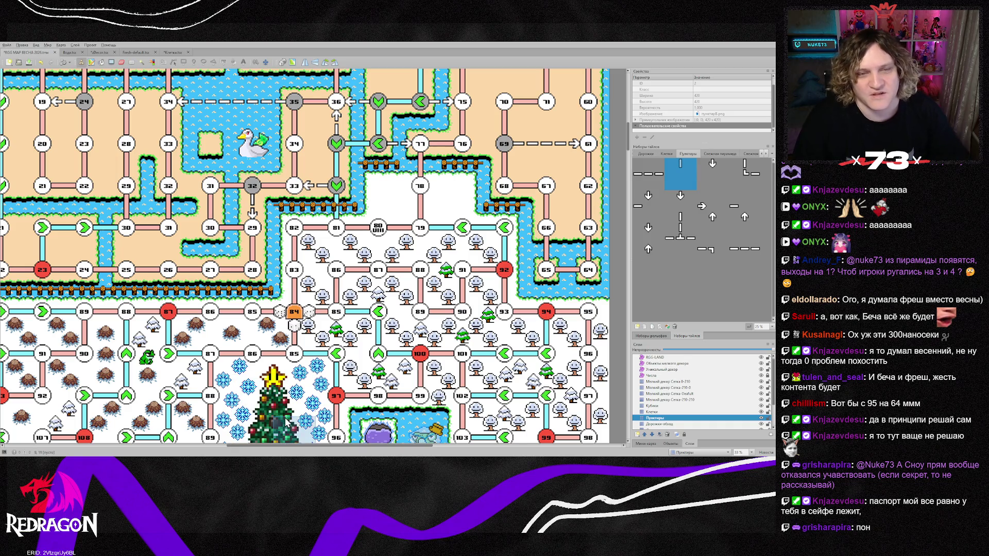
Survey the map, make Объекты мелкого декора the active layer, and show the Дорожки road tiles
scroll(303, 418, up, 4)
scroll(304, 418, up, 2)
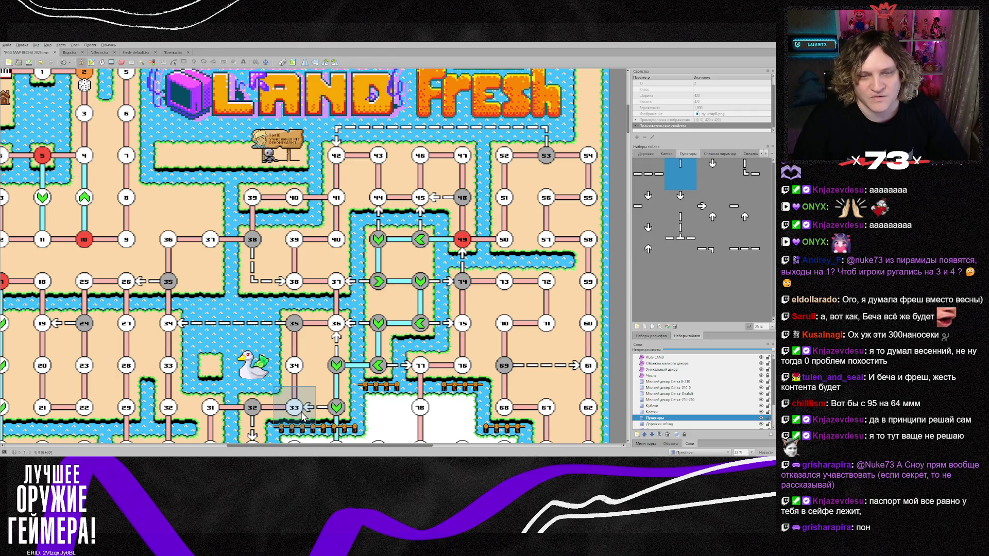
scroll(303, 418, down, 5)
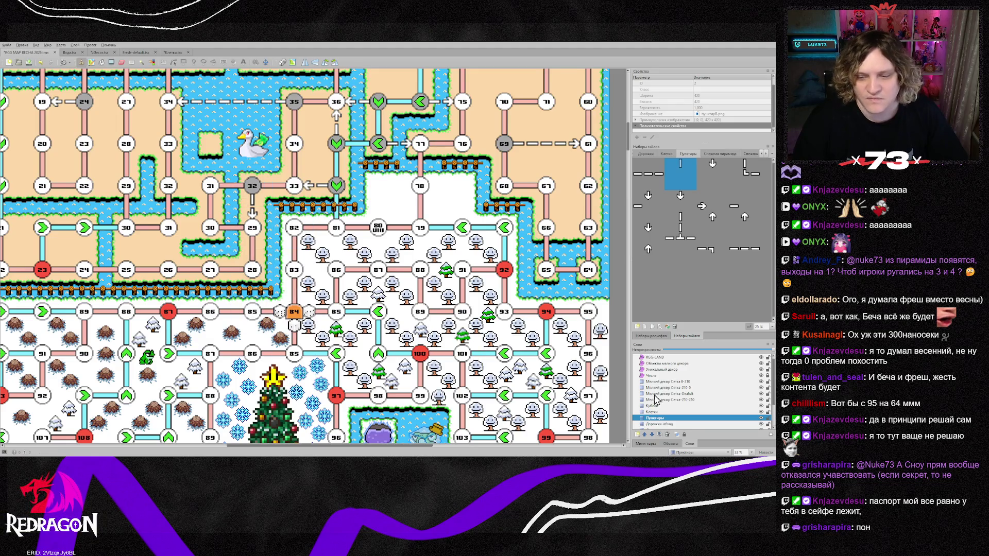
click(667, 364)
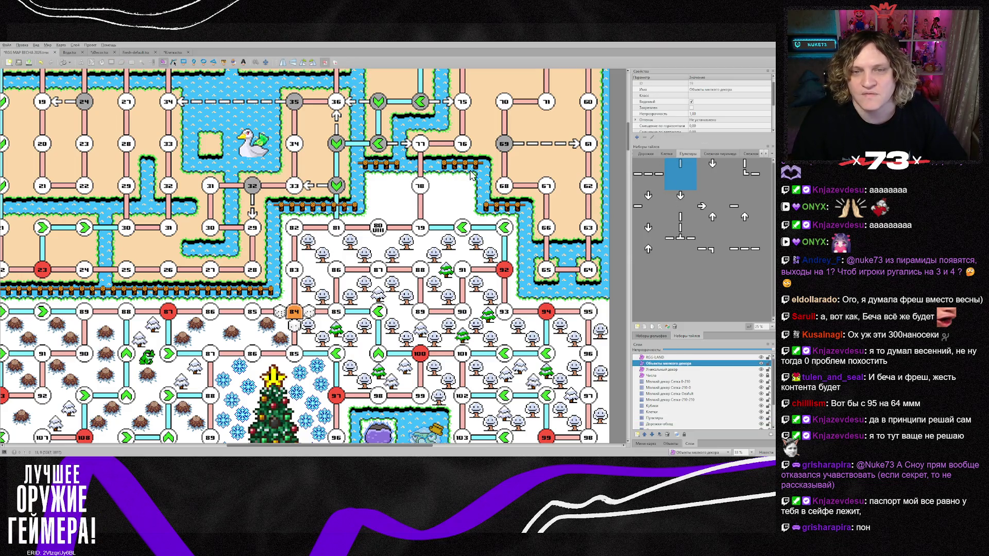
click(724, 370)
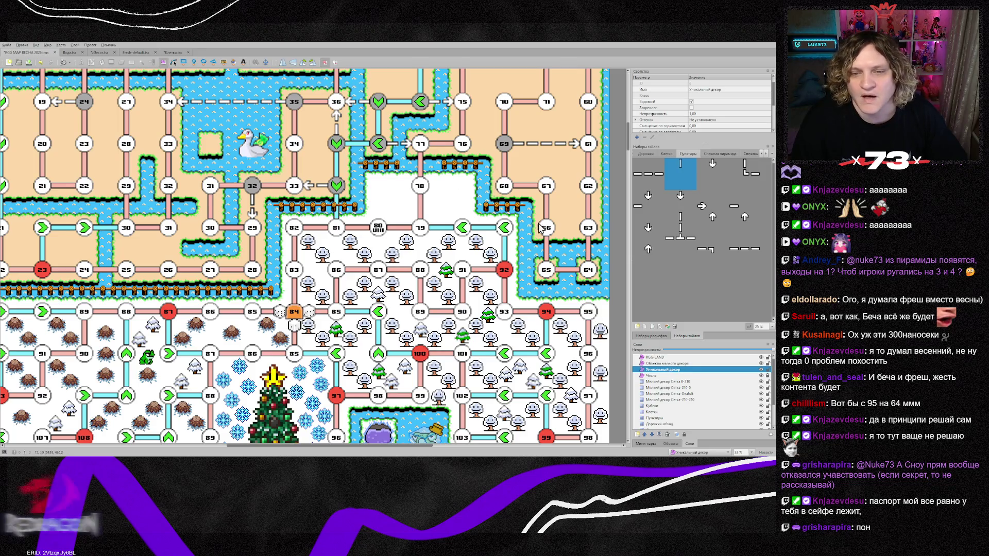
click(663, 364)
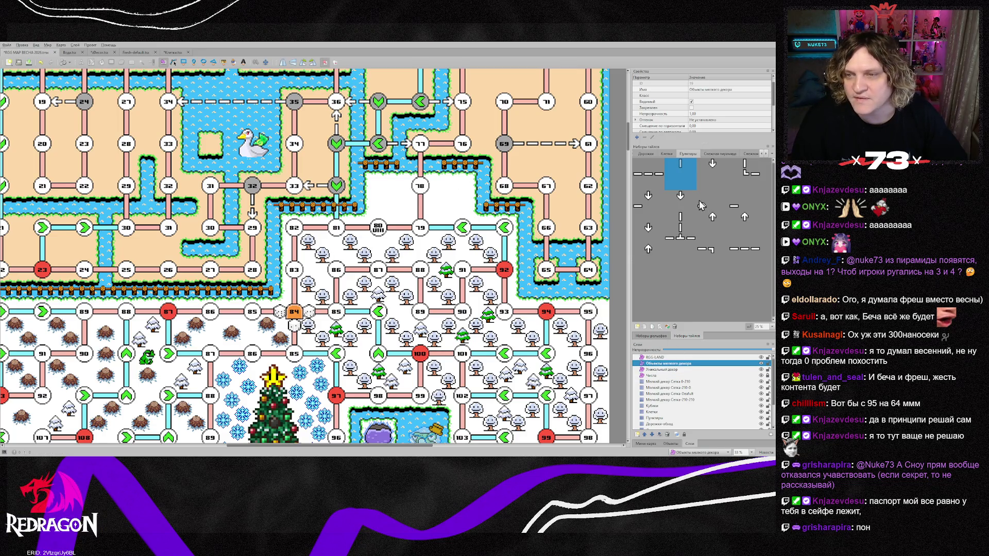
click(650, 153)
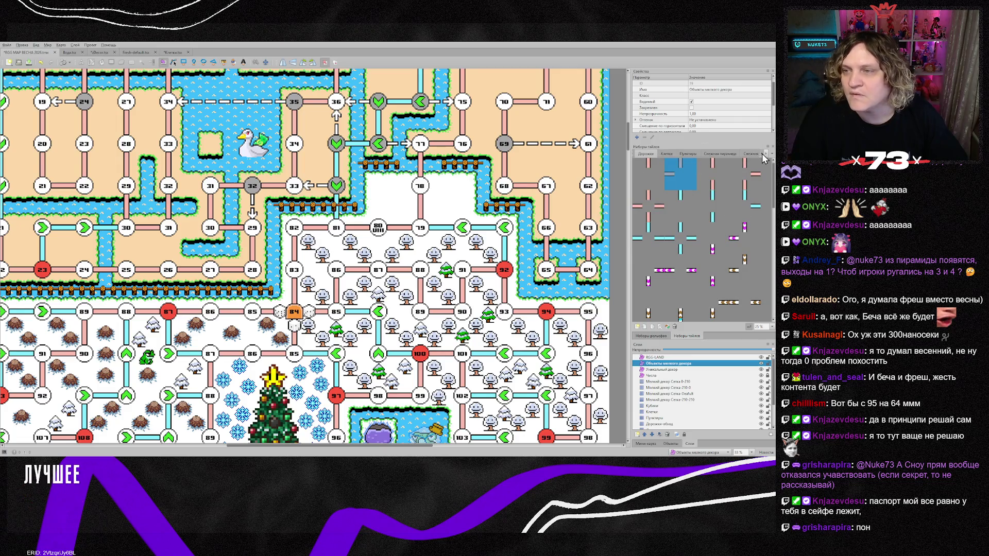
Show the Декор decoration tileset and browse to its fence tiles
click(761, 153)
click(674, 153)
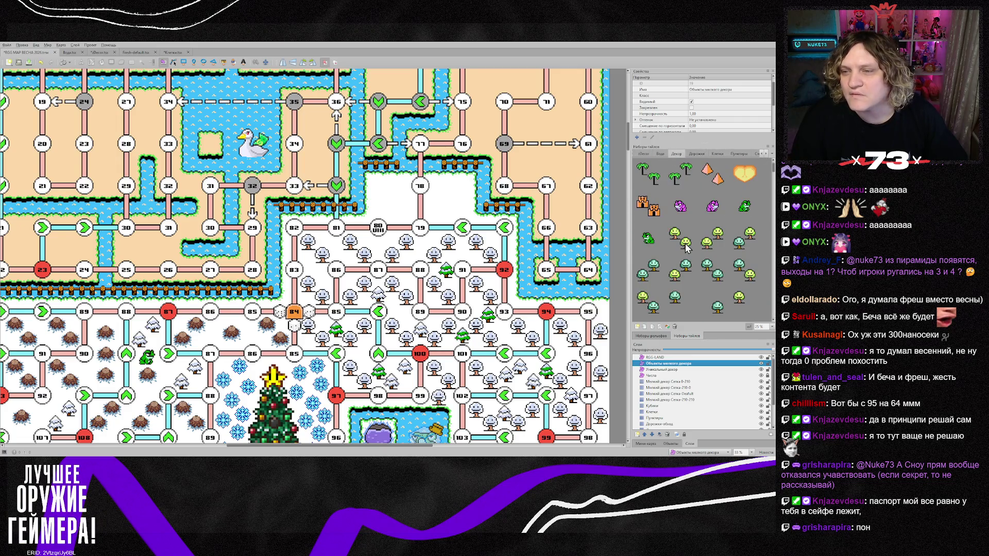
scroll(685, 248, down, 3)
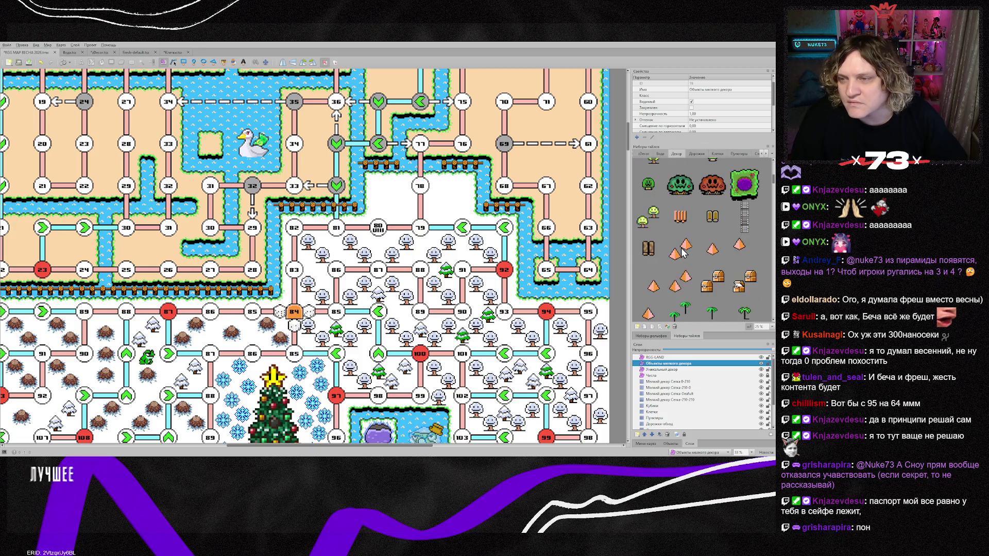
scroll(681, 253, down, 5)
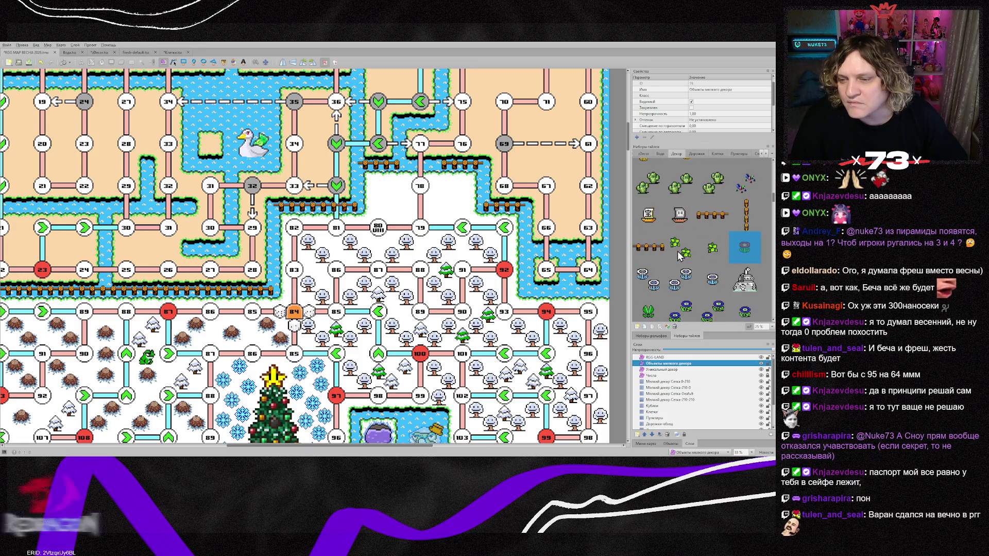
scroll(678, 256, up, 3)
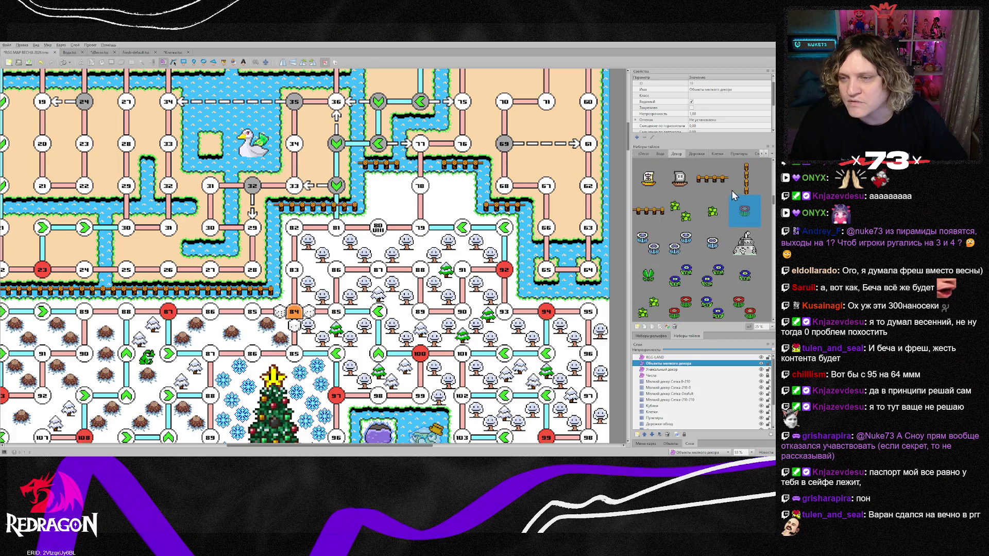
Place two vertical fence pieces beside and below node 29
click(745, 215)
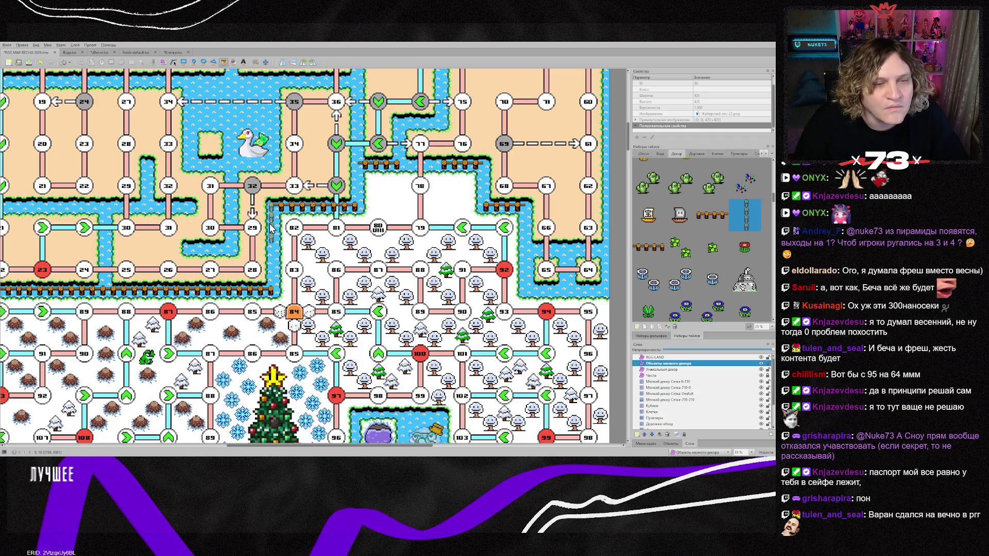
click(272, 227)
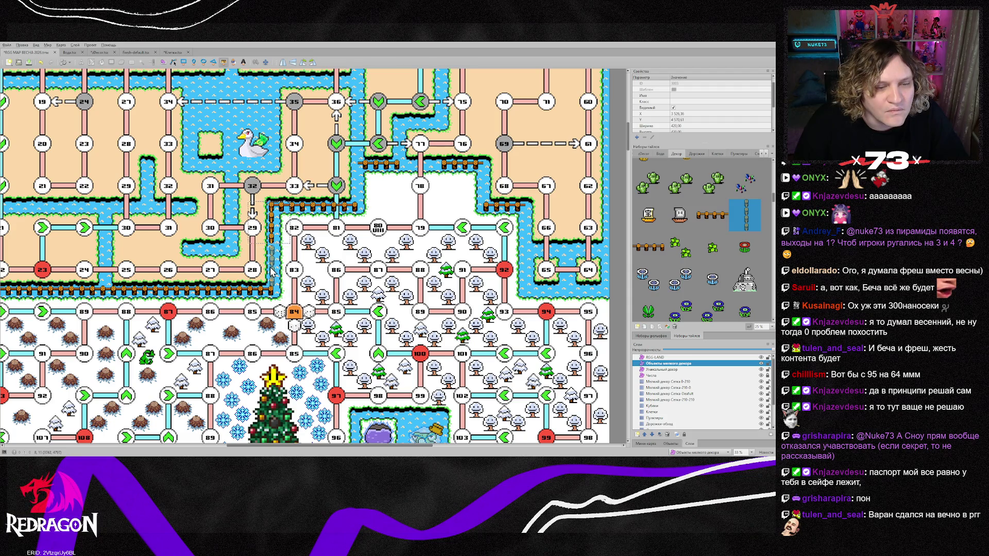
click(271, 268)
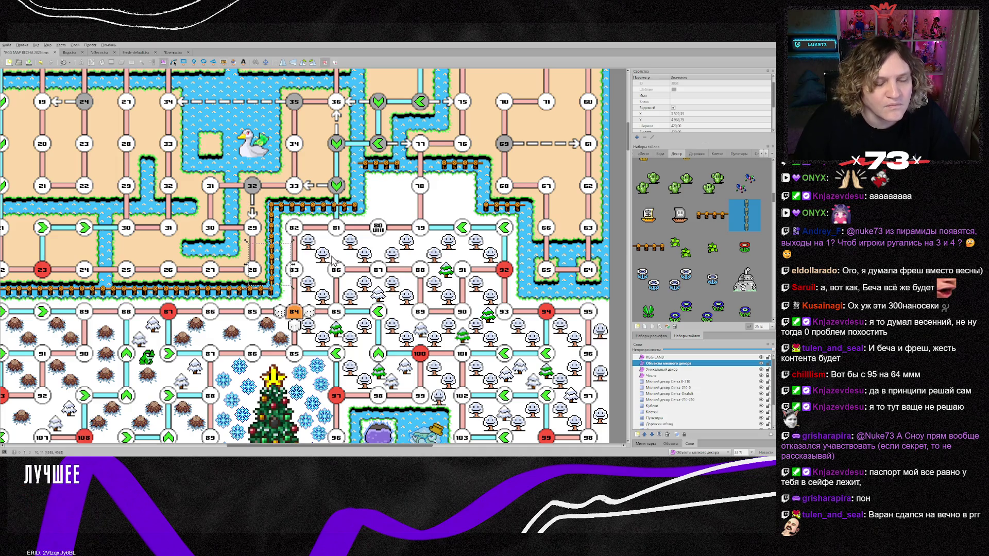
scroll(298, 275, up, 2)
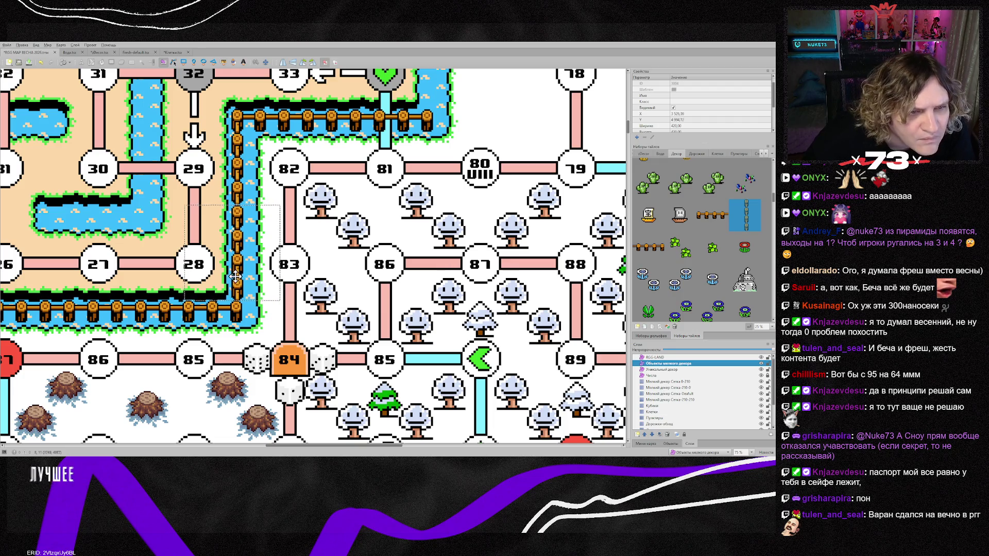
Align the fence beside node 83, then place vertical fences along the island's left shore
drag(236, 276, 235, 276)
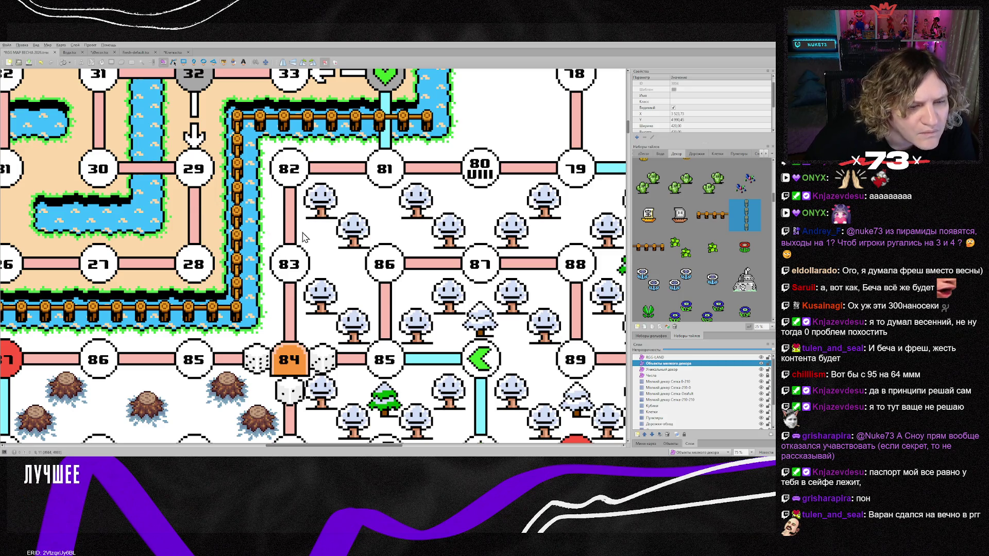
click(234, 248)
drag(235, 248, 235, 248)
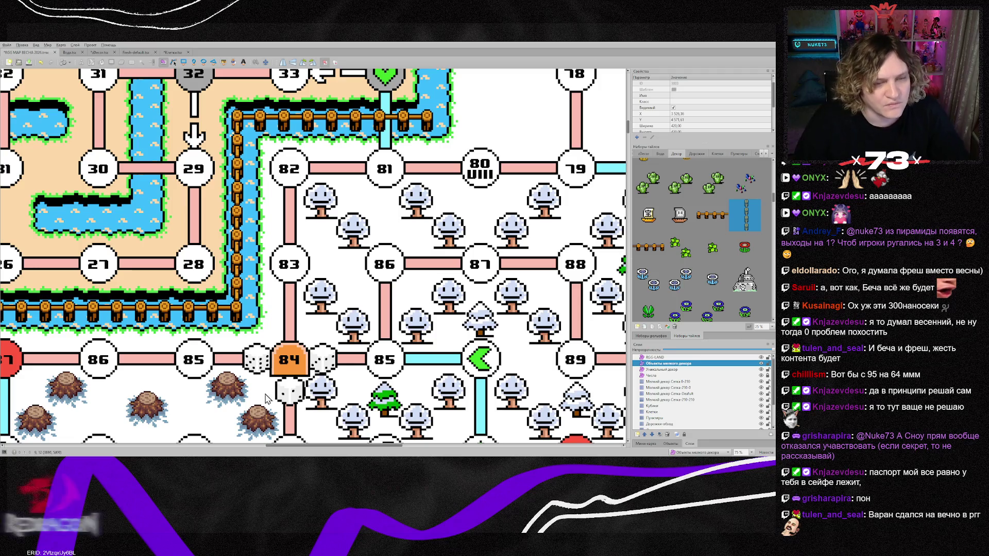
drag(276, 445, 391, 441)
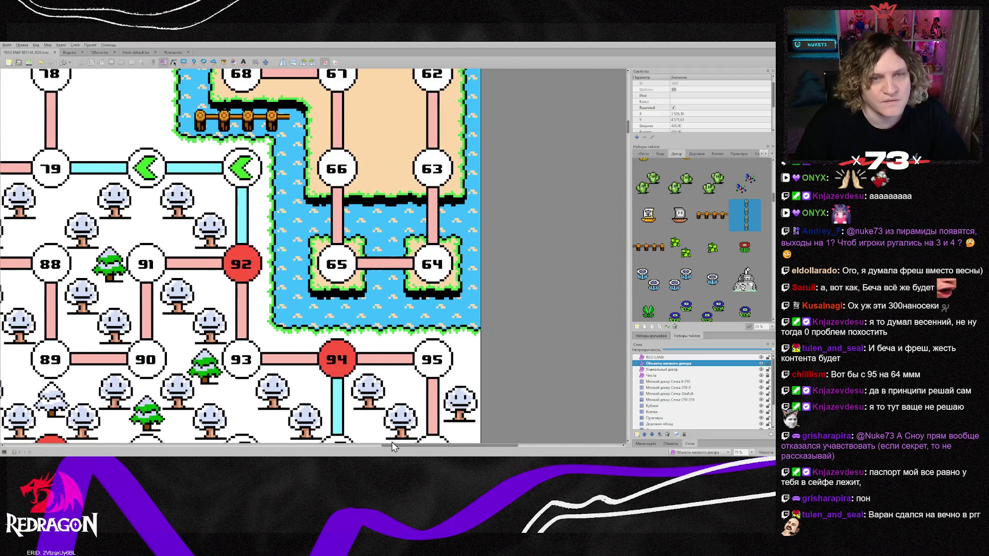
click(294, 161)
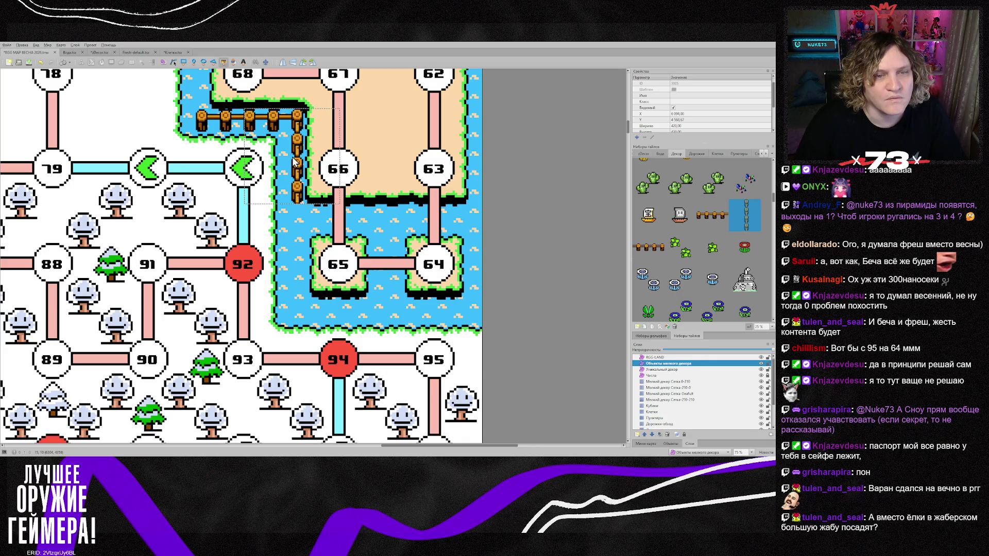
click(292, 252)
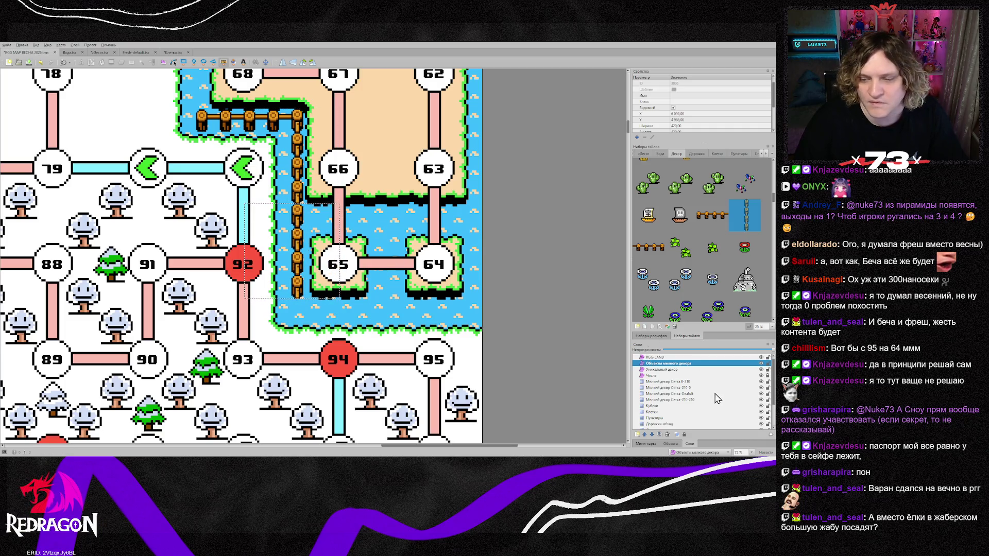
Paint horizontal fence on the 210-0 grid layer along the shore below nodes 65 and 64
click(695, 381)
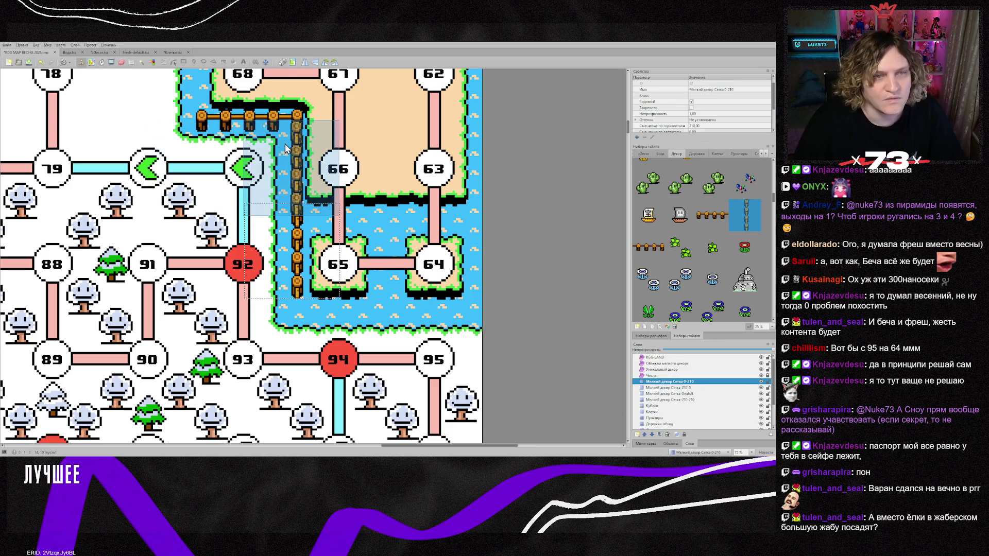
click(712, 217)
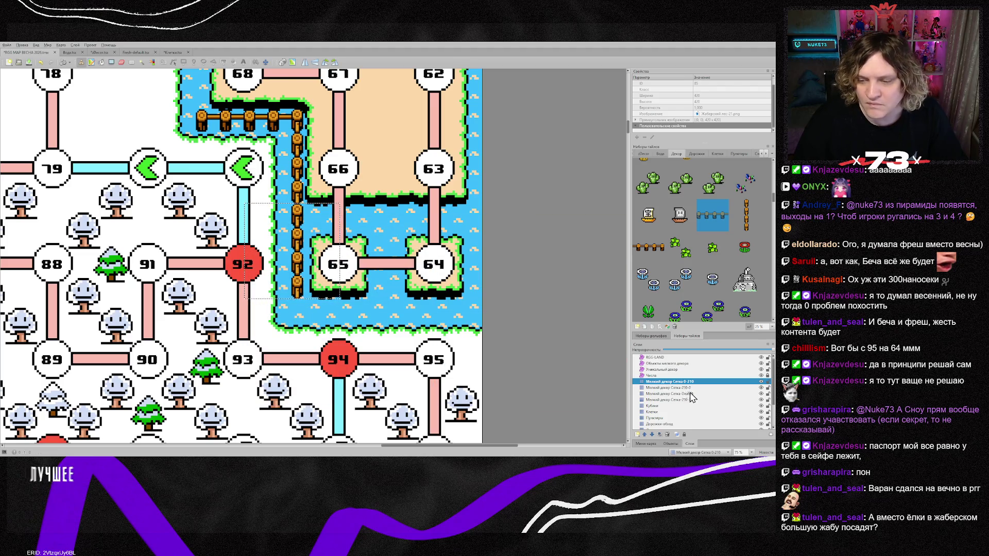
click(680, 388)
click(339, 302)
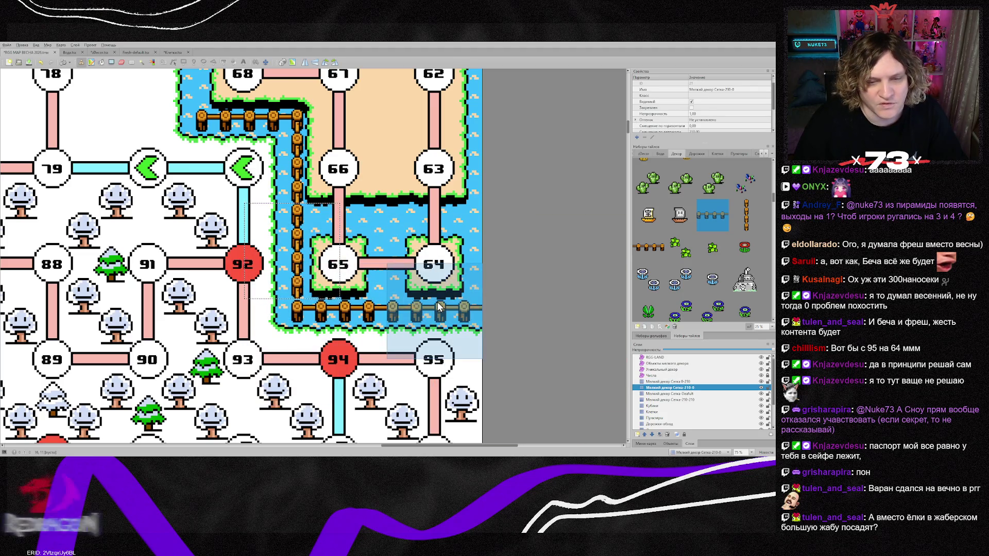
click(436, 302)
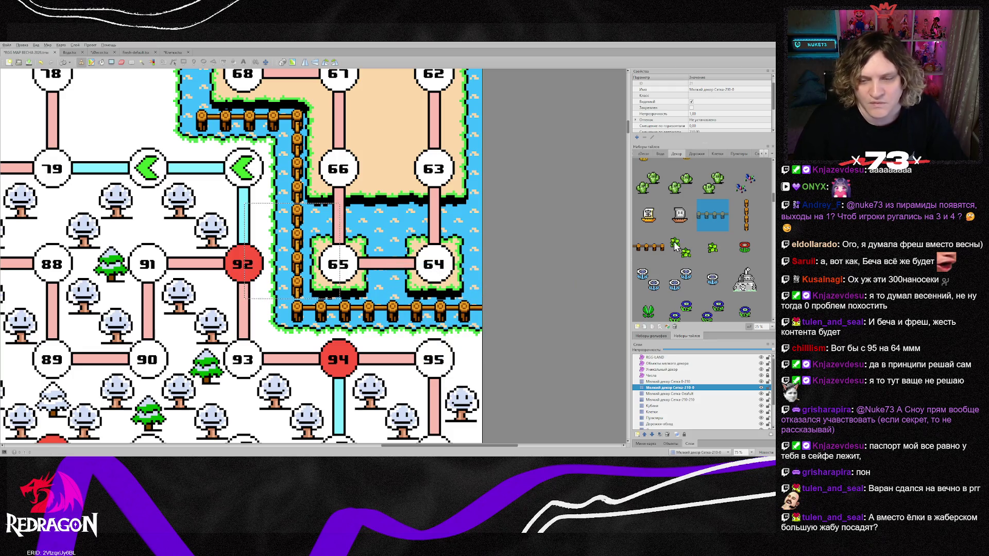
Move the vertical fence up to meet the top fence
click(679, 363)
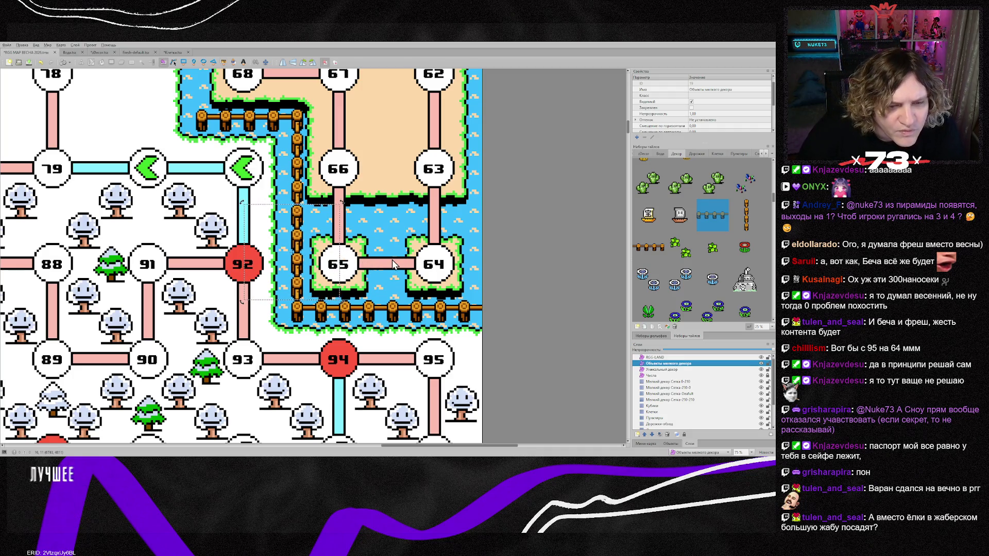
click(302, 269)
drag(303, 269, 301, 186)
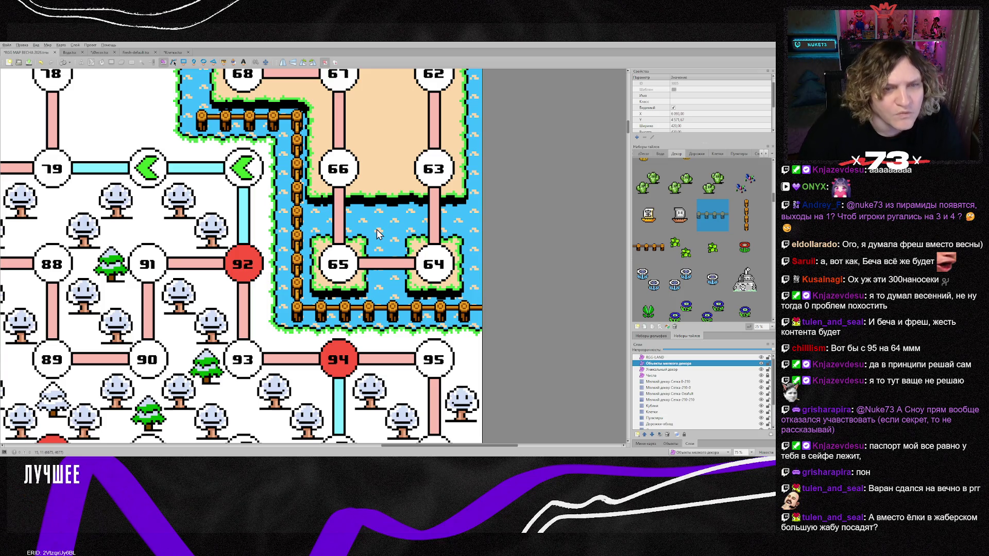
Place a vertical fence tile left of node 68 with Insert Tile
scroll(365, 227, up, 4)
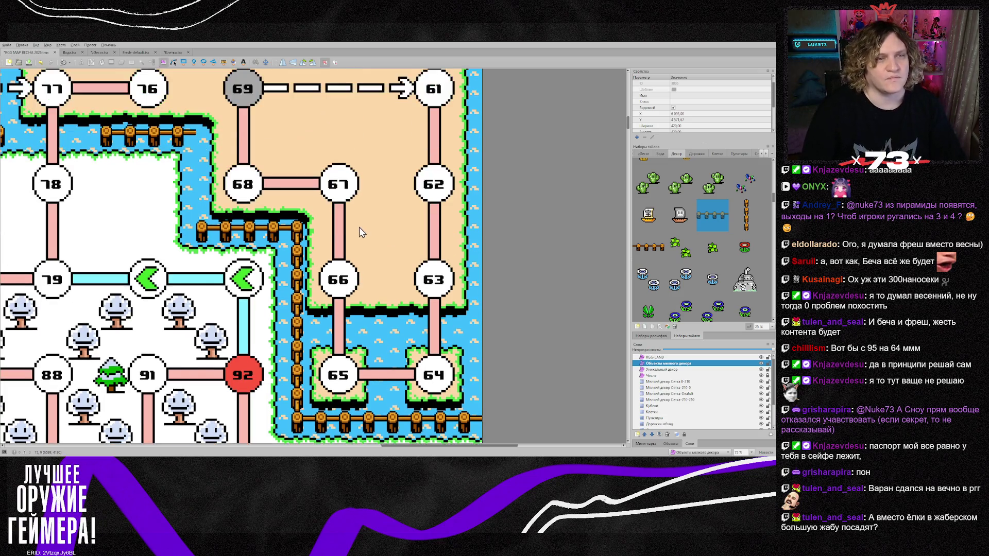
key(t)
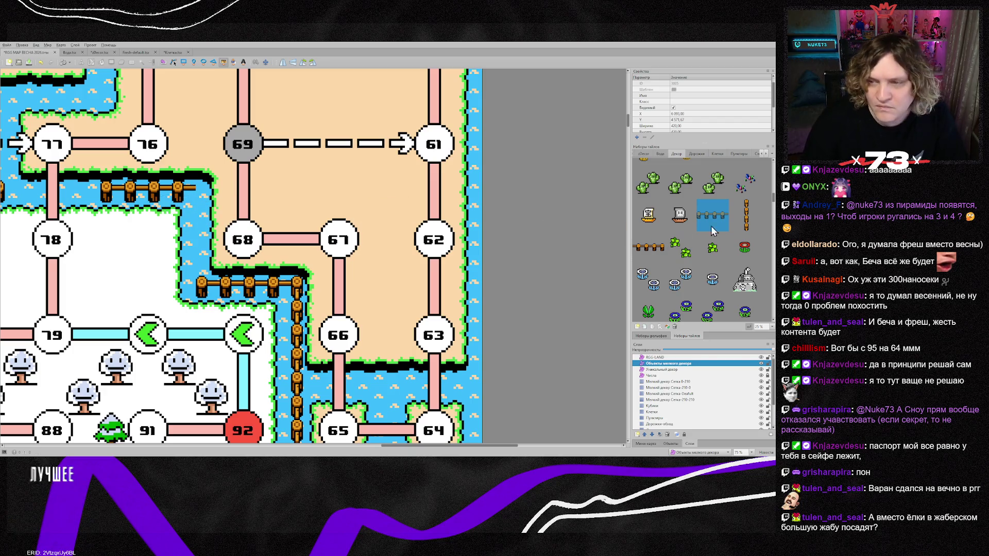
click(745, 215)
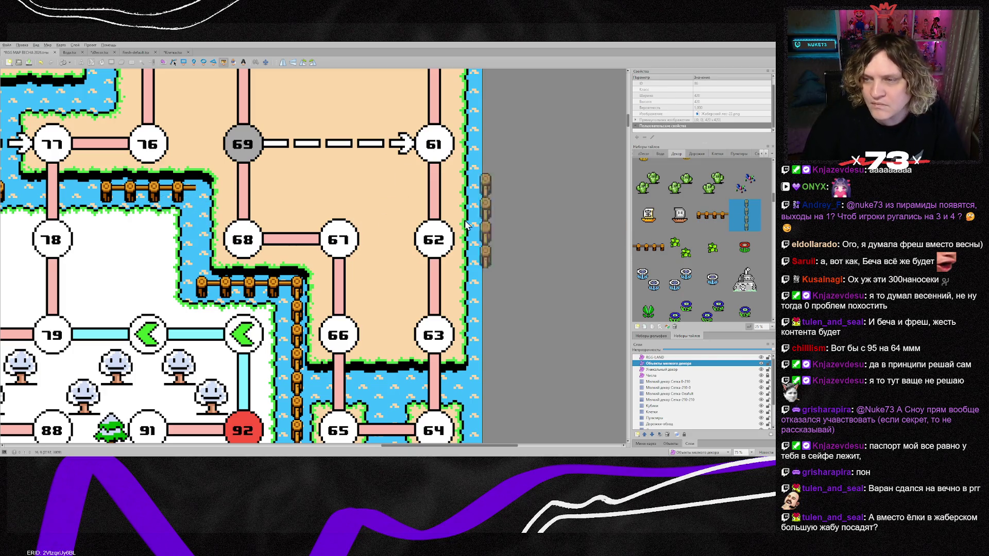
click(199, 225)
key(s)
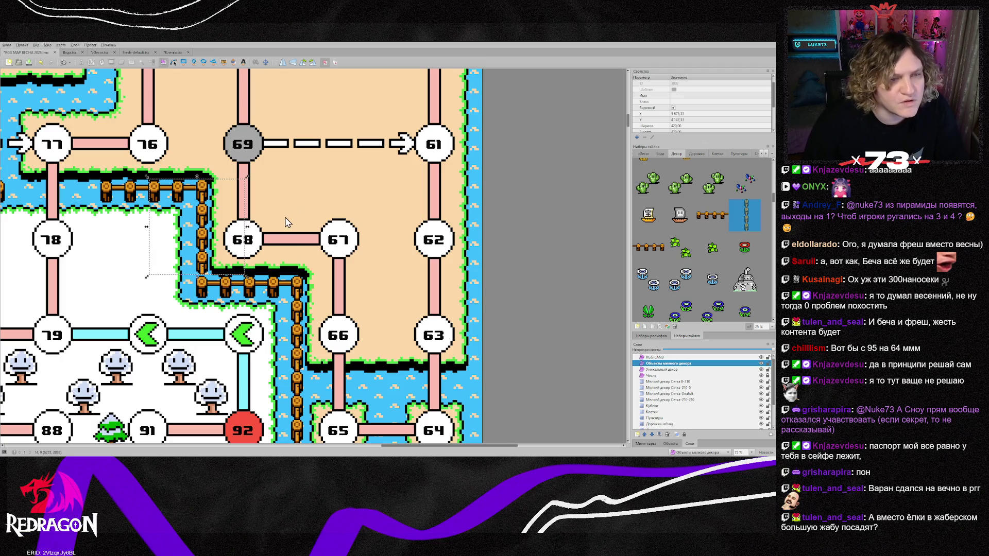
click(309, 215)
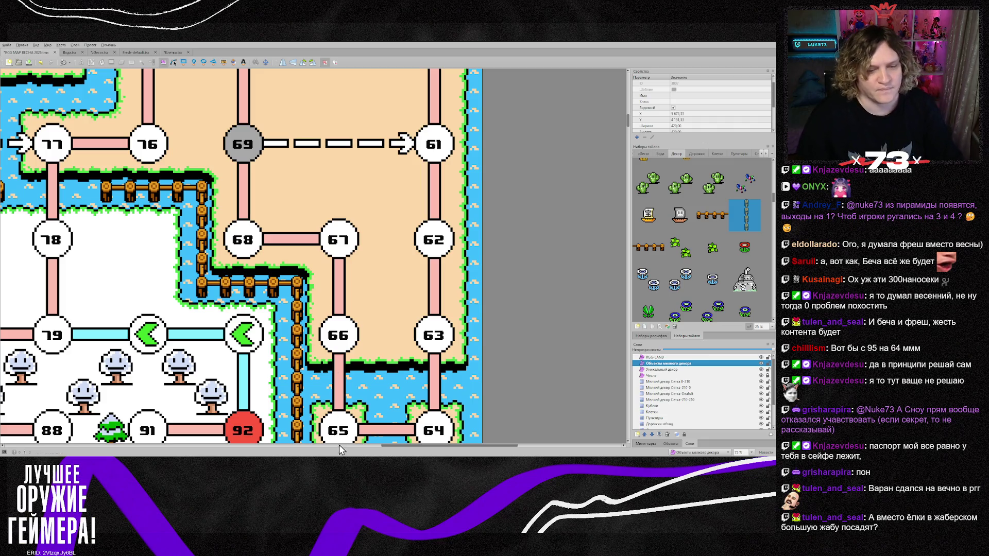
Place a second vertical fence on the snowy pocket's other edge and select it
drag(404, 446, 328, 446)
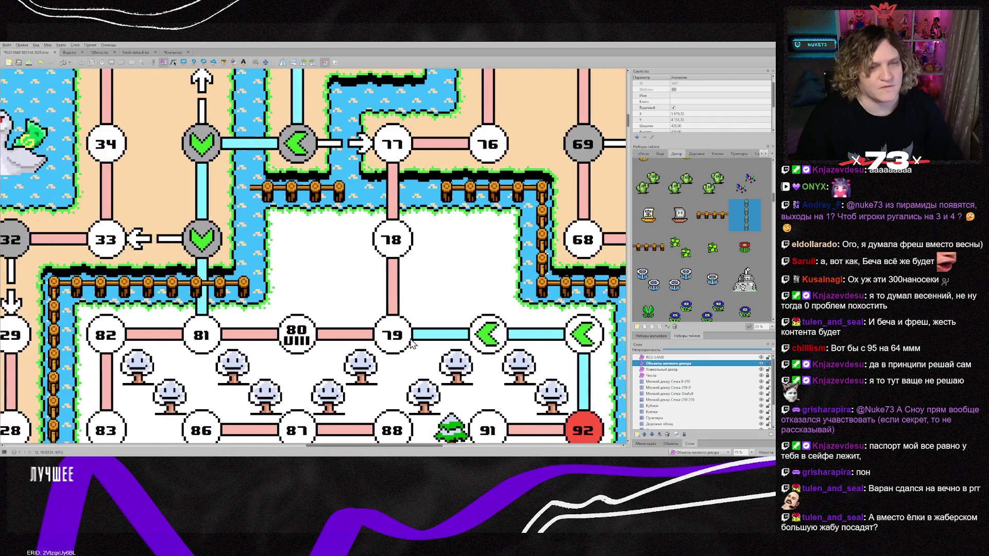
key(t)
click(241, 235)
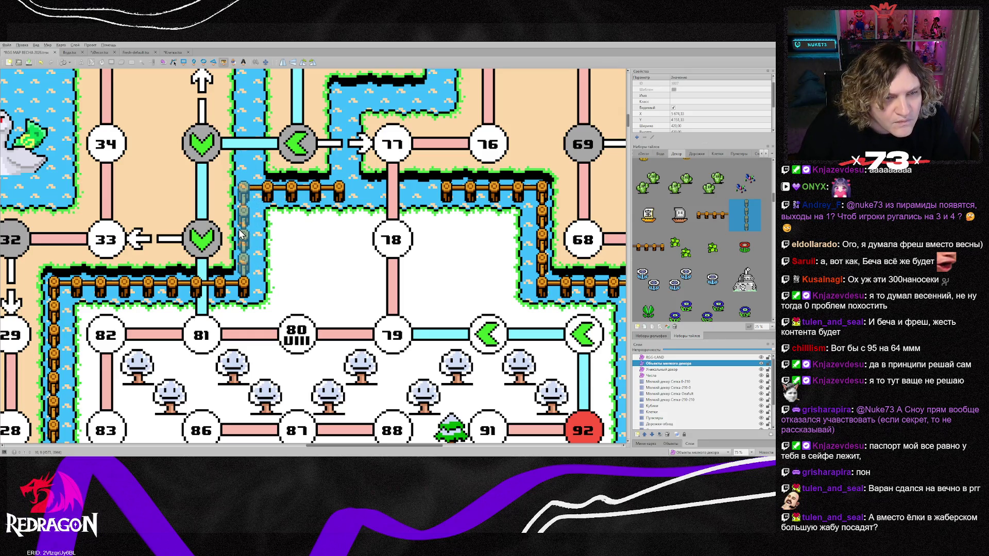
key(s)
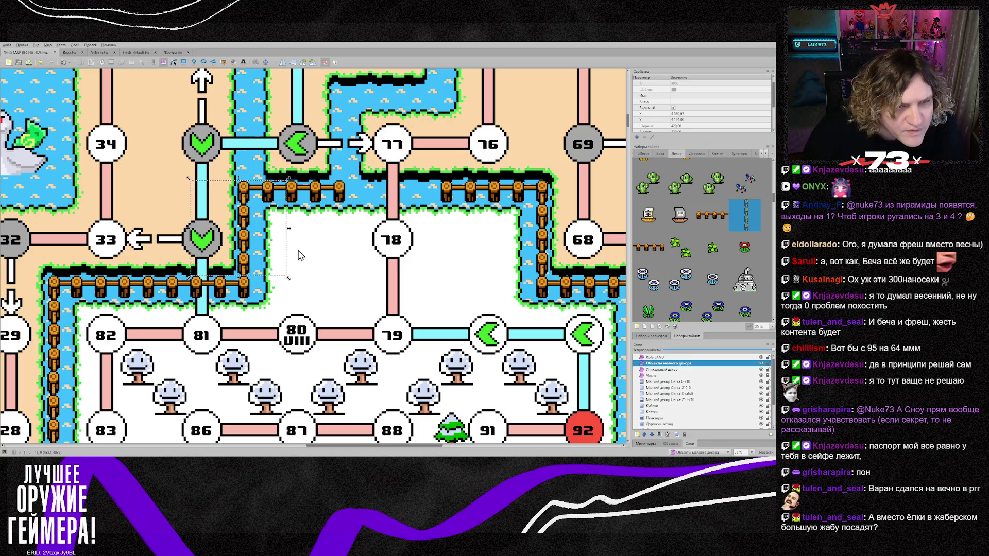
click(325, 264)
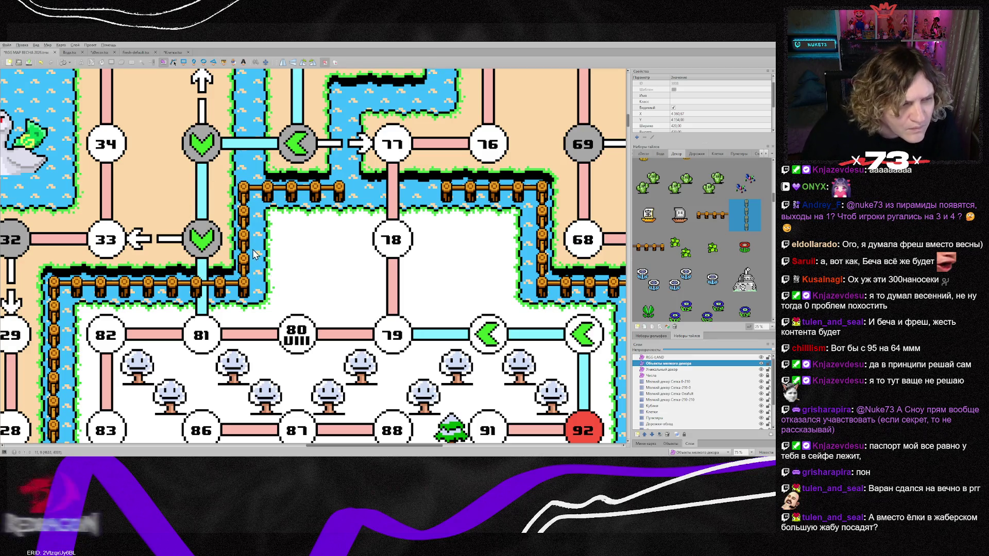
click(247, 242)
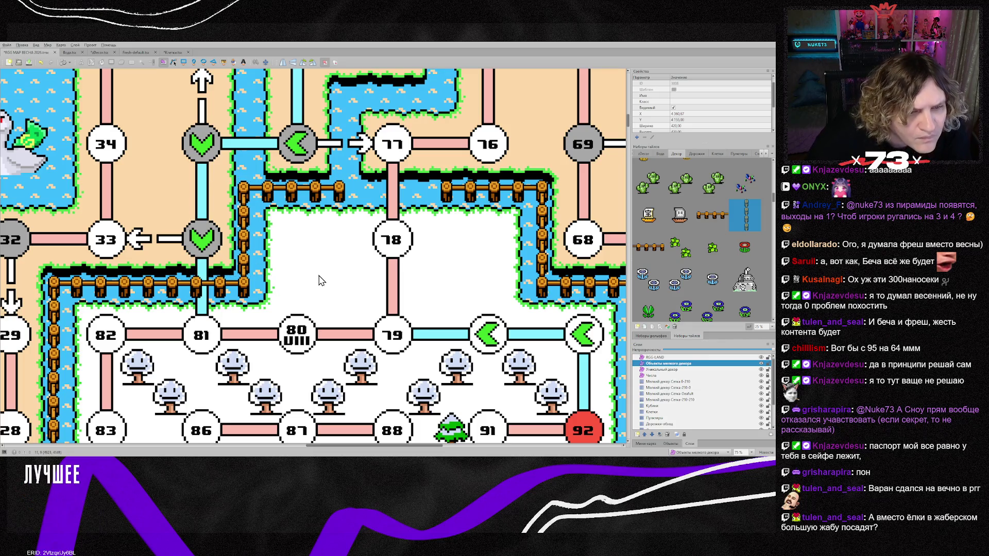
scroll(319, 280, down, 3)
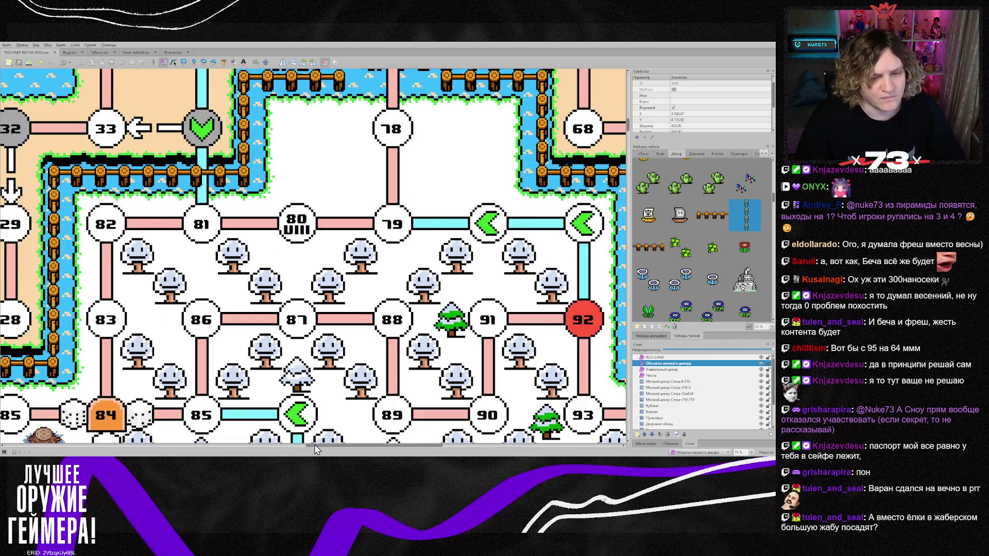
mouse_move(309, 444)
mouse_down()
mouse_move(139, 453)
mouse_move(234, 376)
mouse_up()
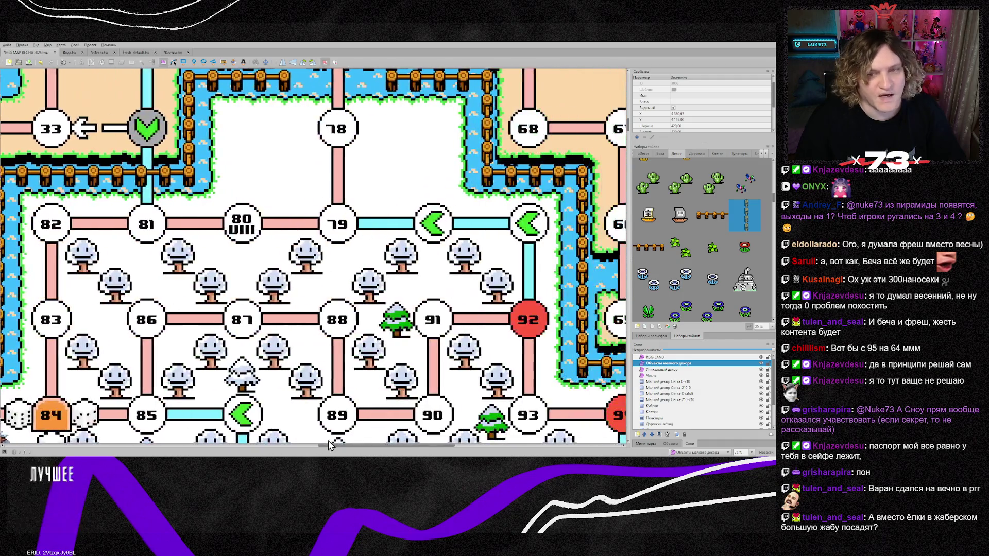
scroll(176, 302, up, 2)
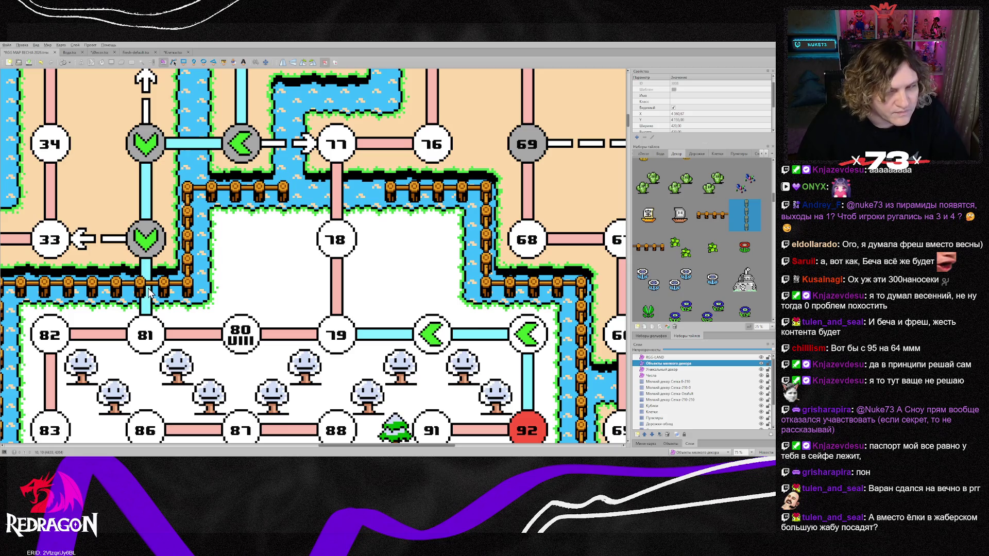
drag(338, 446, 304, 444)
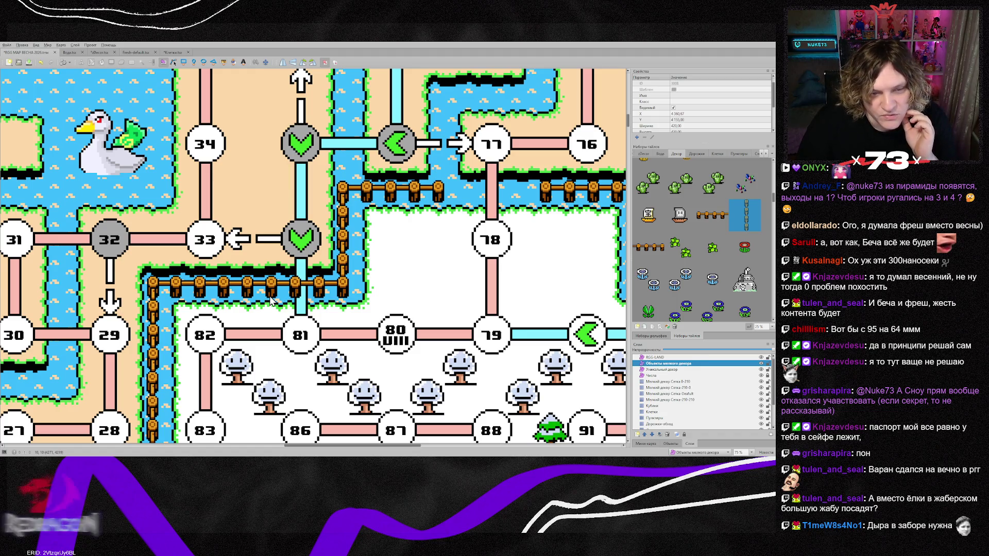
Erase a gap in the fence above node 81 on the 210-0 grid layer
click(650, 250)
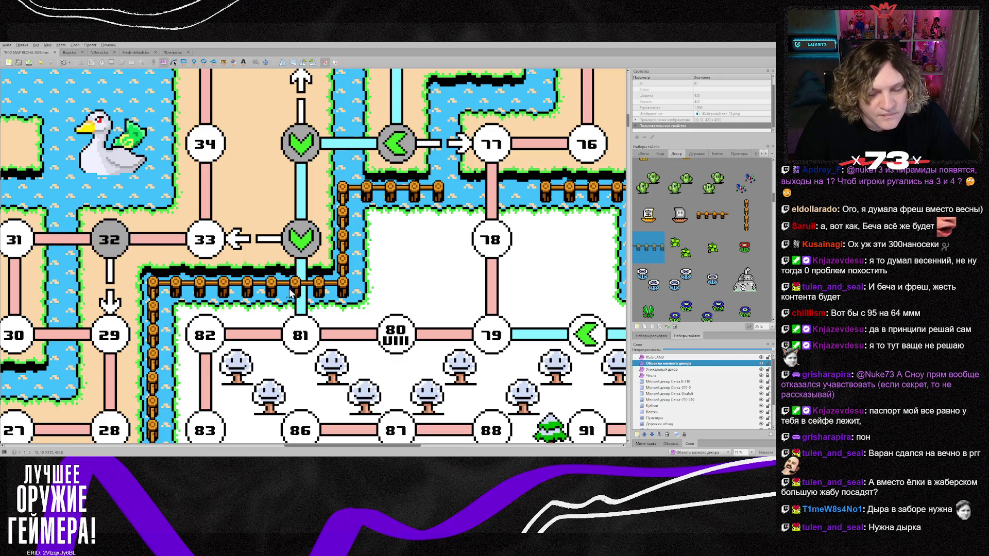
click(670, 387)
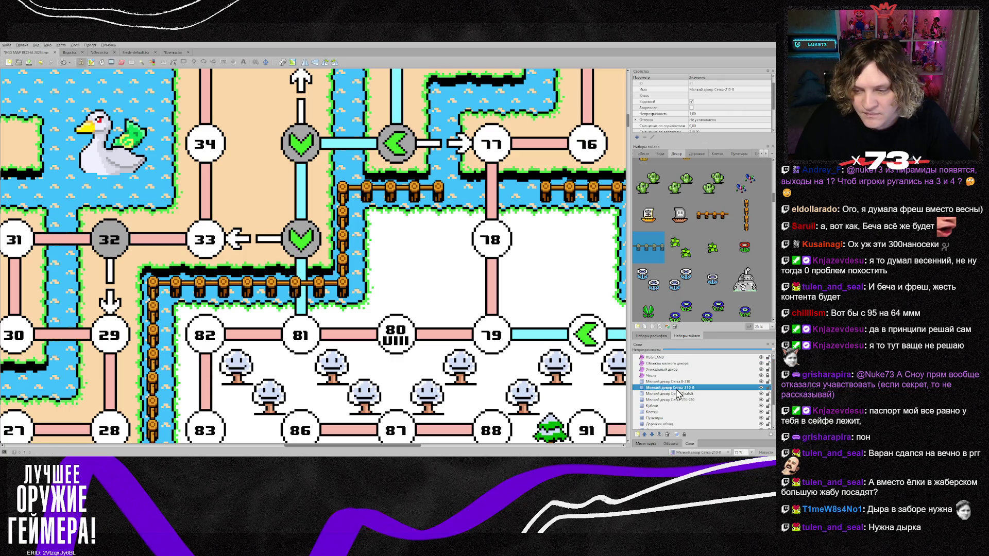
key(e)
click(278, 303)
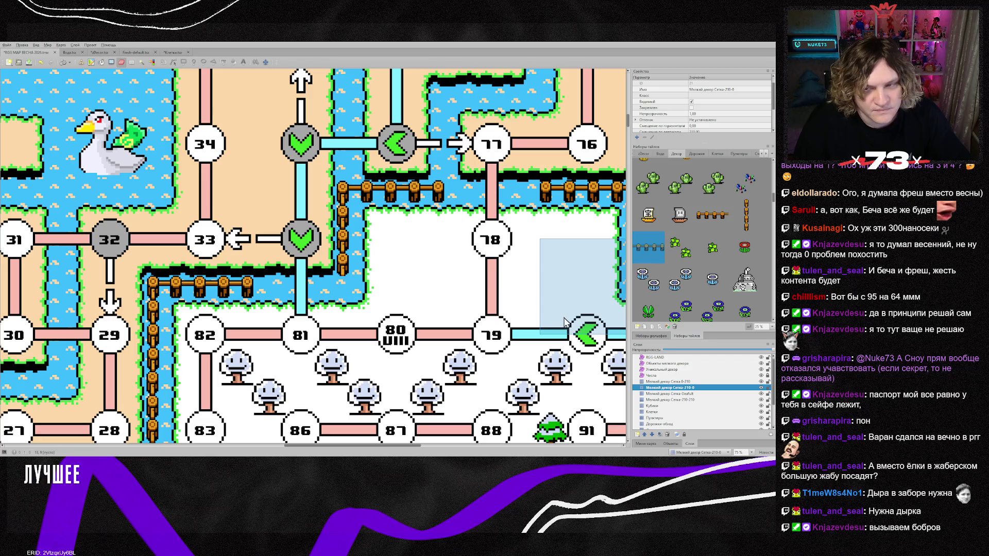
Place fence pieces as objects above node 82, extending toward node 81
click(664, 364)
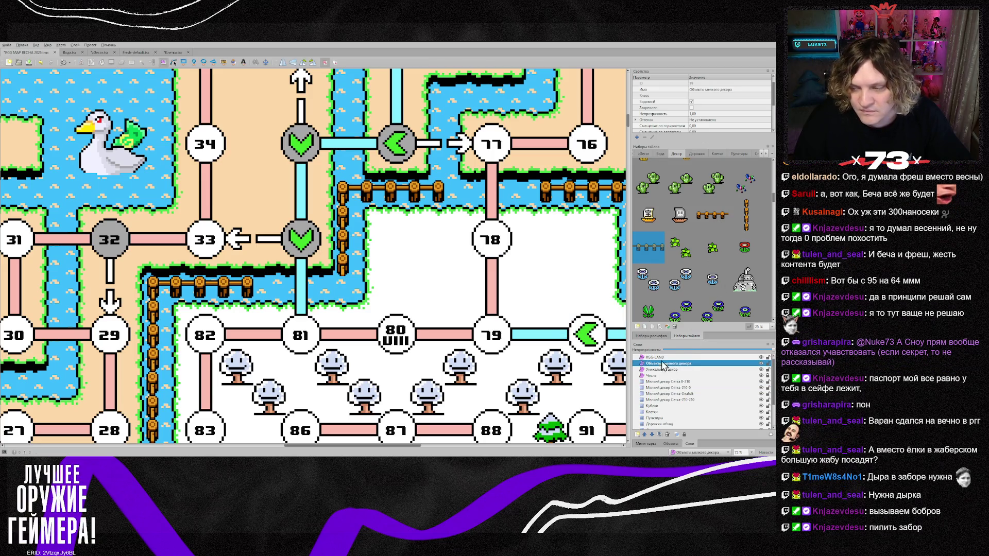
key(t)
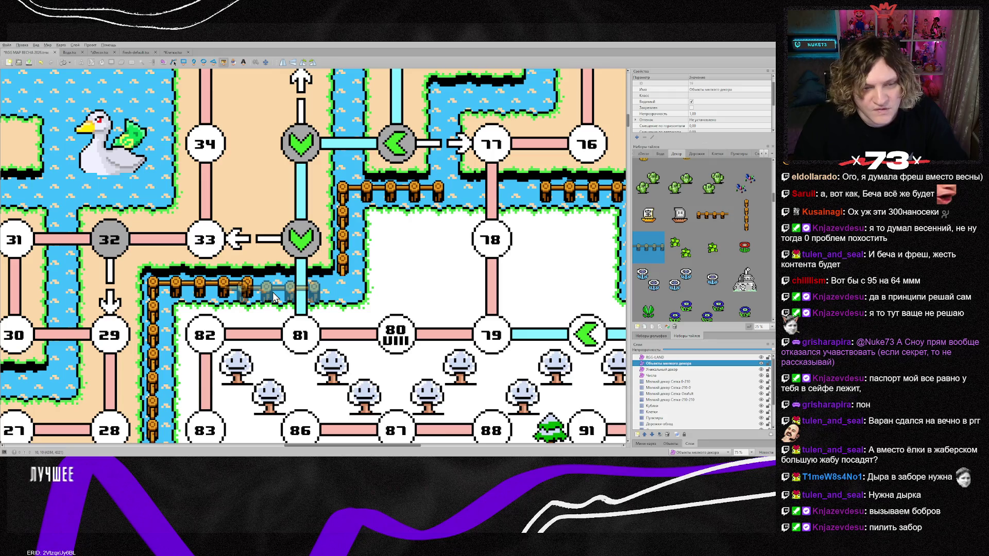
click(247, 286)
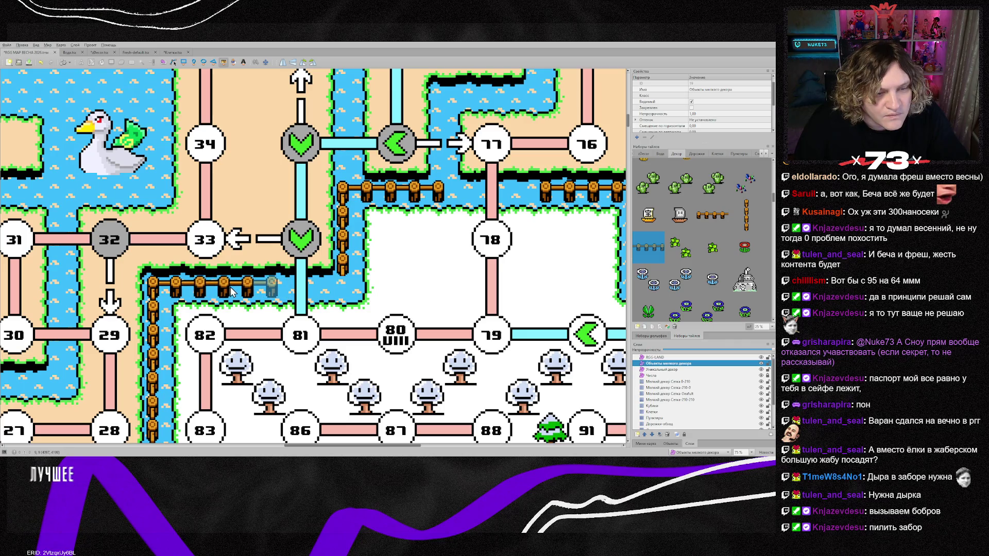
click(230, 291)
key(s)
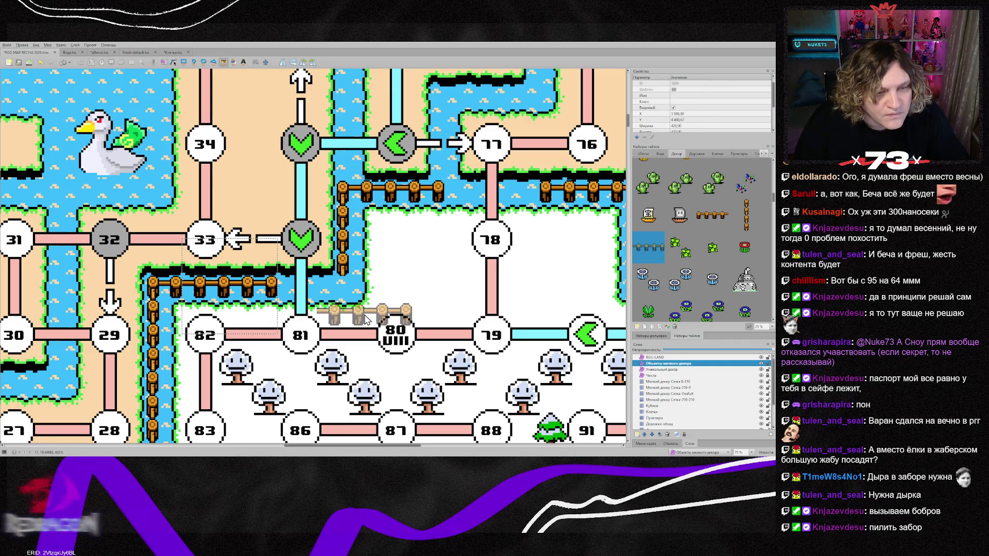
click(285, 292)
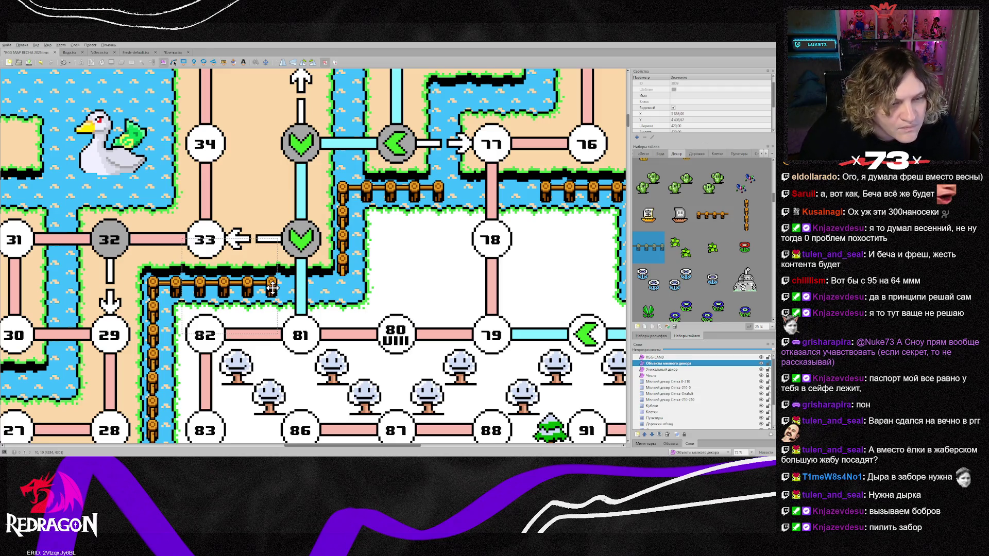
click(387, 306)
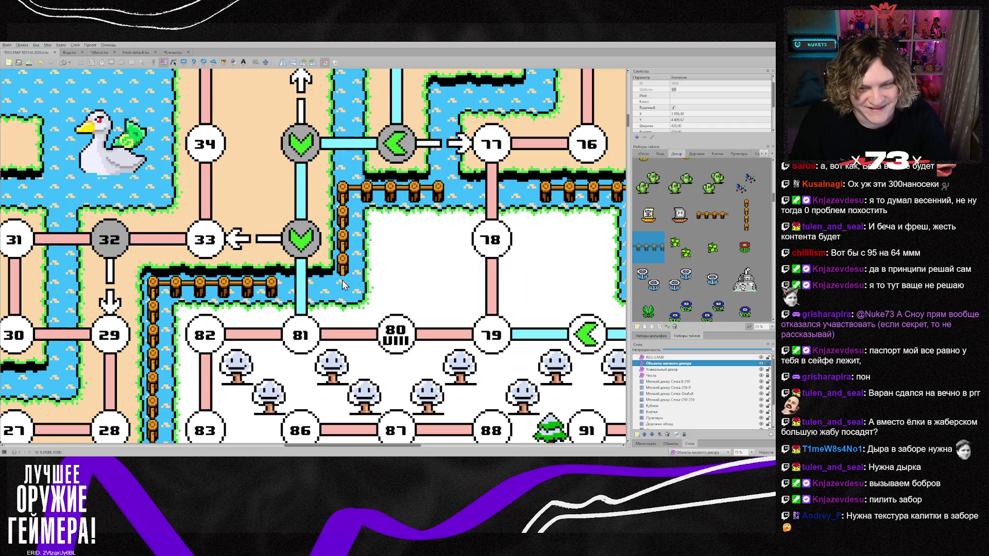
Zoom the map to 100% and switch to the fence tile image in Photoshop
scroll(359, 294, up, 1)
scroll(356, 278, down, 1)
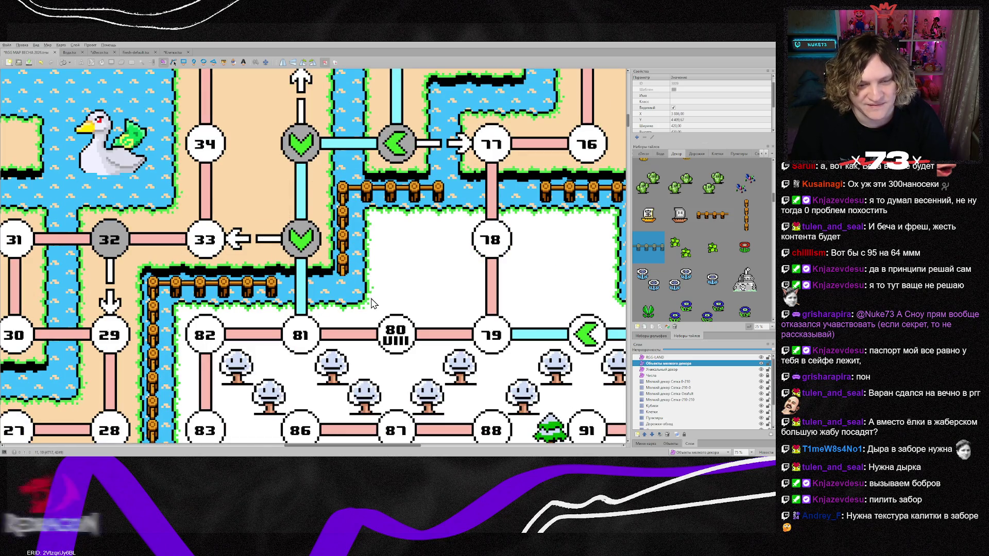
scroll(361, 293, up, 3)
scroll(370, 303, down, 2)
ctrl+scroll(372, 305, up, 1)
scroll(685, 246, down, 3)
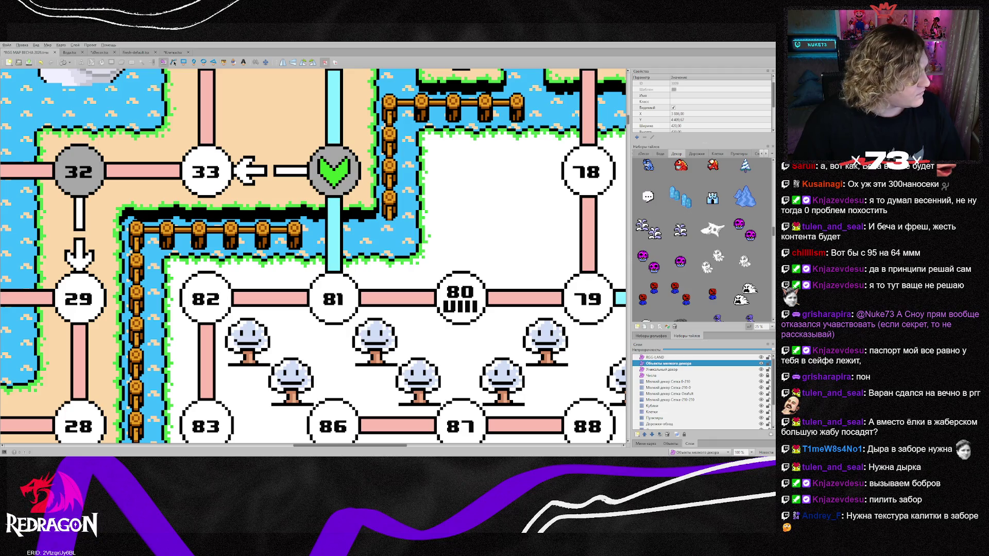
key(alt+Tab)
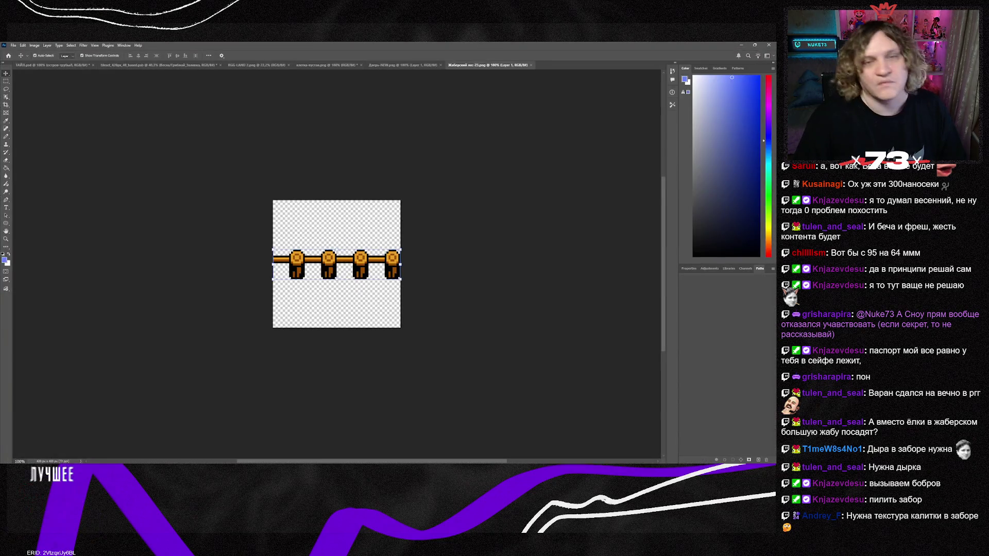
Undo the last edit and marquee-select the left part of the fence sprite
key(ctrl+z)
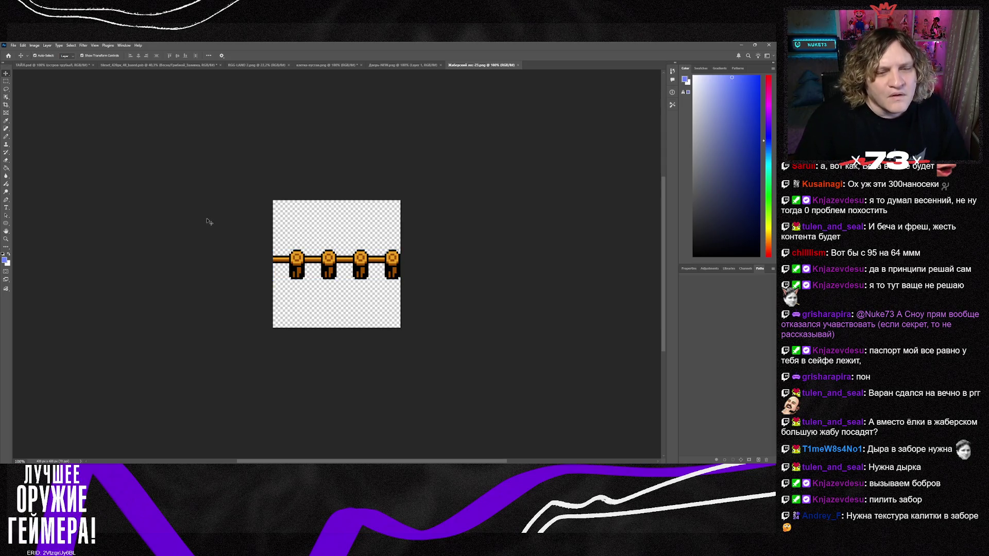
click(7, 82)
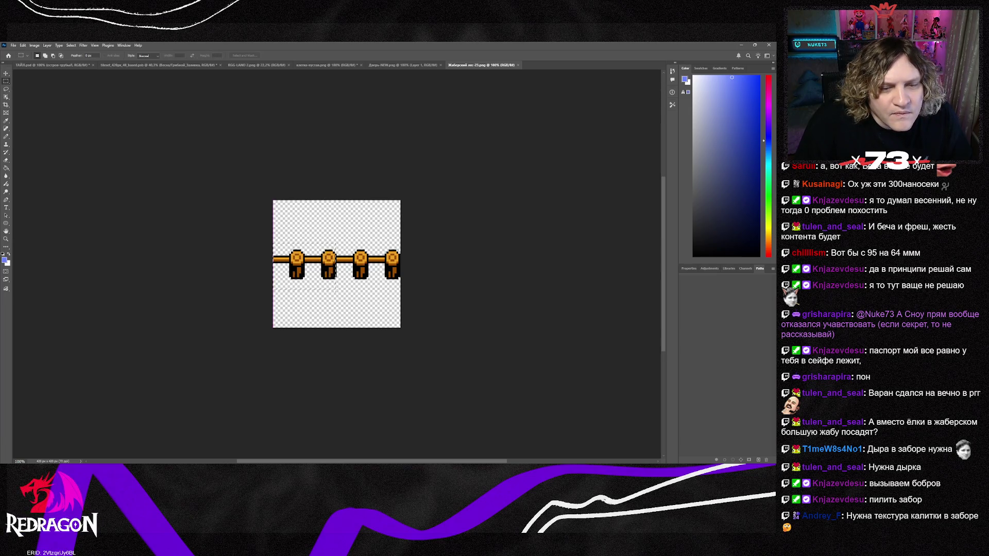
scroll(323, 264, up, 5)
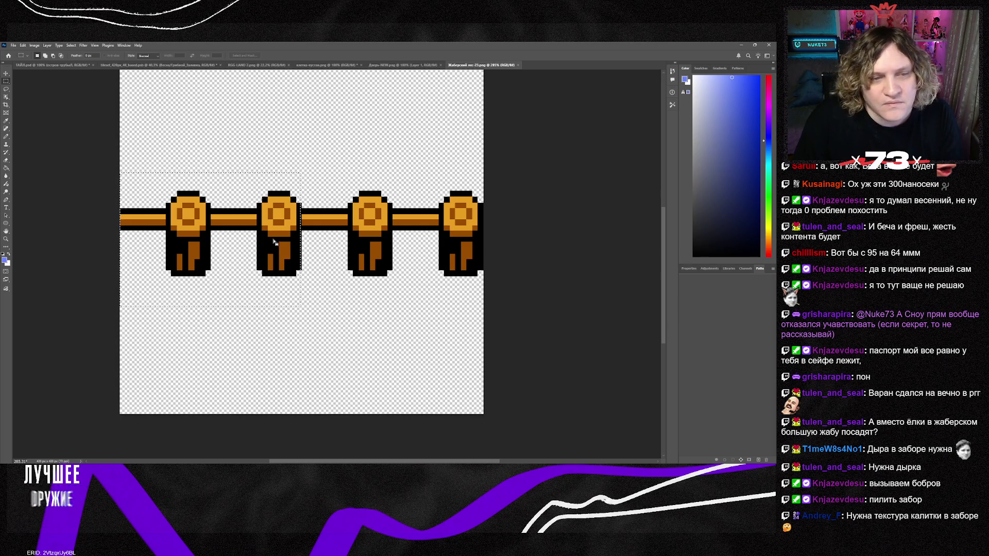
click(91, 172)
mouse_move(167, 197)
mouse_down()
mouse_move(318, 312)
mouse_move(301, 310)
mouse_up()
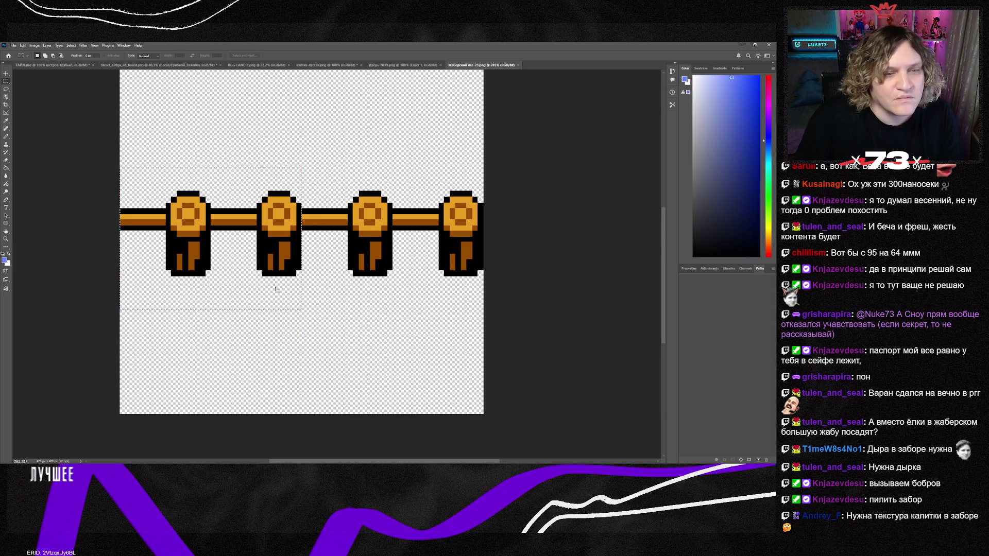
Erase the left fence posts and rail with an enlarged eraser, then deselect
click(6, 161)
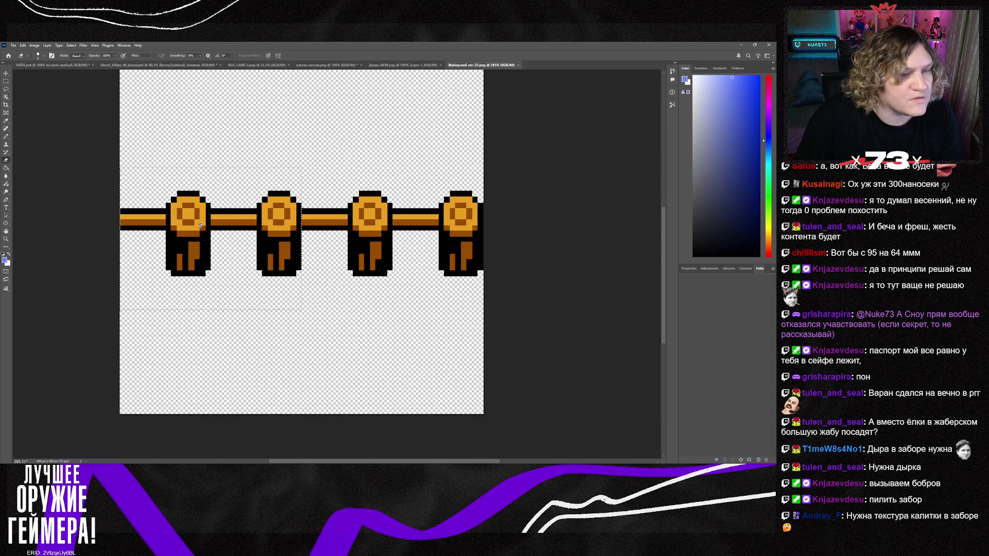
click(724, 320)
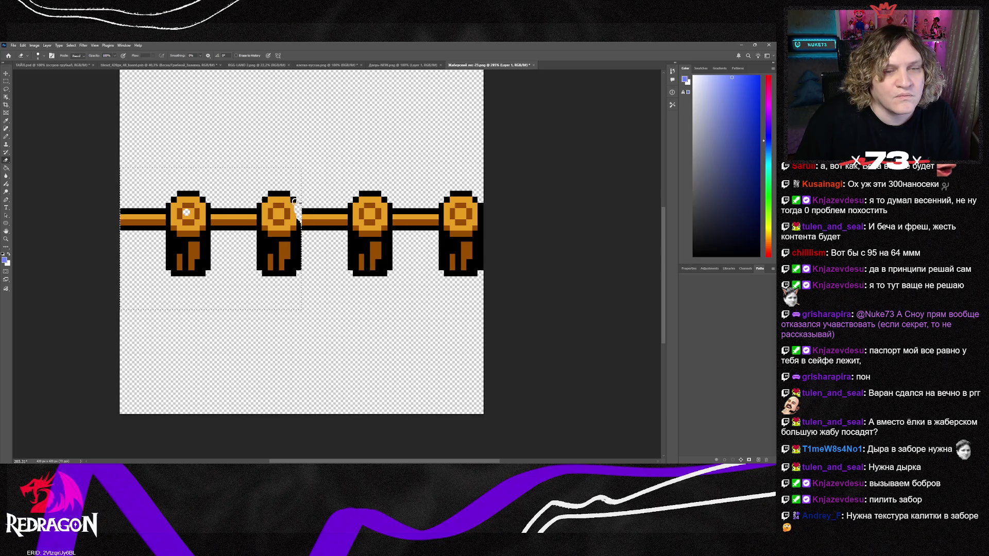
key(bracketright)
key(bracketright)
key(bracketright)
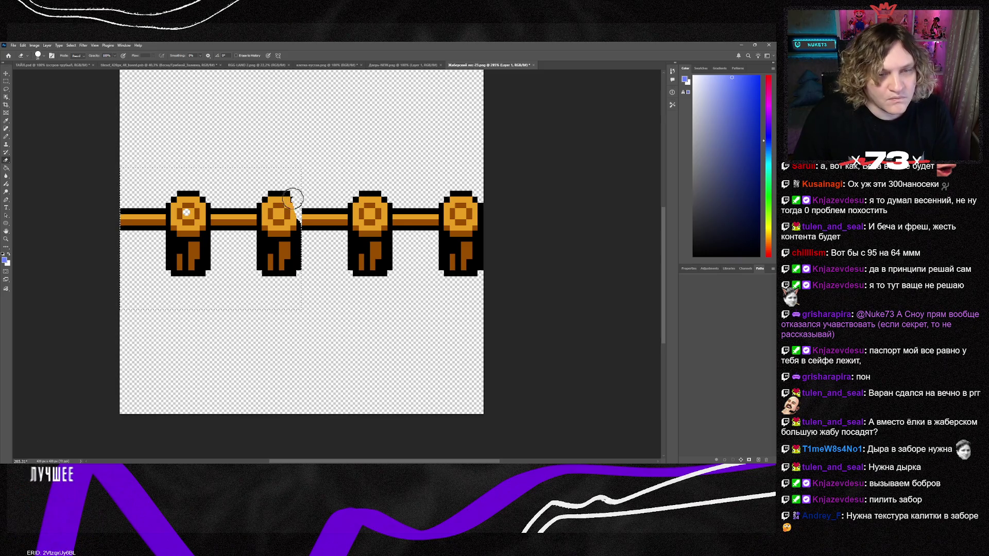
mouse_move(286, 204)
mouse_down()
mouse_move(278, 247)
mouse_move(257, 258)
mouse_move(216, 242)
mouse_move(218, 222)
mouse_up()
drag(144, 219, 121, 216)
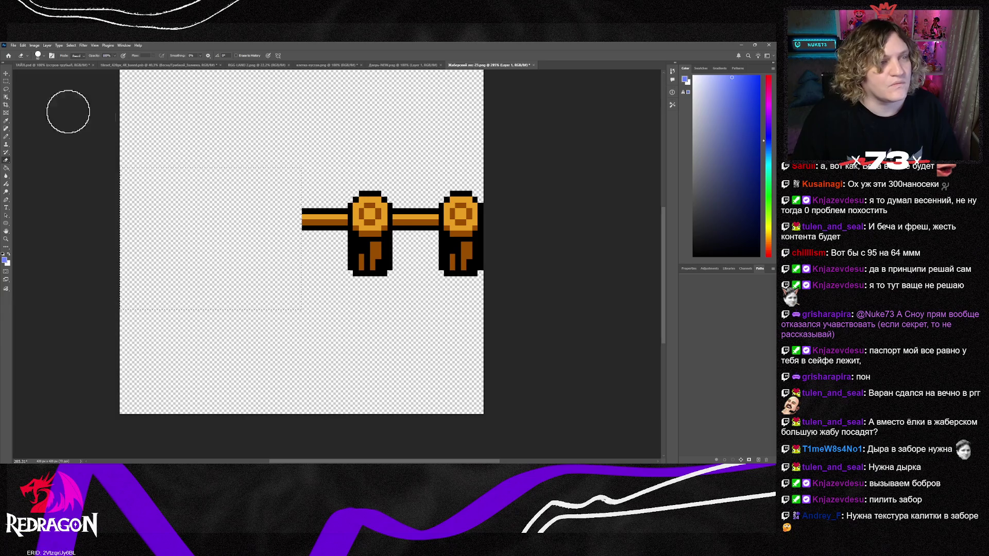
click(6, 81)
key(ctrl+d)
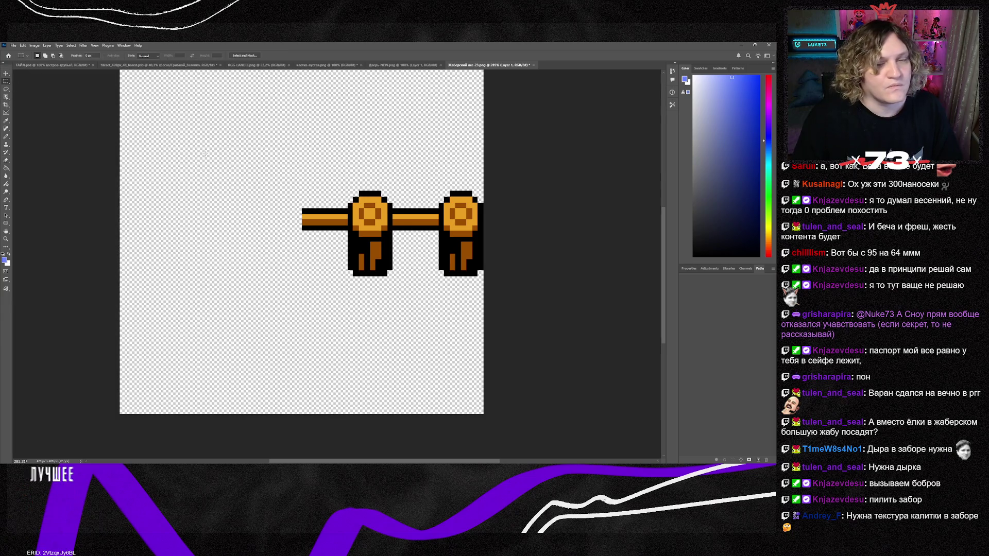
scroll(301, 257, up, 2)
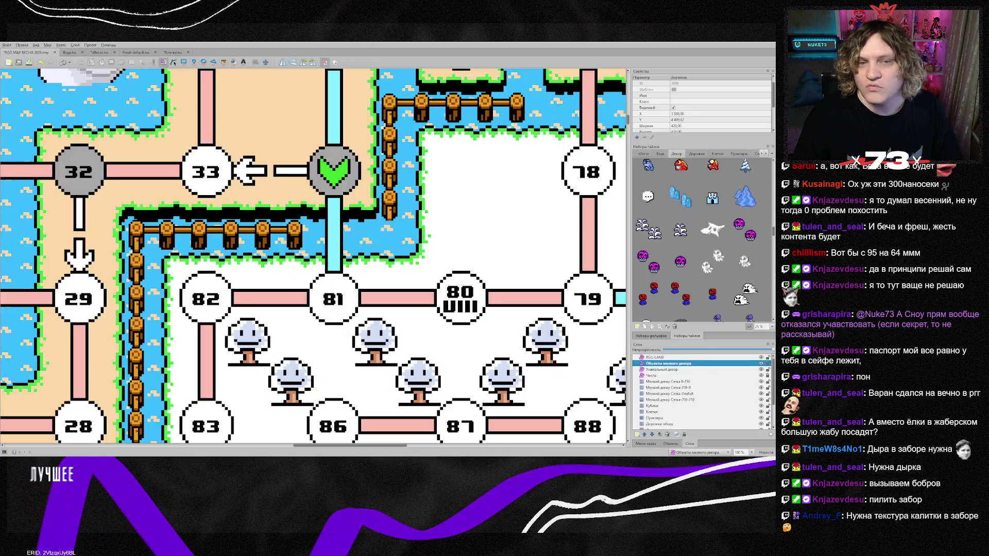
Open the Декор tileset, close the Вода tileset, and return to the RGG map
scroll(482, 253, down, 1)
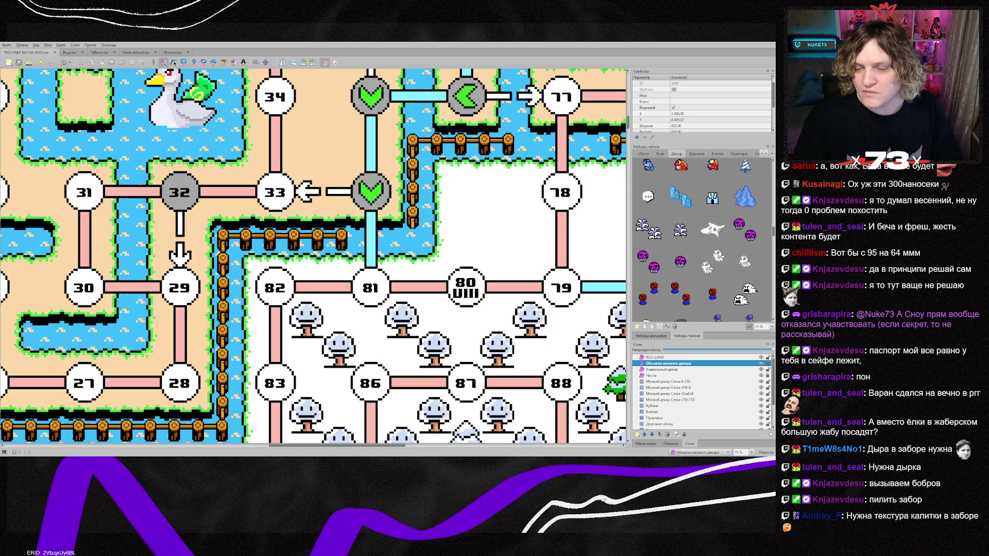
click(659, 327)
scroll(449, 263, down, 3)
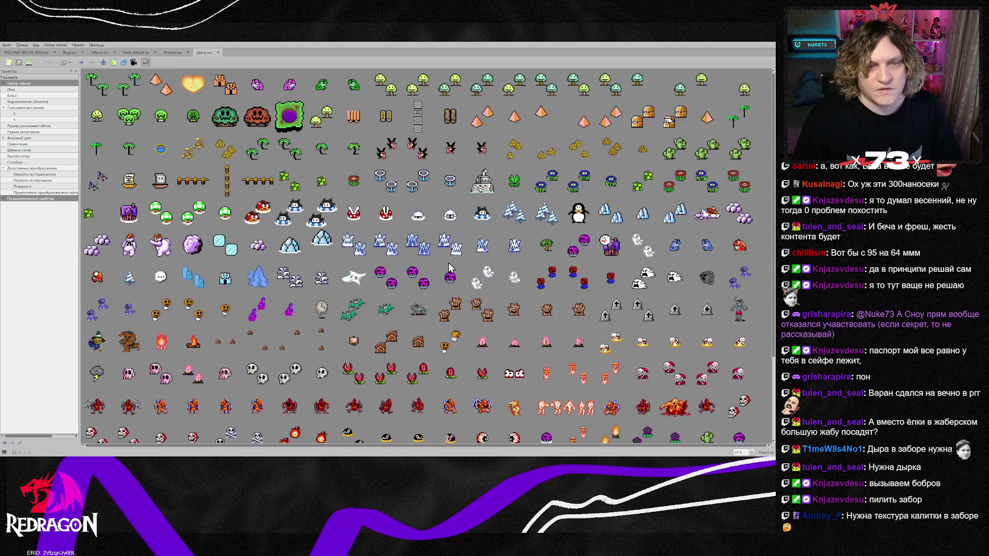
scroll(449, 267, down, 3)
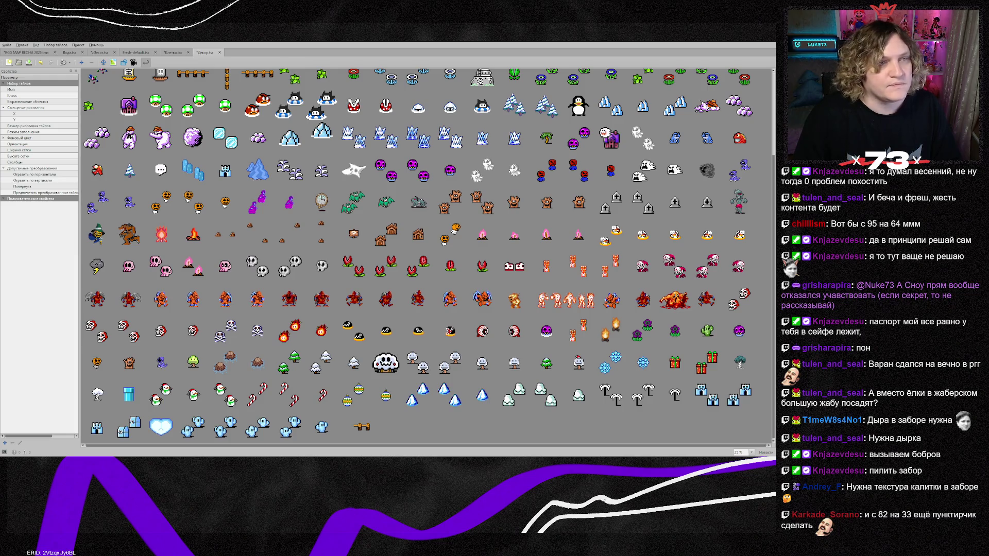
click(82, 52)
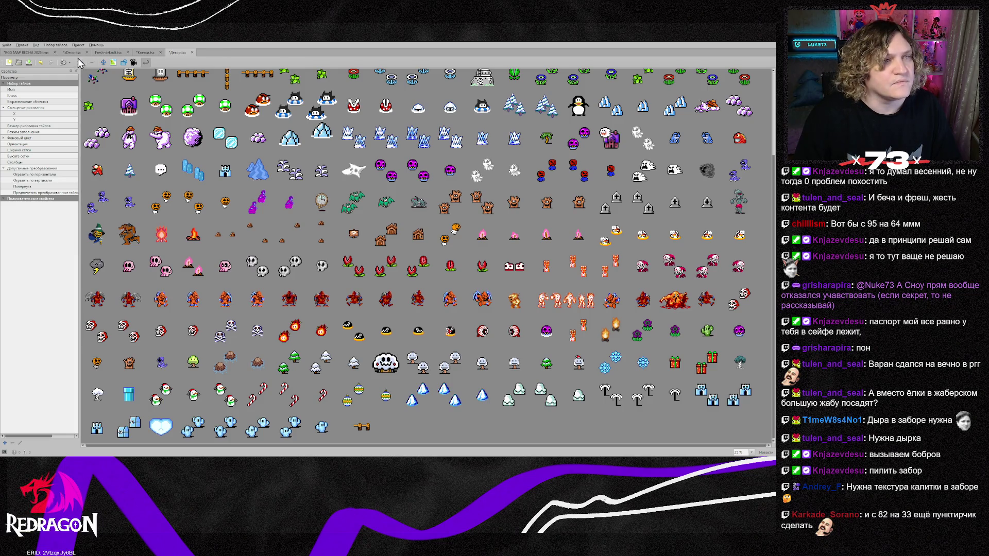
click(31, 52)
Pick the shortened fence tile, reopen Декор.tsx, and switch to Photoshop
scroll(711, 268, down, 5)
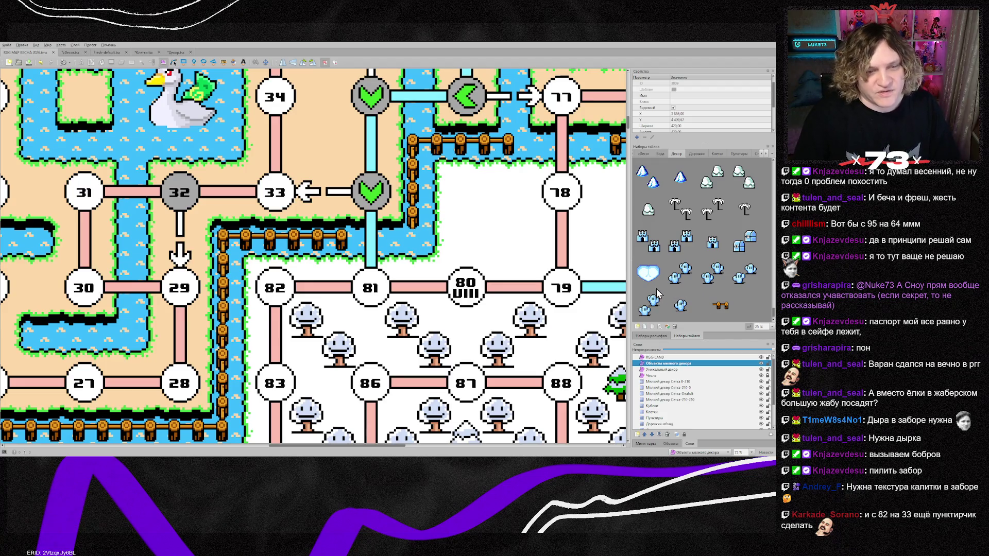
click(720, 306)
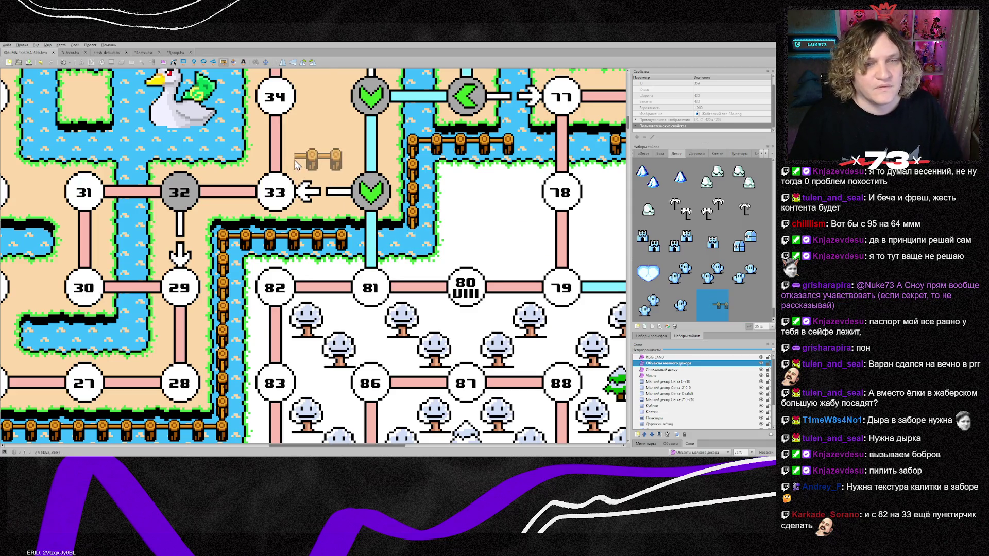
click(175, 52)
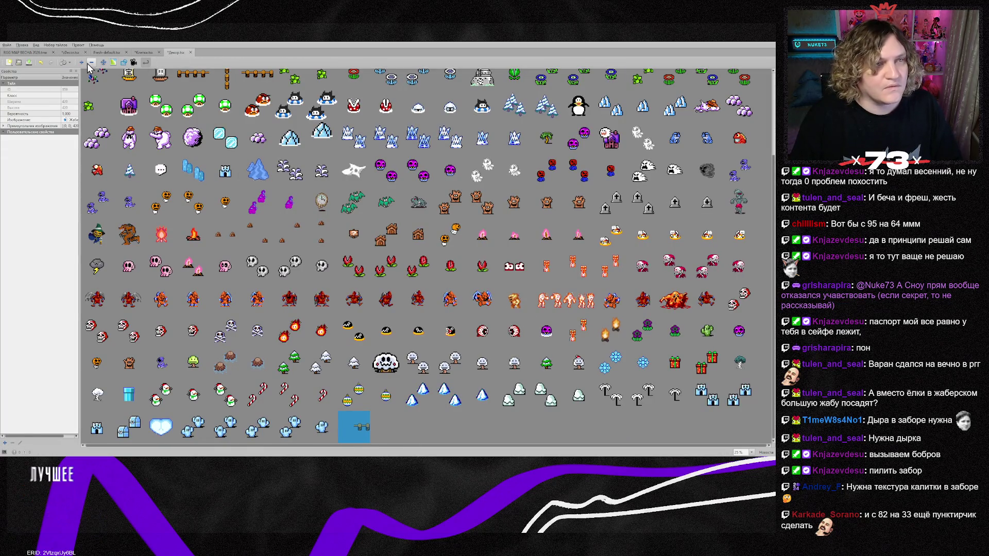
click(146, 62)
key(alt+Tab)
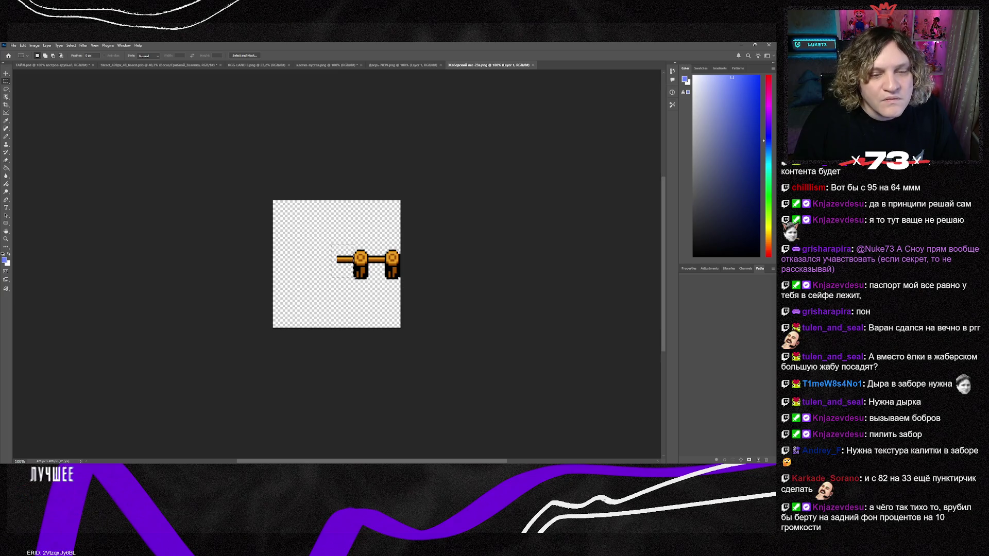
Delete the leftover rail stub inside the selection and go back to Tiled
key(Delete)
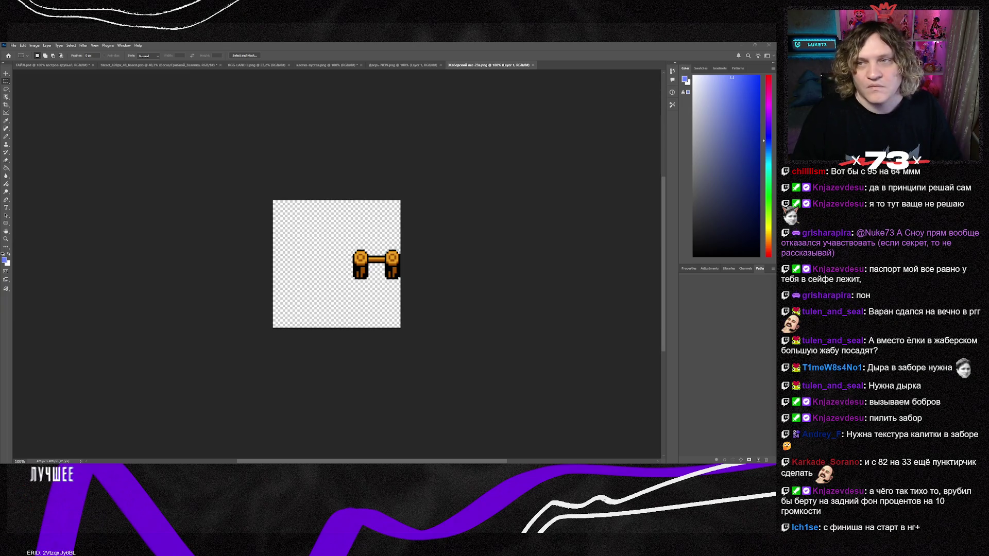
key(alt+Tab)
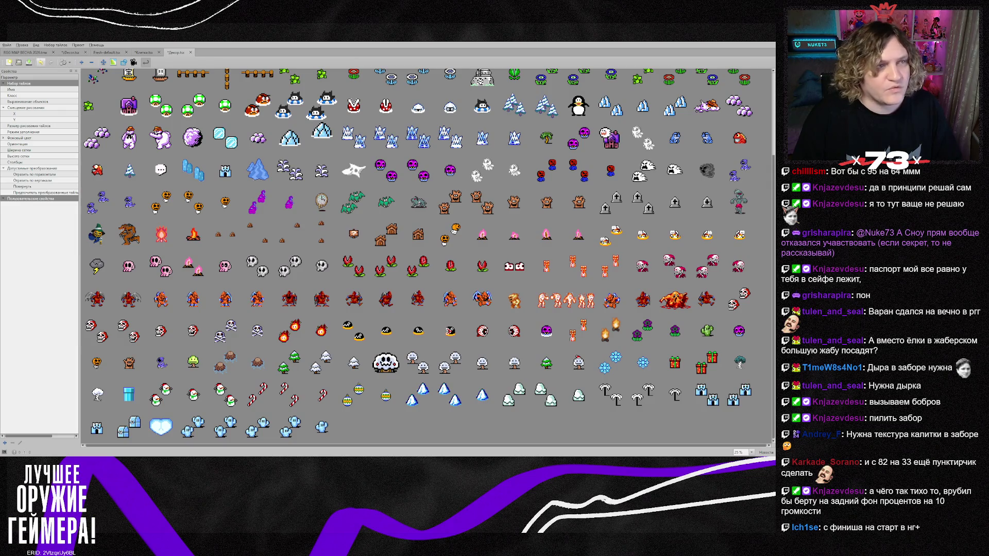
Return from the Декор.tsx tileset view to the RGG MAP document
click(24, 52)
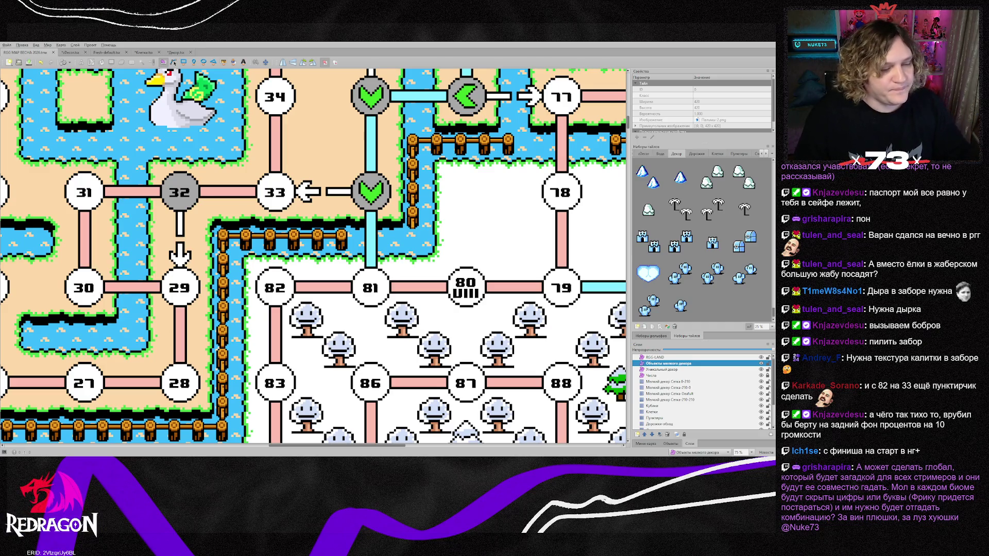
Erase the right post from the fence sprite, including its leftover strip
key(alt+Tab)
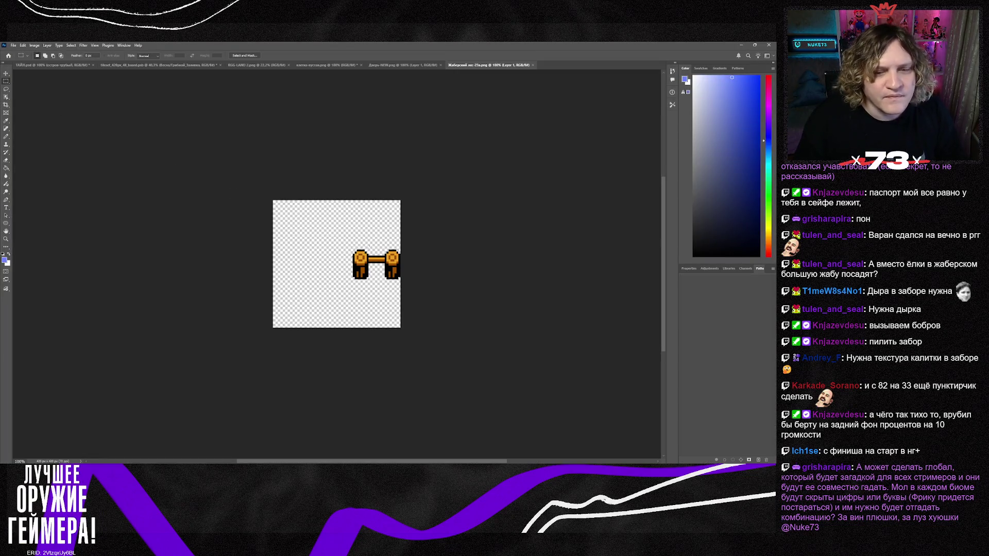
scroll(420, 281, up, 5)
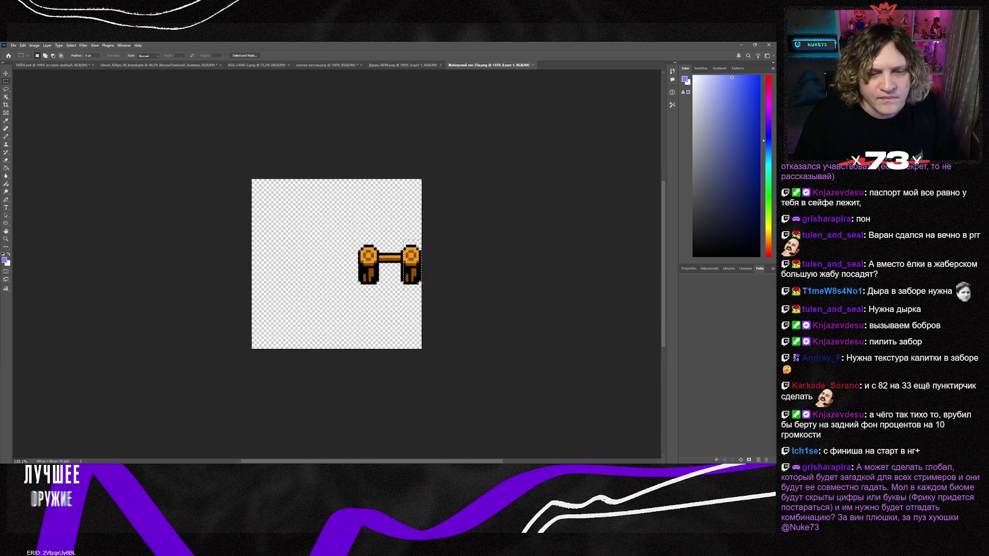
scroll(419, 283, up, 2)
key(Delete)
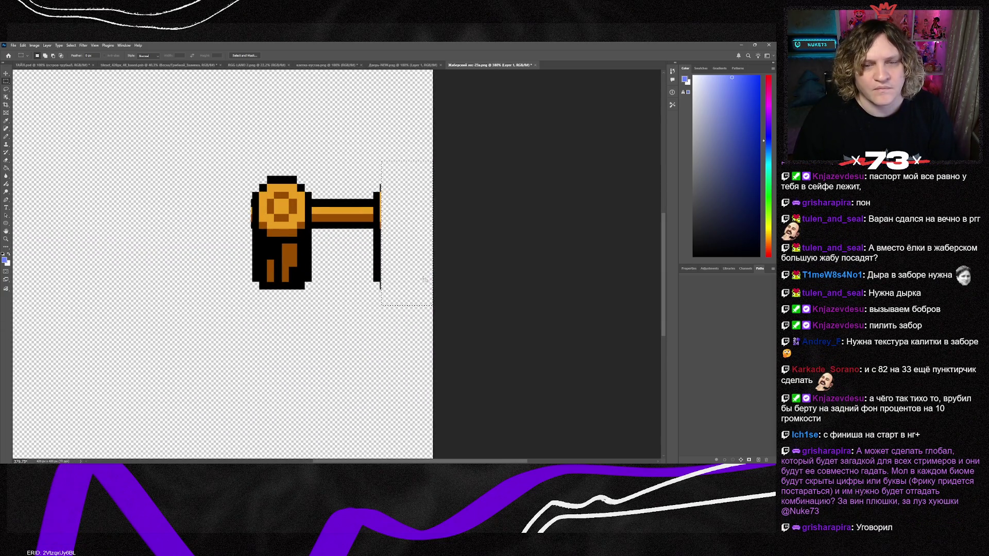
key(Left)
key(Left)
key(Left)
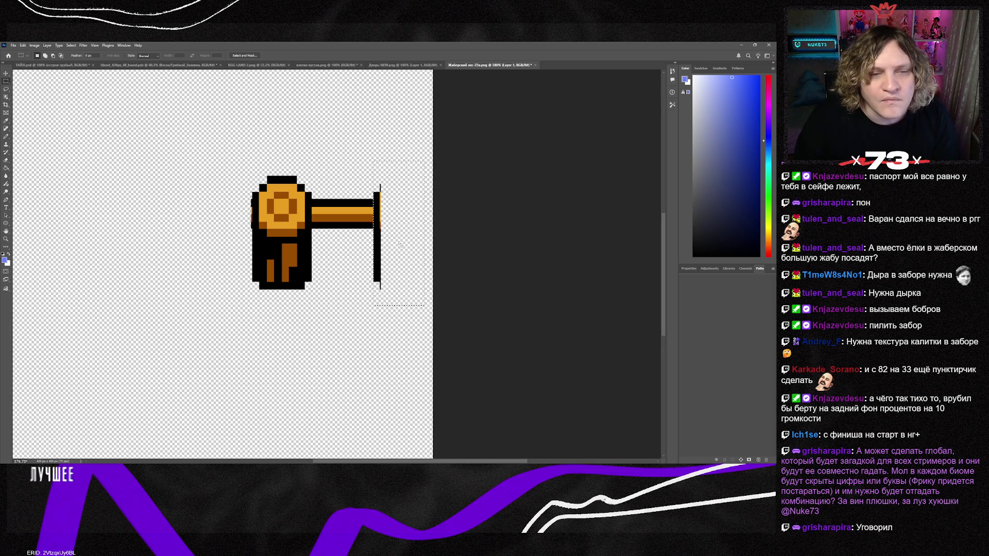
key(Delete)
Erase the left fence post and its leftover strips, leaving only the horizontal rail
drag(391, 242, 278, 241)
key(Delete)
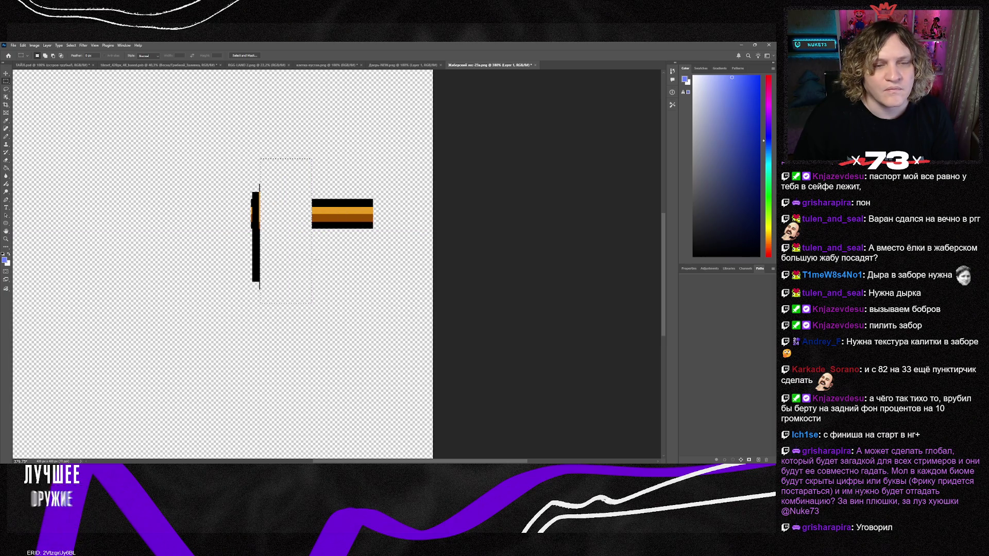
key(Left)
key(Left)
key(Left)
key(Delete)
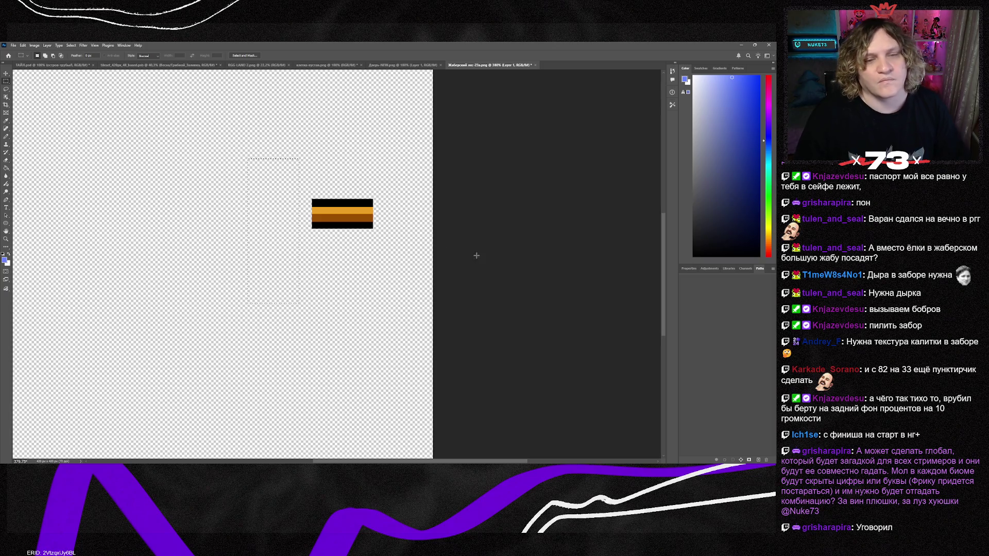
scroll(460, 256, down, 5)
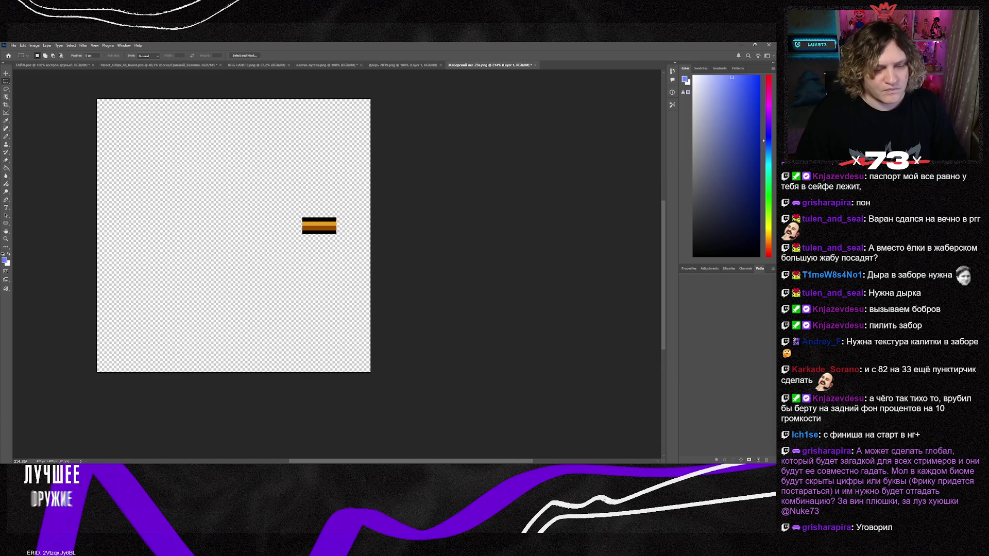
key(alt+Tab)
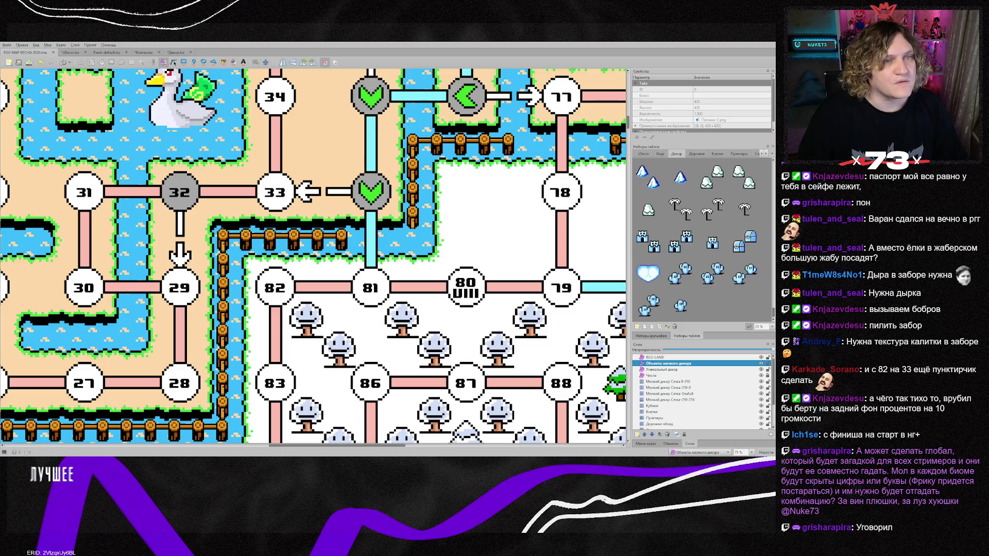
Move the Декор tileset tab next to the RGG-LAND map document
click(162, 53)
drag(163, 57, 78, 58)
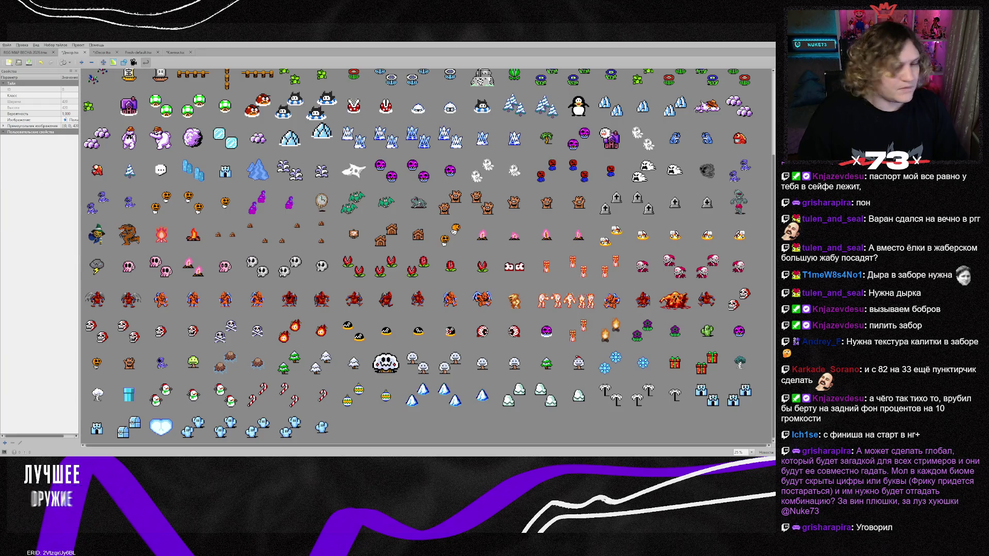
click(25, 53)
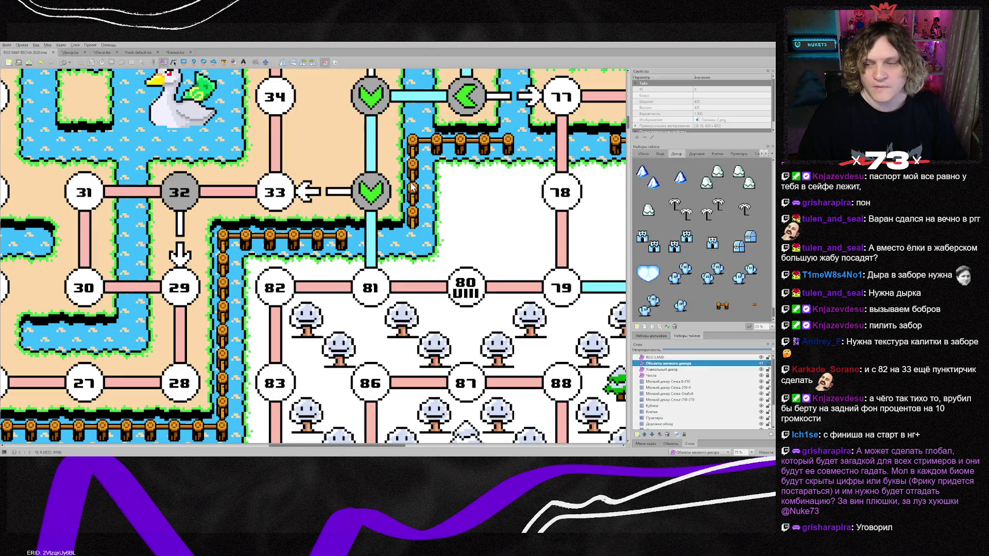
Place a fence post beside the blue path above node 81 and nudge it into line
click(720, 311)
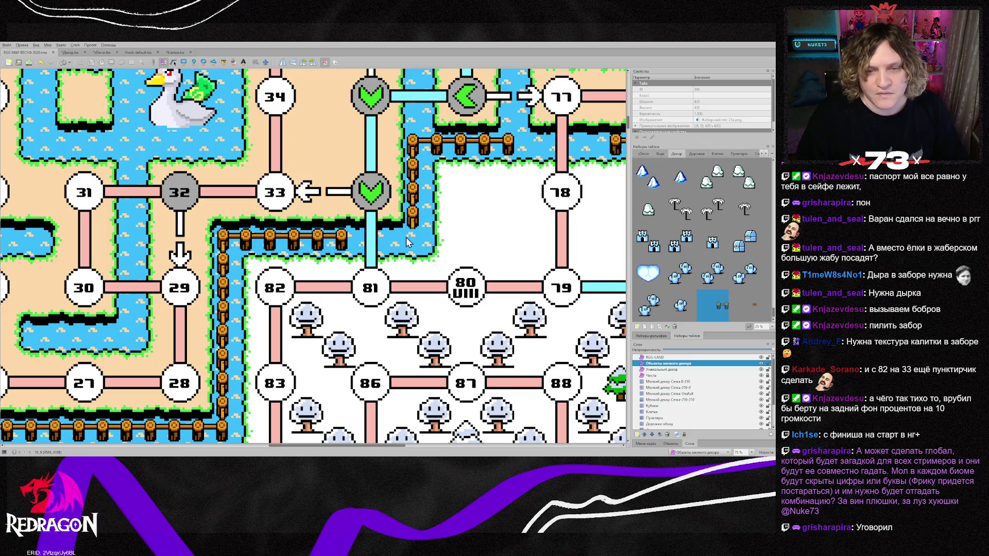
click(374, 244)
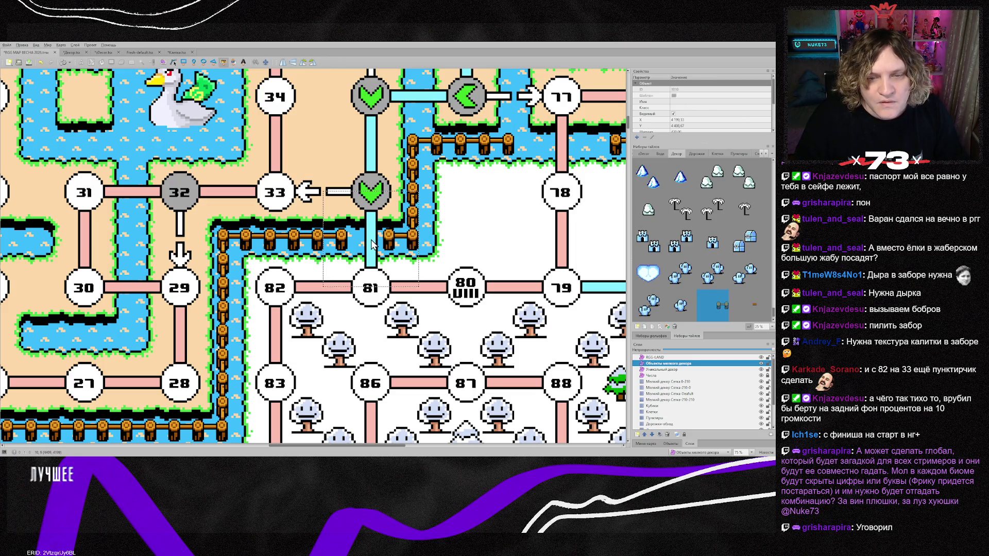
scroll(438, 247, up, 1)
scroll(437, 247, up, 1)
key(s)
key(Down)
key(Down)
key(Down)
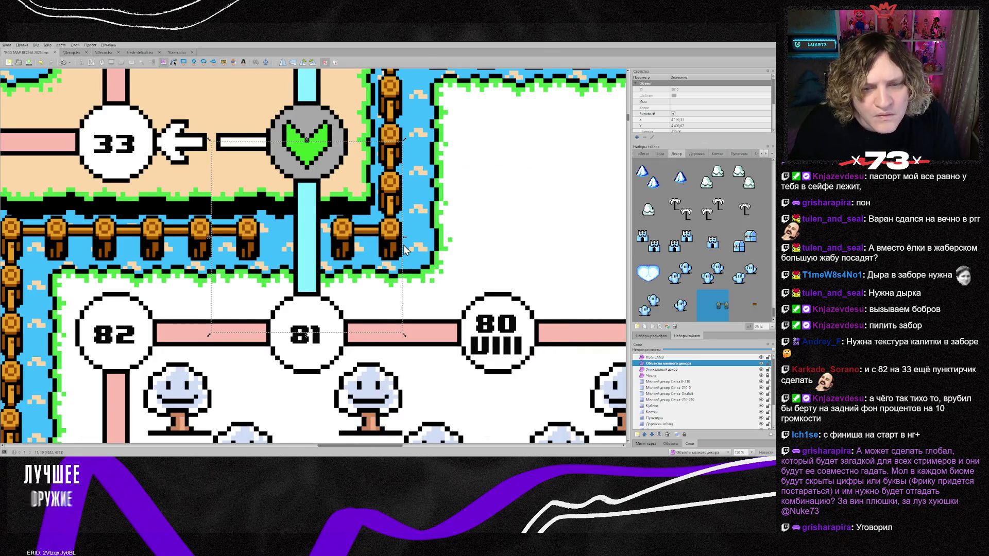
key(Up)
key(Up)
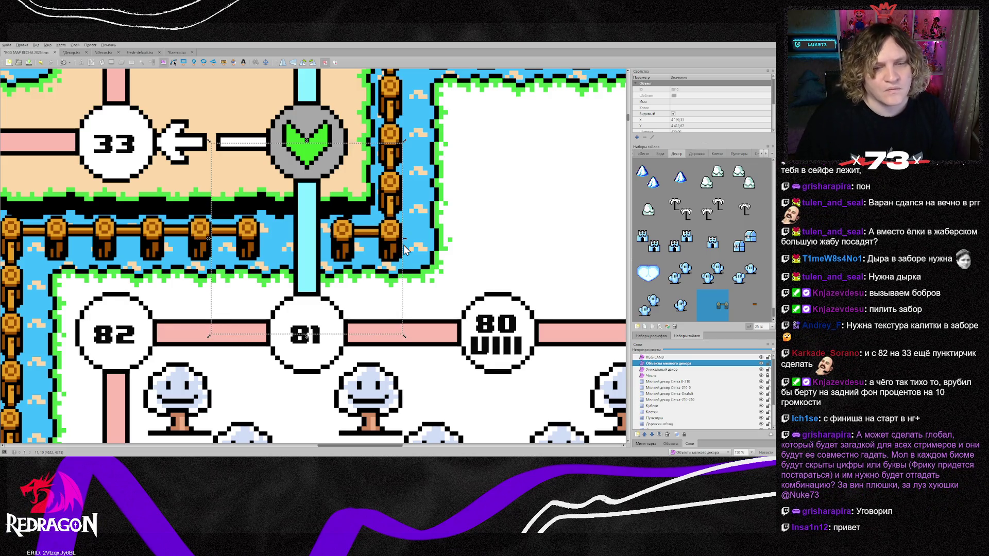
key(Up)
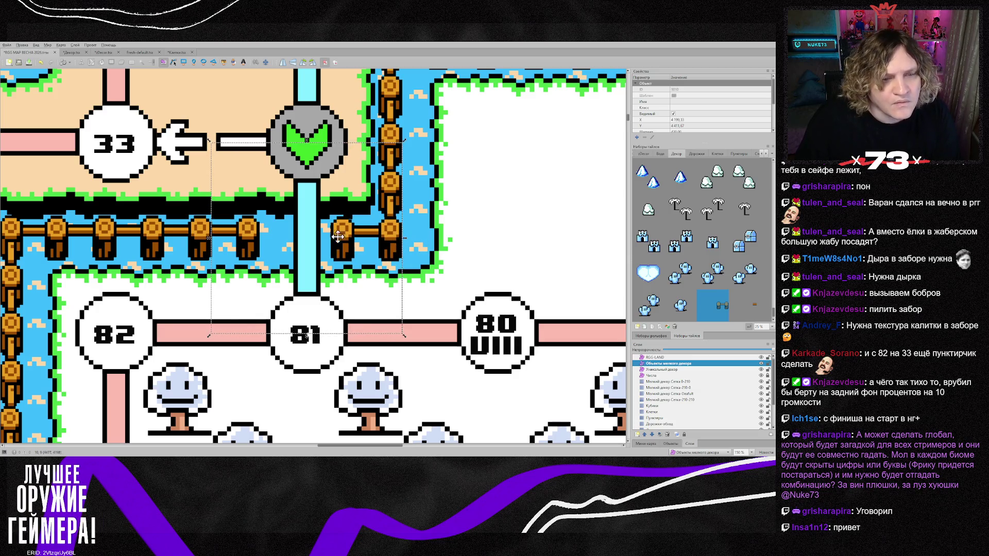
Add a fence rail piece at the end of the left fence, then clear the selection
click(746, 306)
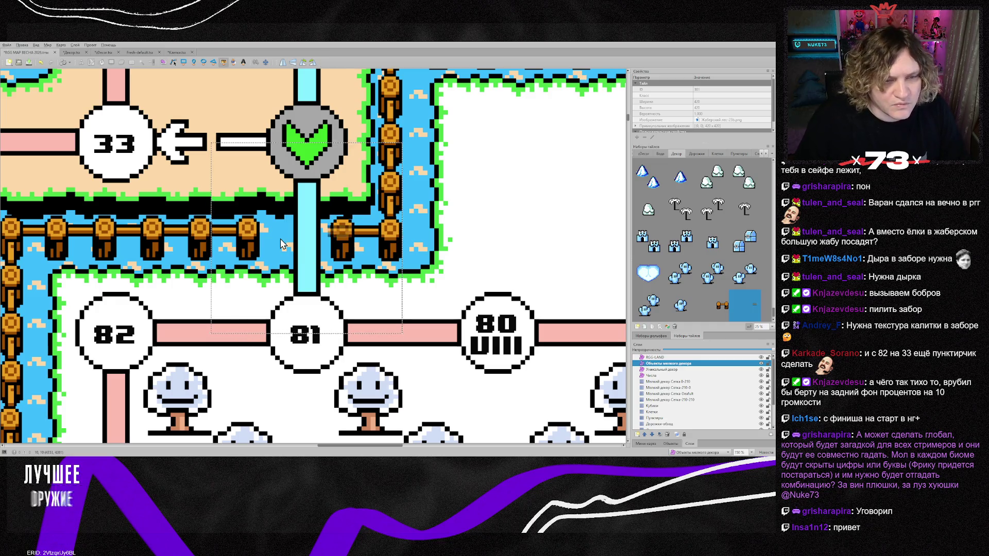
key(t)
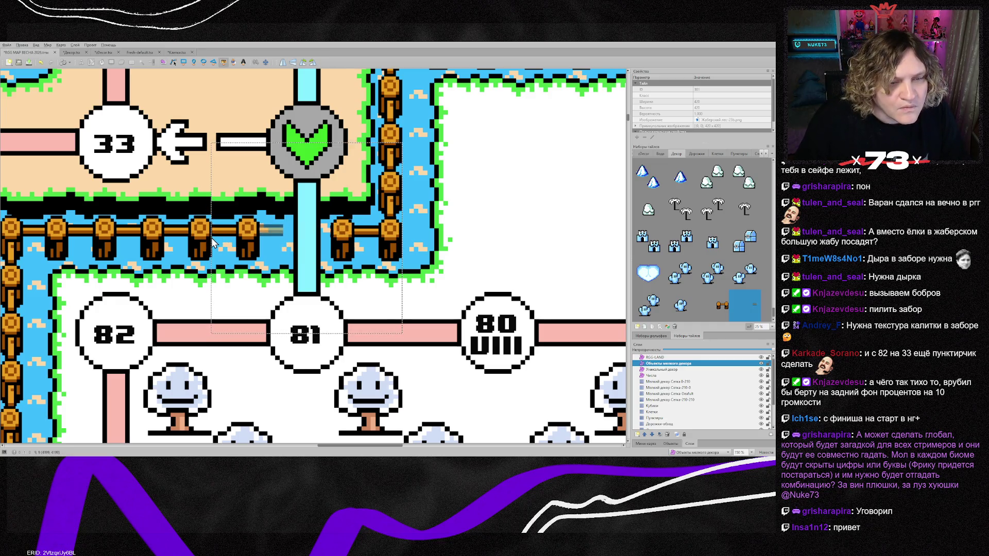
click(214, 242)
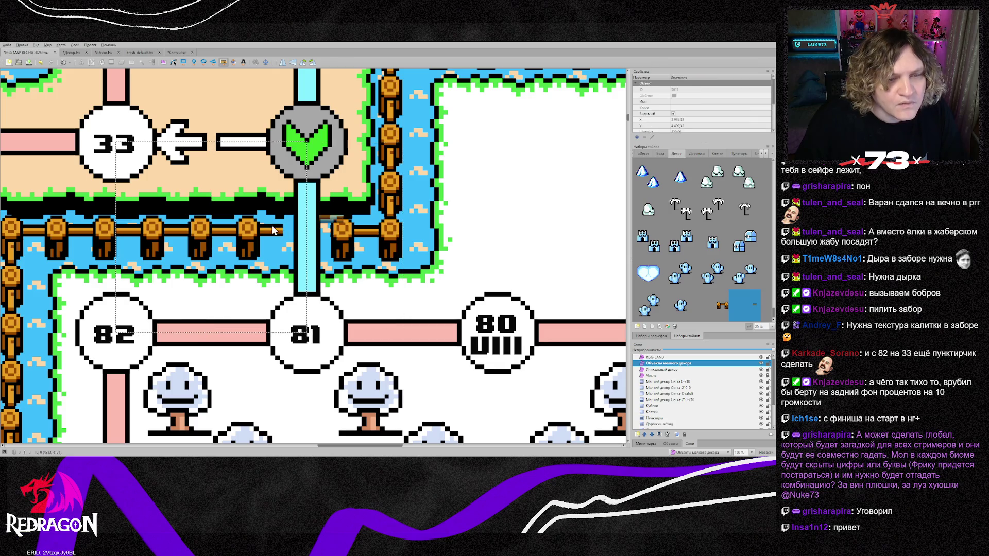
key(s)
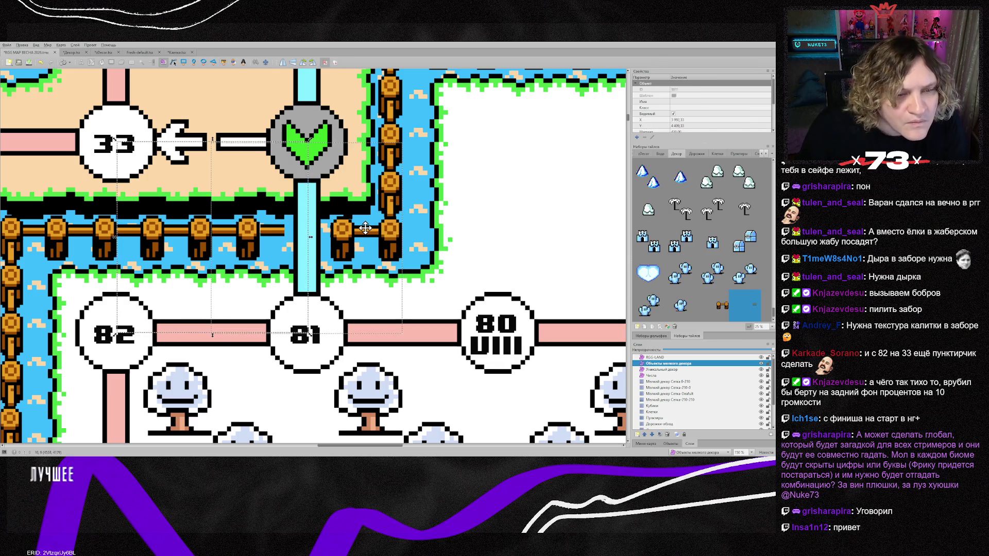
click(479, 248)
scroll(528, 252, down, 2)
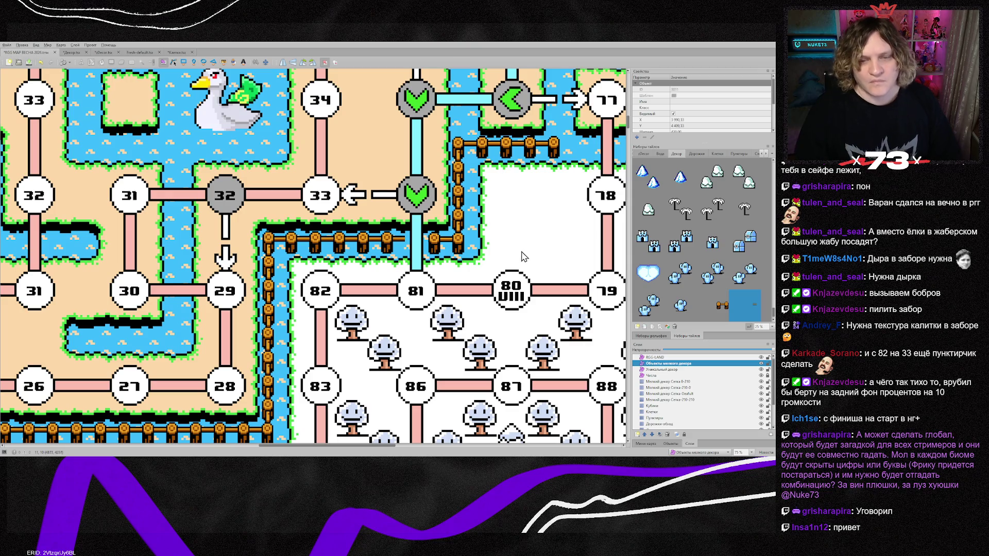
scroll(488, 258, up, 4)
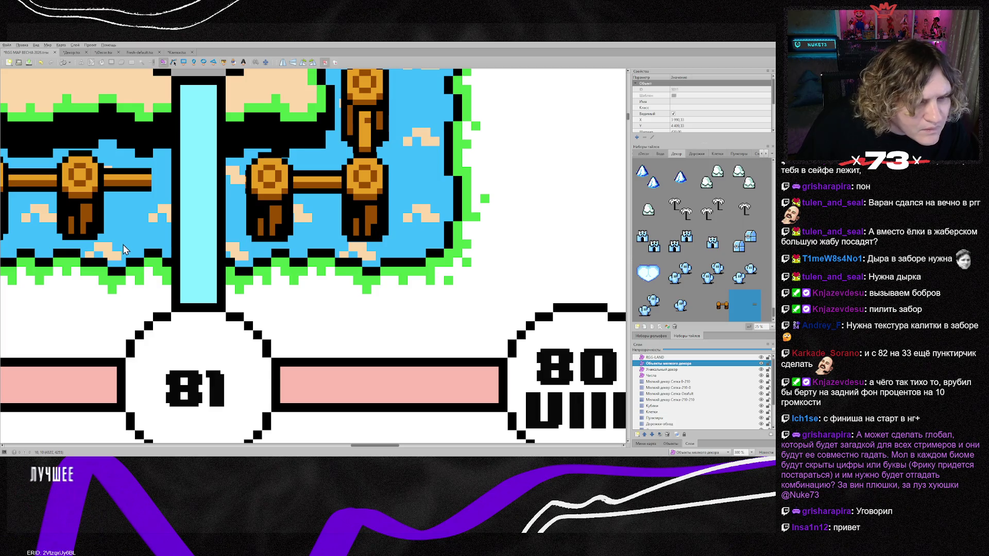
Raise the new fence rail near node 81 one unit, from Y 4410.67 to 4409.67
click(272, 227)
click(363, 228)
drag(376, 225, 374, 224)
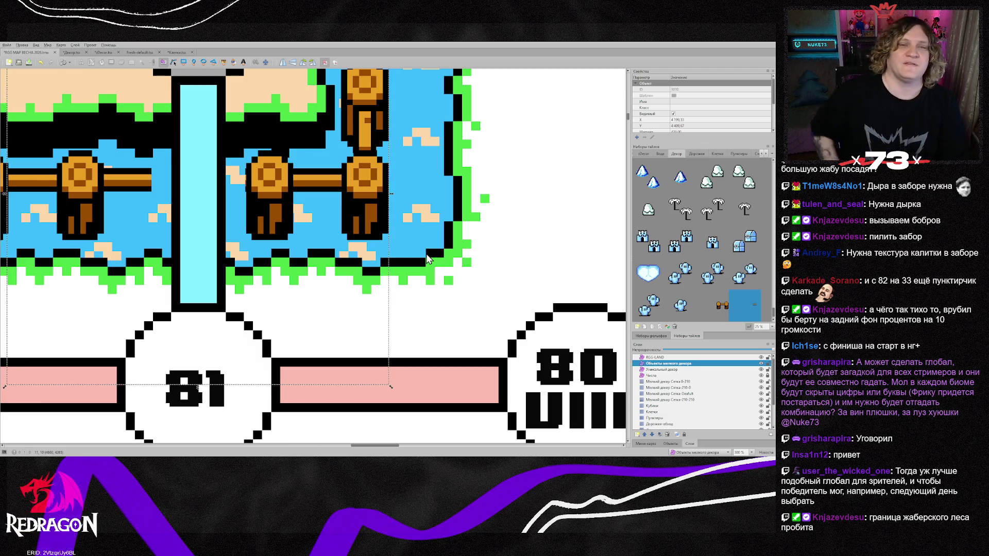
scroll(480, 259, down, 3)
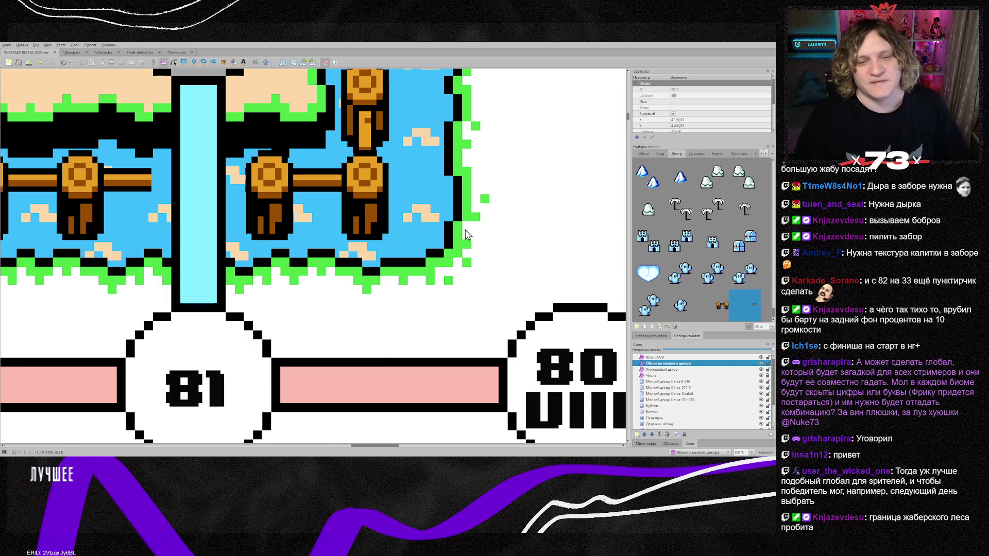
scroll(444, 242, down, 1)
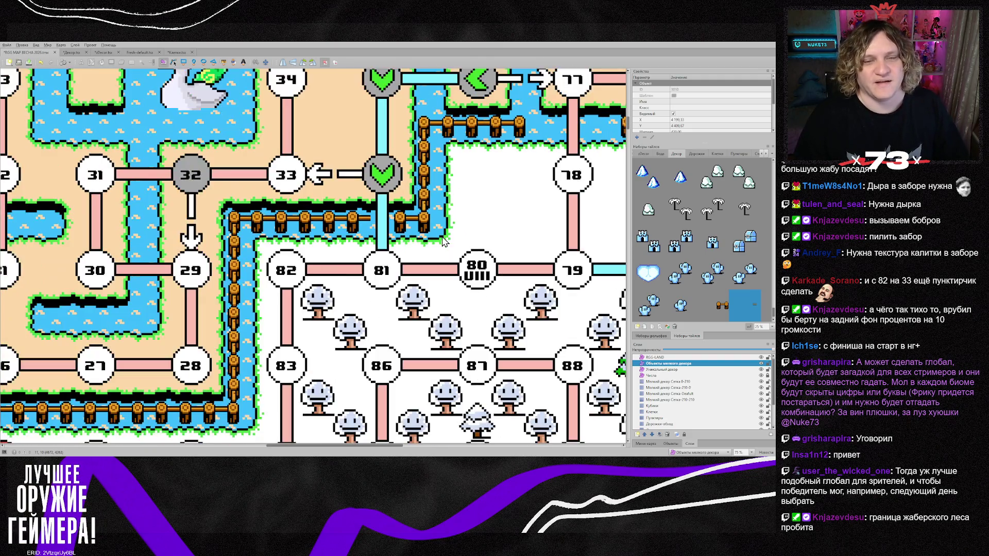
scroll(443, 242, down, 1)
scroll(443, 242, up, 4)
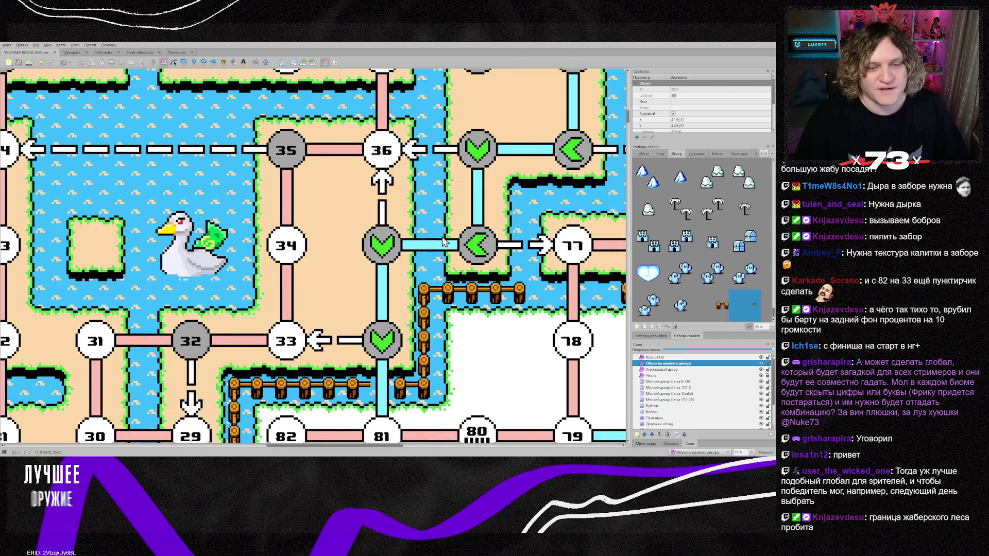
scroll(444, 242, down, 2)
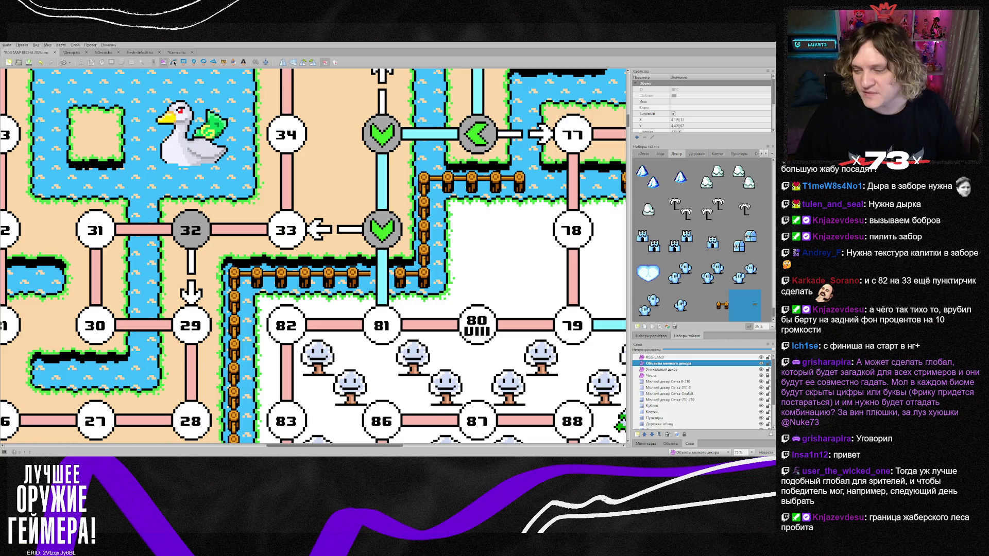
click(757, 254)
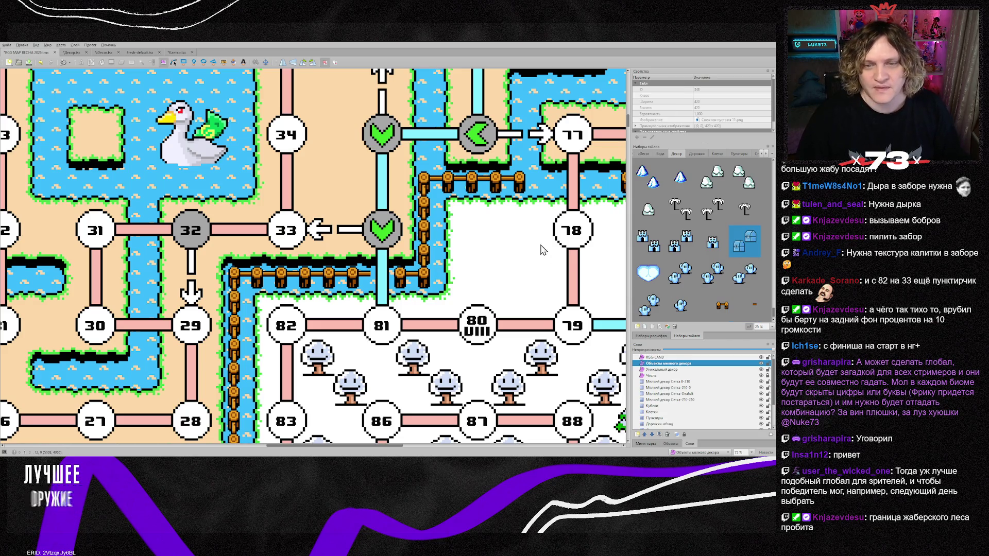
scroll(506, 272, down, 1)
scroll(506, 271, down, 2)
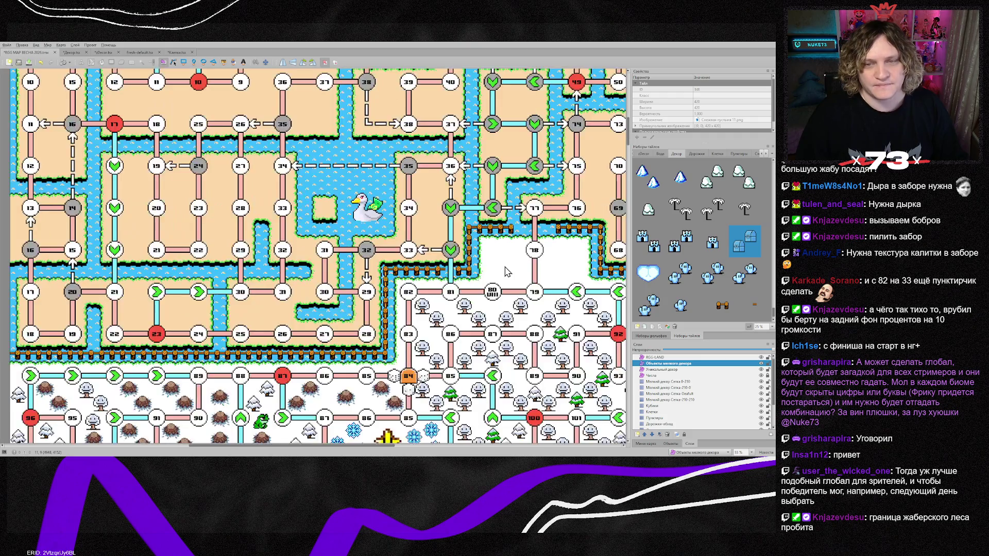
scroll(506, 273, up, 1)
scroll(506, 274, down, 1)
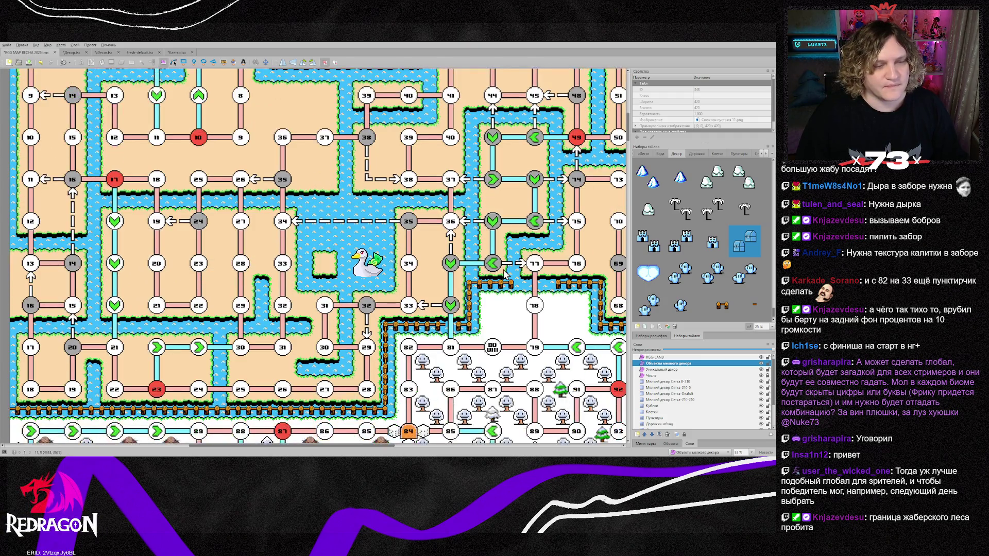
drag(344, 445, 403, 446)
scroll(271, 360, down, 2)
scroll(270, 360, down, 1)
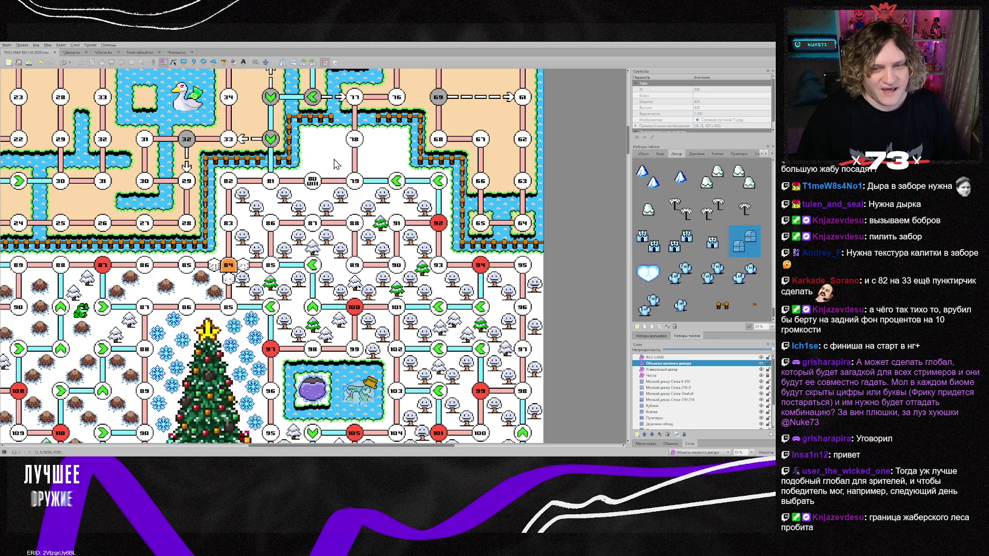
scroll(343, 198, down, 2)
scroll(343, 197, down, 2)
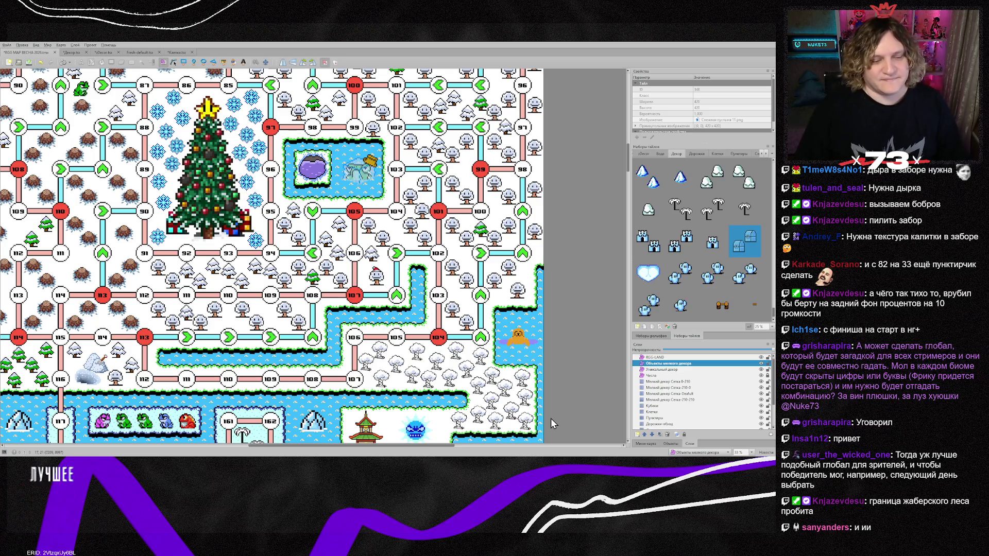
scroll(415, 431, down, 2)
mouse_move(421, 444)
mouse_down()
mouse_move(403, 451)
mouse_move(410, 446)
mouse_up()
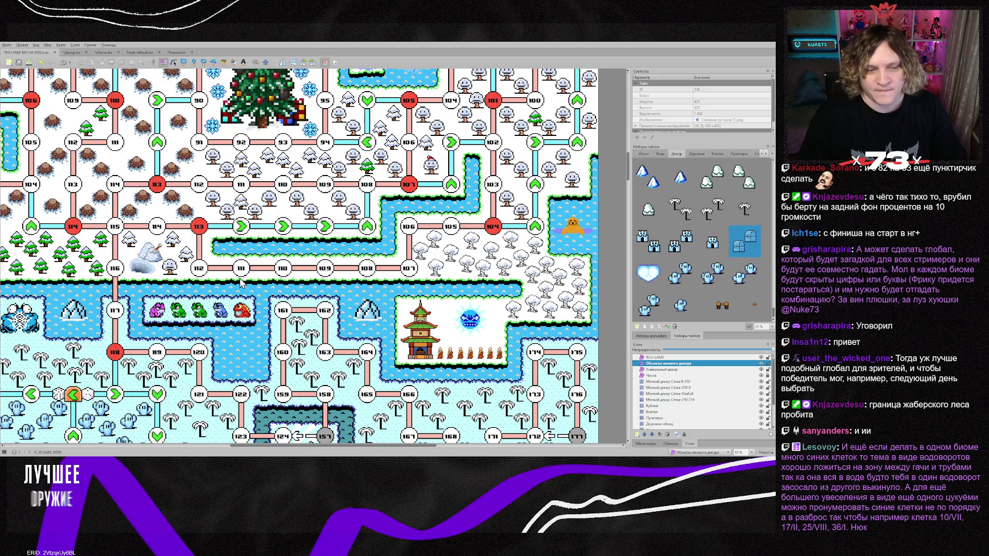
mouse_move(399, 446)
mouse_down()
mouse_move(353, 446)
mouse_move(427, 444)
mouse_up()
scroll(173, 344, down, 1)
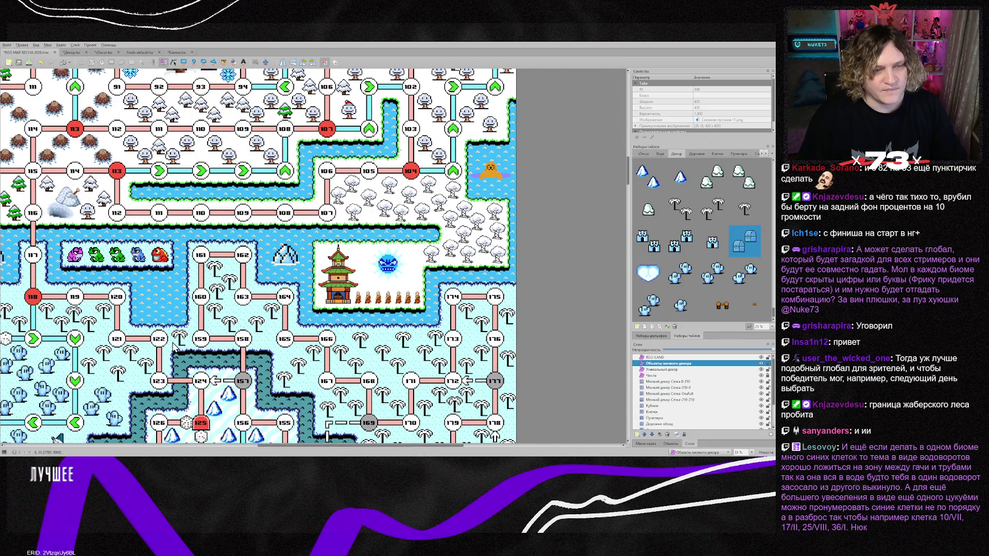
scroll(187, 346, up, 3)
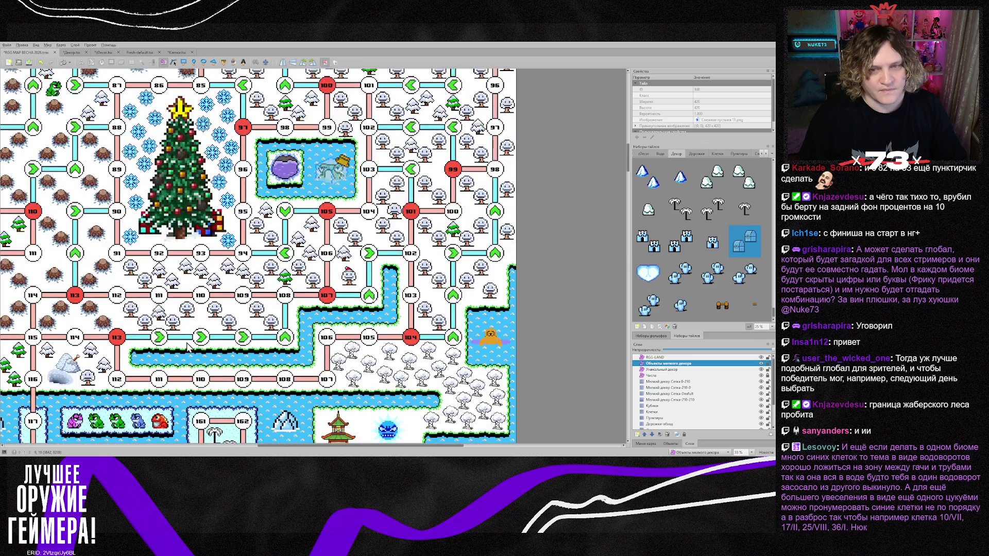
scroll(187, 346, up, 4)
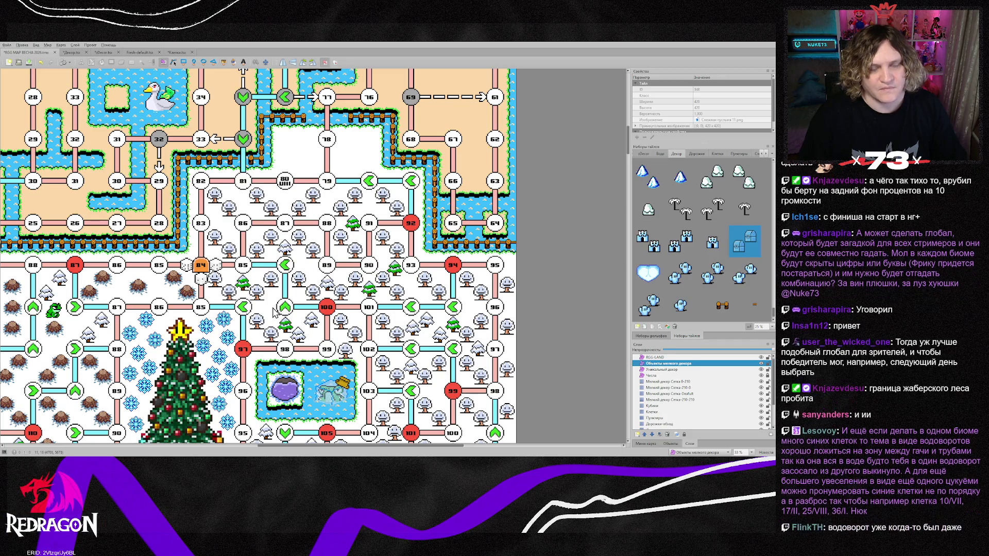
scroll(274, 312, up, 3)
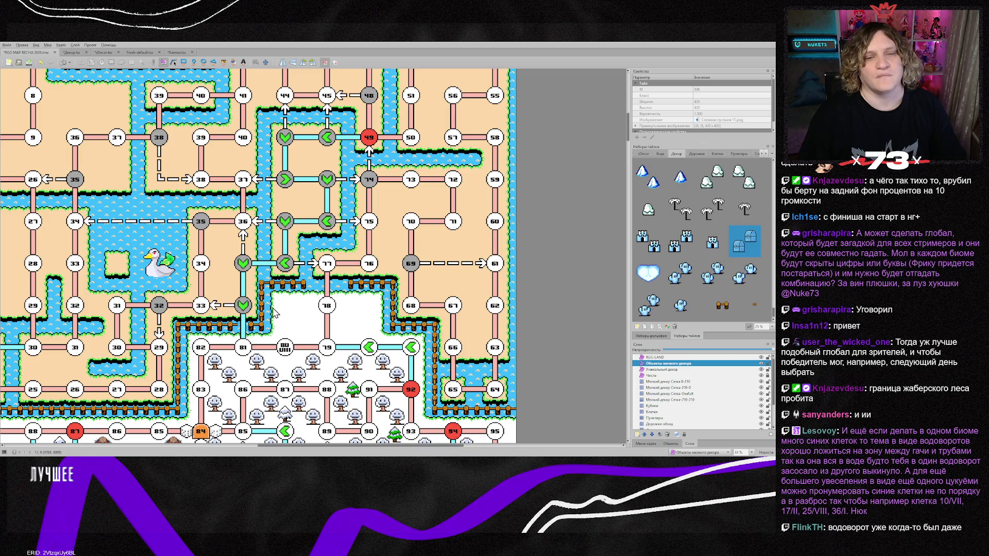
scroll(275, 312, up, 3)
scroll(275, 312, down, 5)
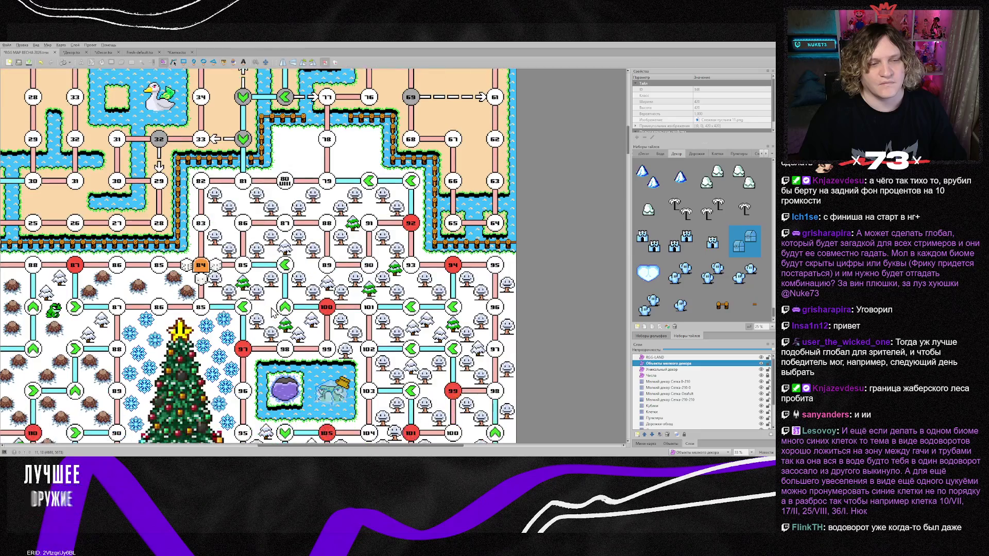
scroll(273, 312, down, 1)
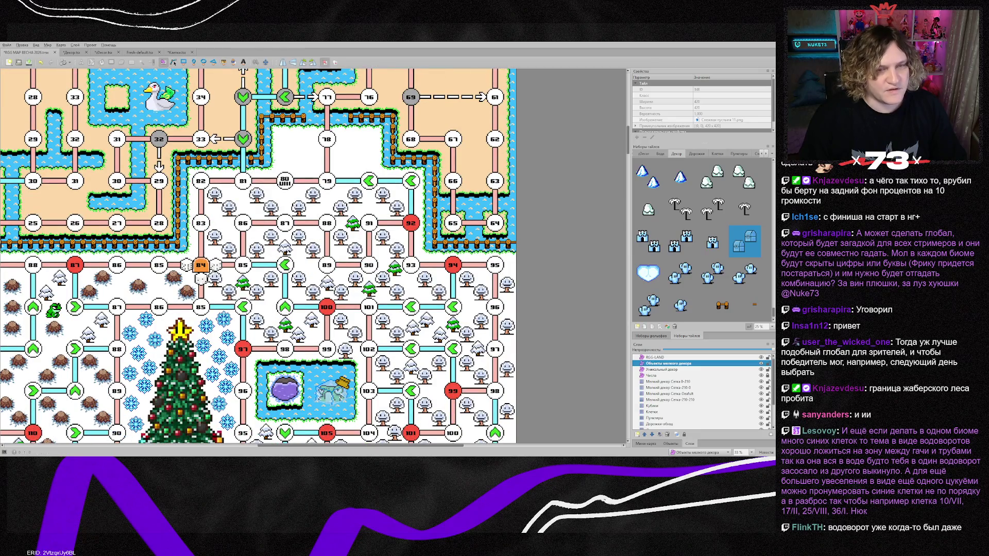
key(alt+Tab)
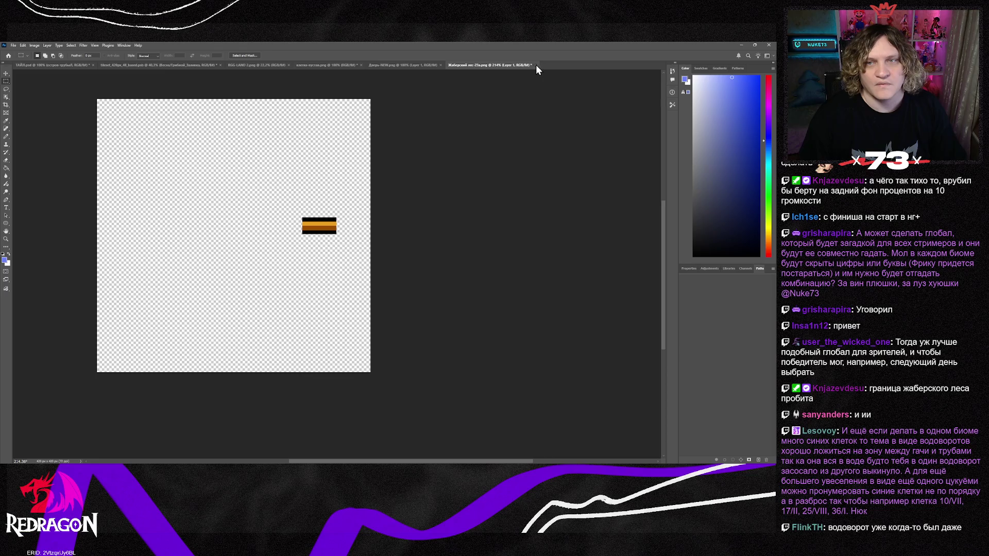
Close the Жаберский лес-23a, Дверь-NEW and RGG-LAND 2.png documents and bring up the island tileset
key(ctrl+w)
click(405, 65)
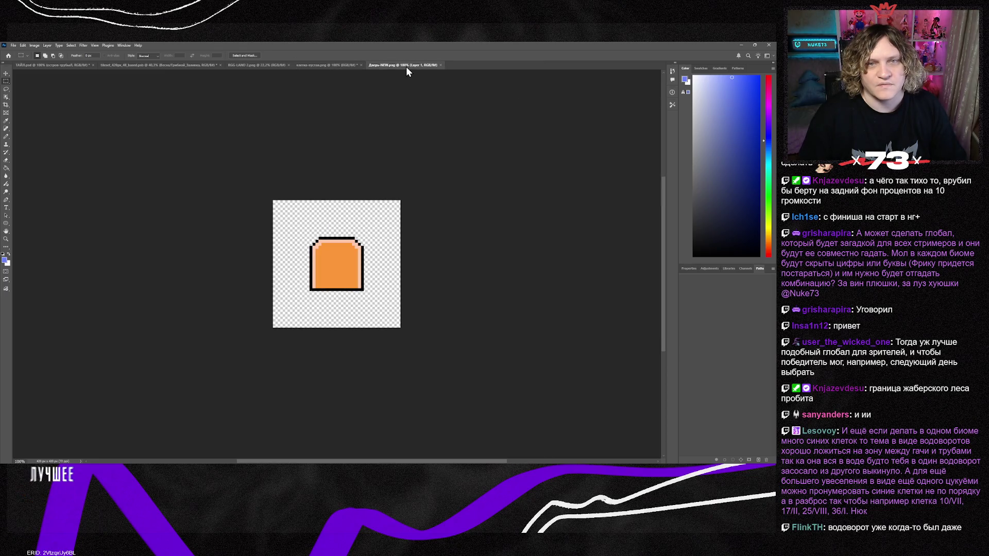
click(440, 66)
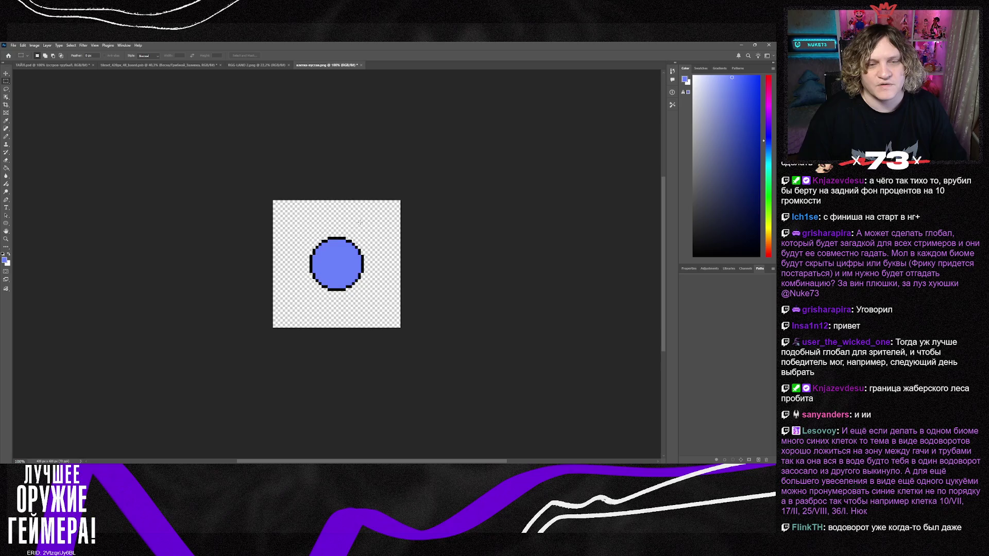
click(260, 66)
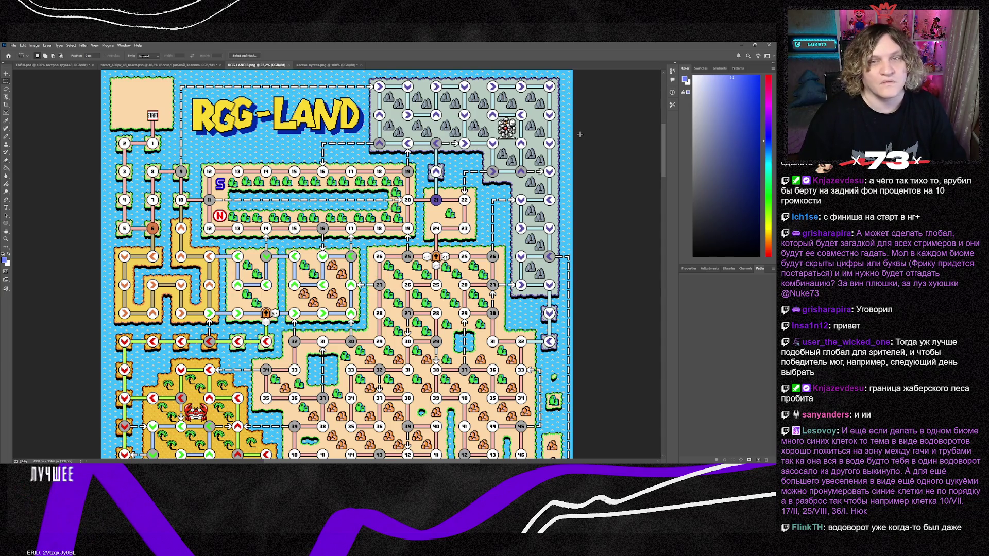
click(289, 65)
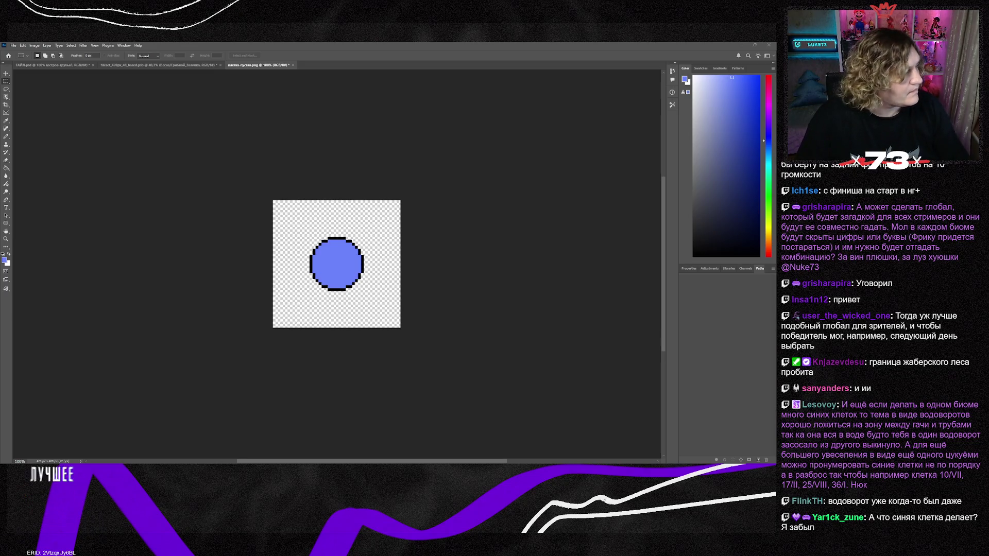
click(175, 65)
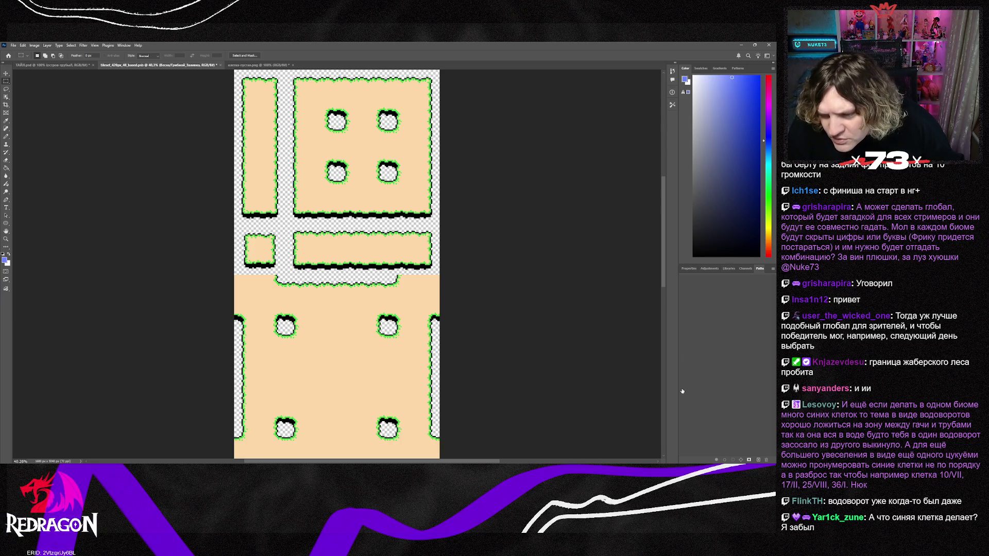
Compare black, dark green and light green land fills, settling on light green
key(ctrl+z)
key(ctrl+z)
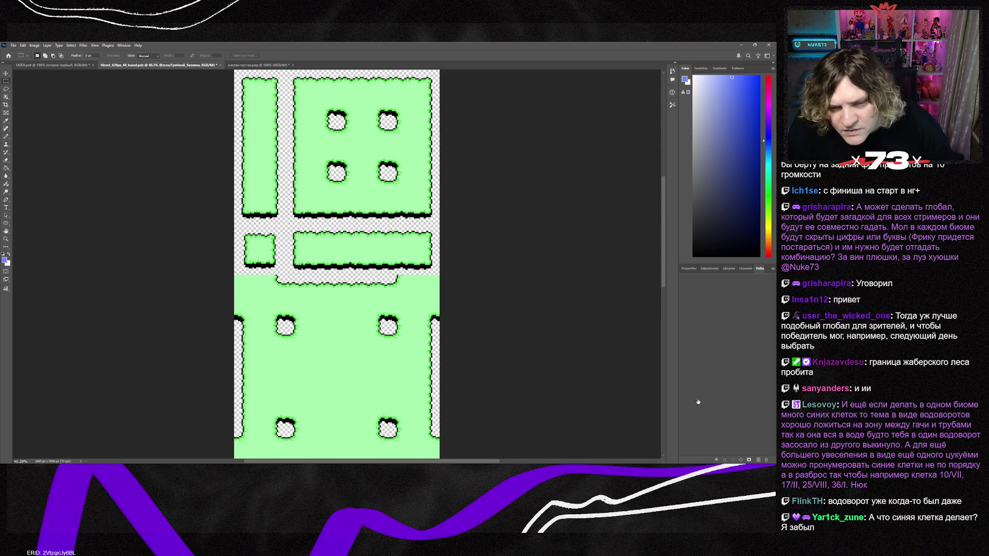
key(ctrl+z)
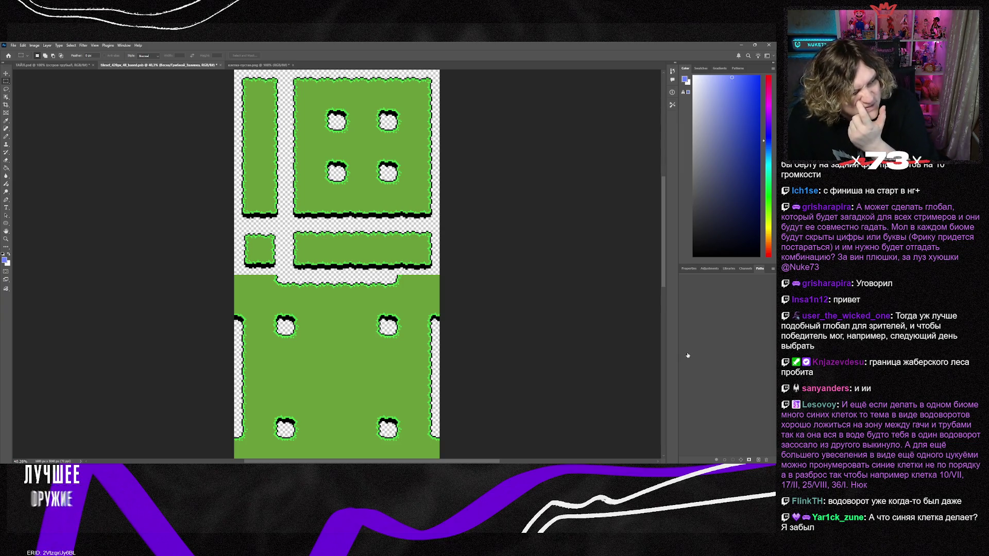
key(ctrl+z)
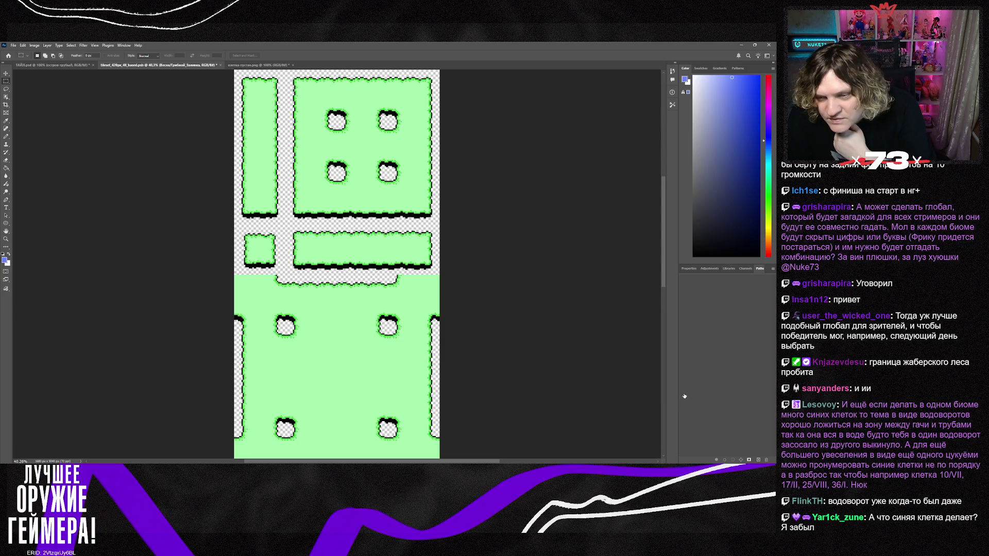
key(ctrl+shift+z)
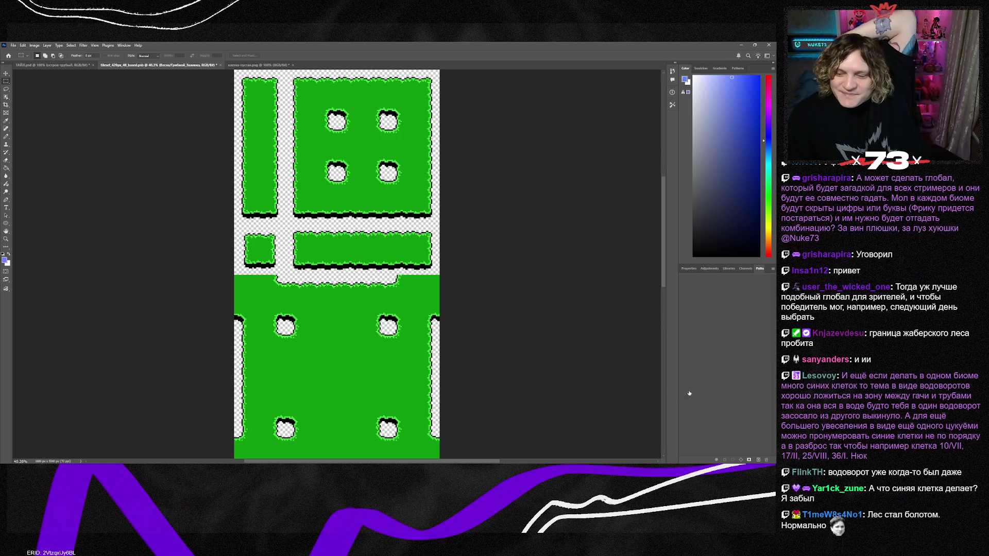
key(ctrl+z)
key(ctrl+shift+z)
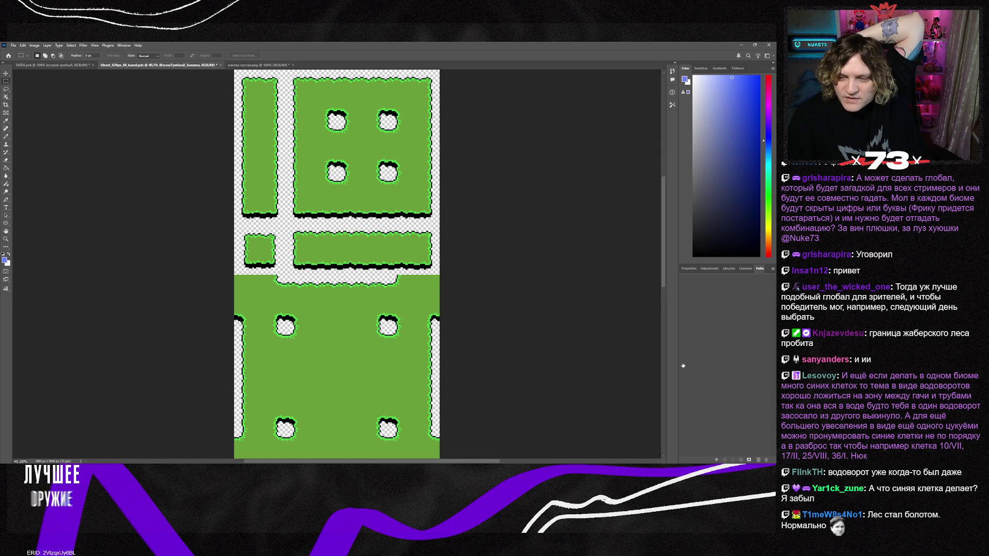
key(ctrl+shift+z)
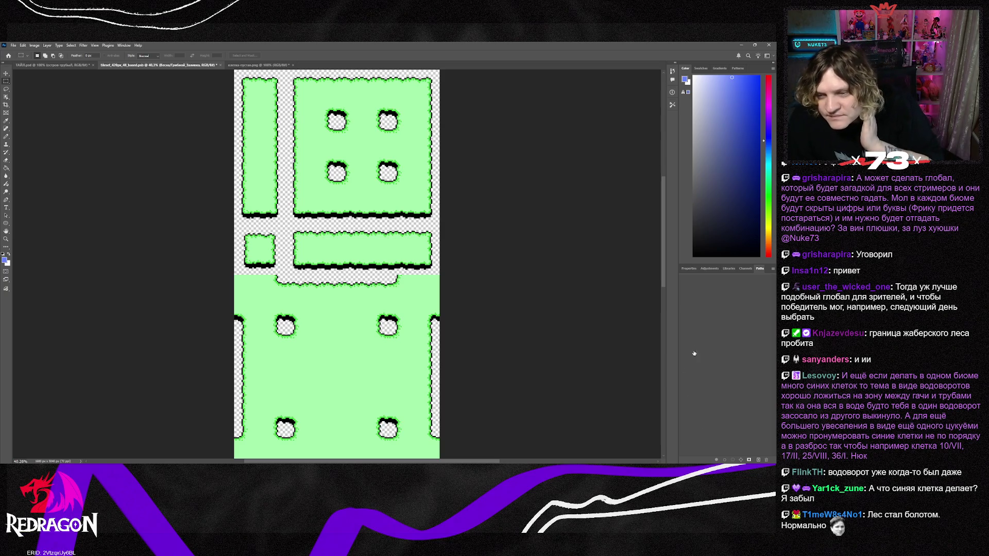
key(ctrl+z)
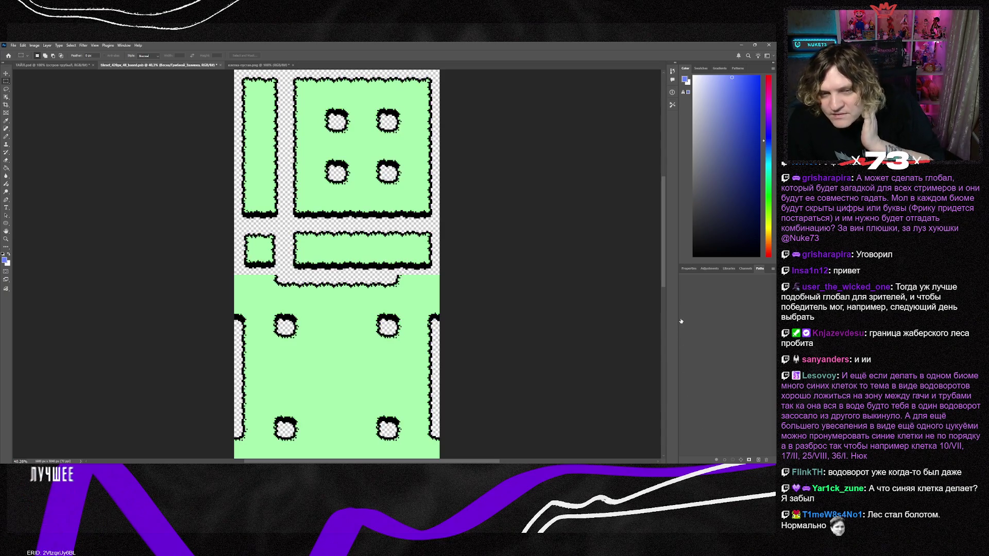
key(ctrl+shift+z)
Compare crisp dark and dark blue outline fringes, keeping the soft green-tinged outlines
key(ctrl+z)
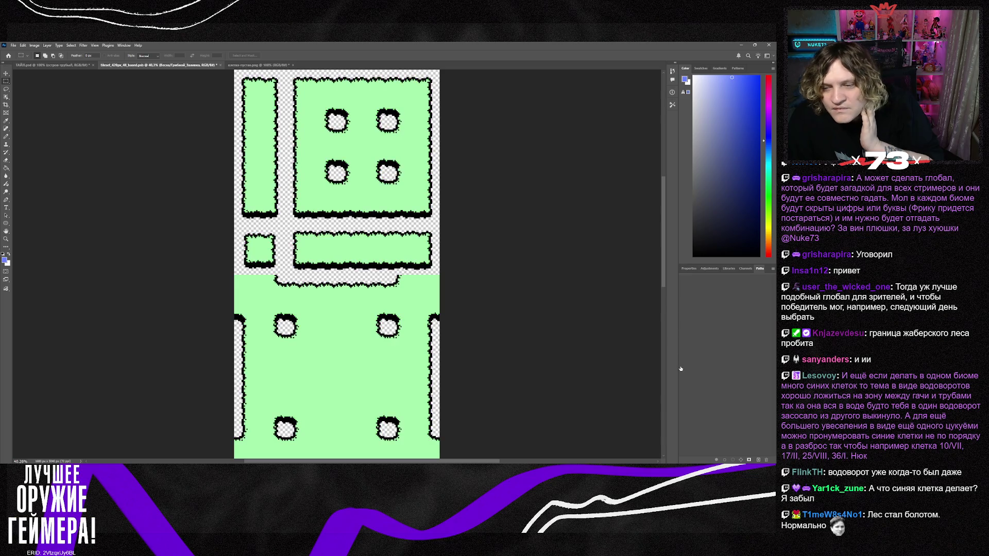
key(ctrl+shift+z)
key(ctrl+z)
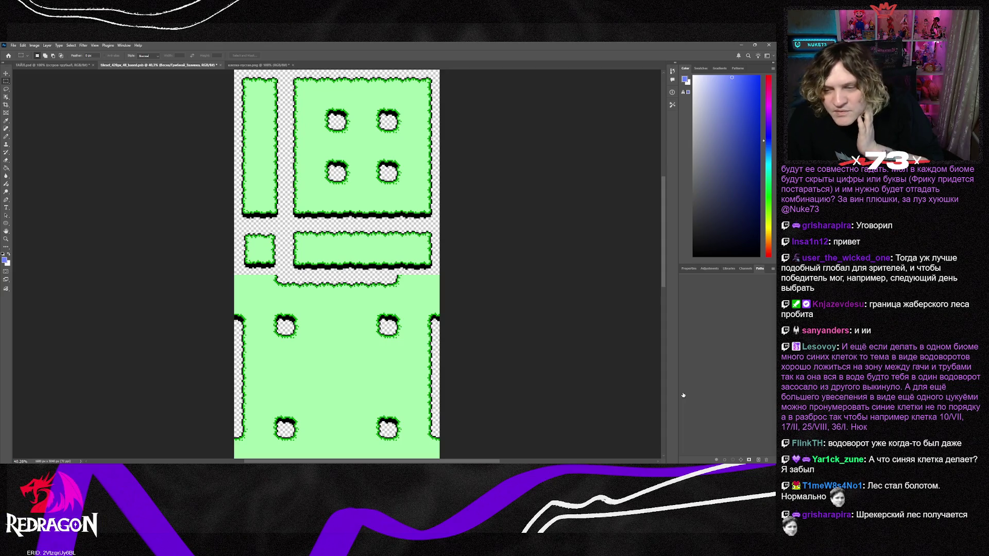
key(ctrl+z)
key(ctrl+shift+z)
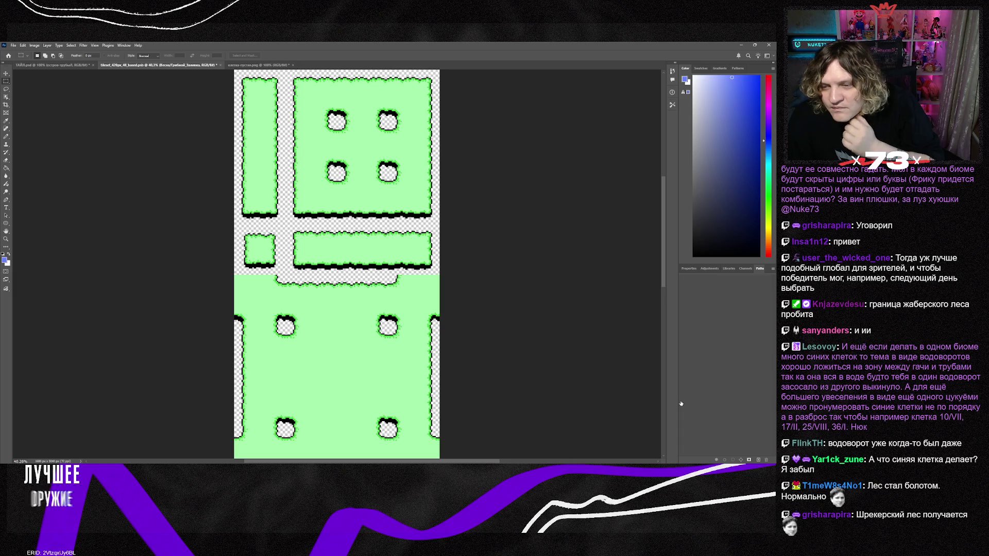
key(ctrl+z)
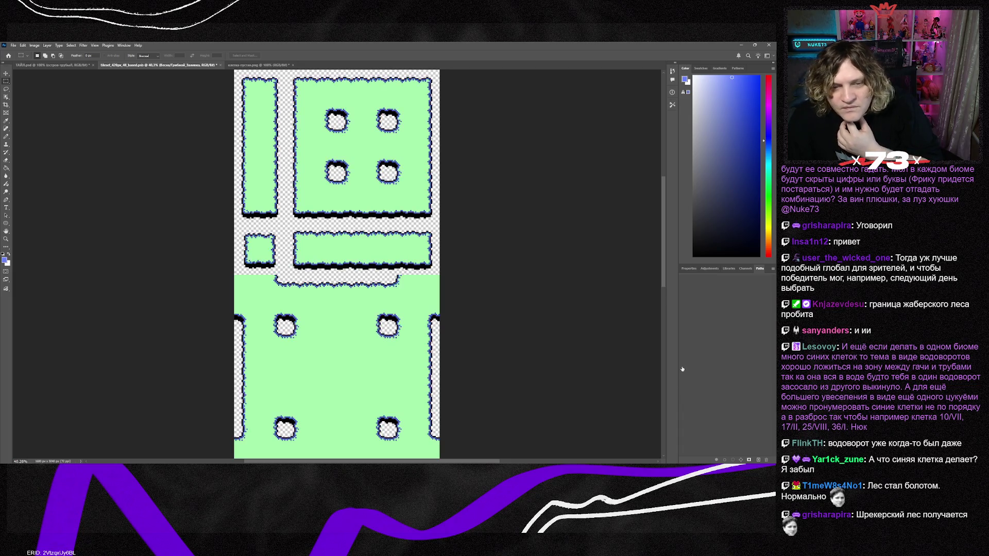
key(ctrl+shift+z)
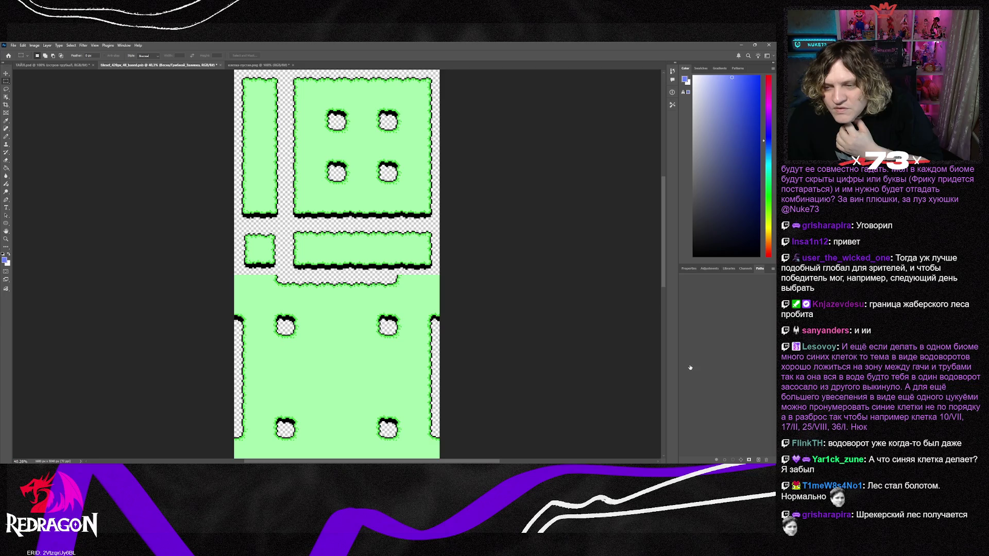
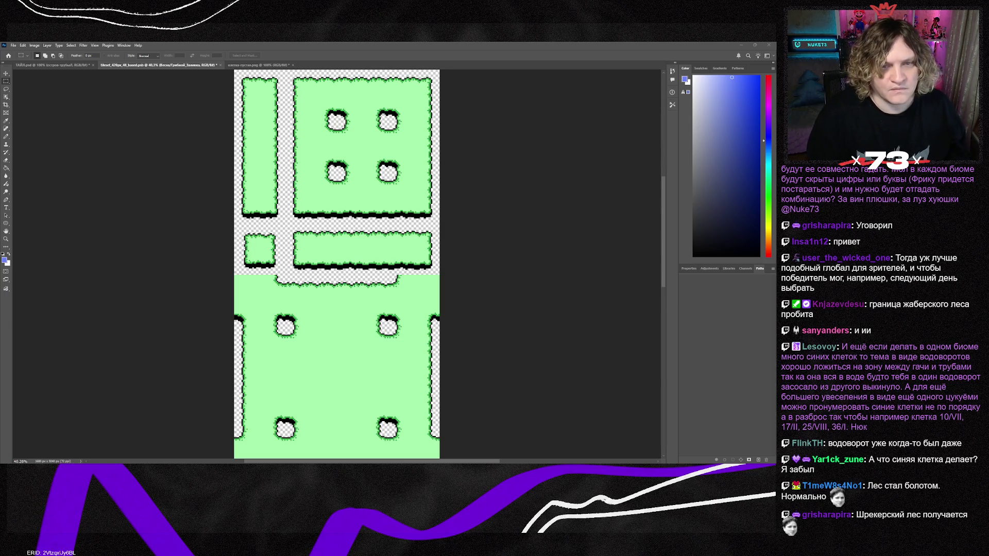
Minimize Photoshop so Tiled shows the numbered board map with its snowy area
click(741, 45)
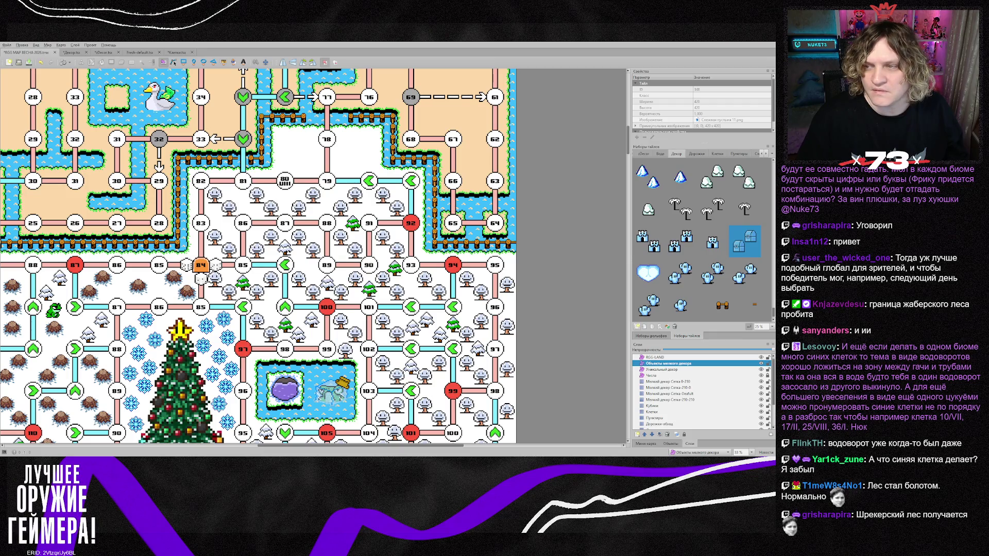
click(761, 154)
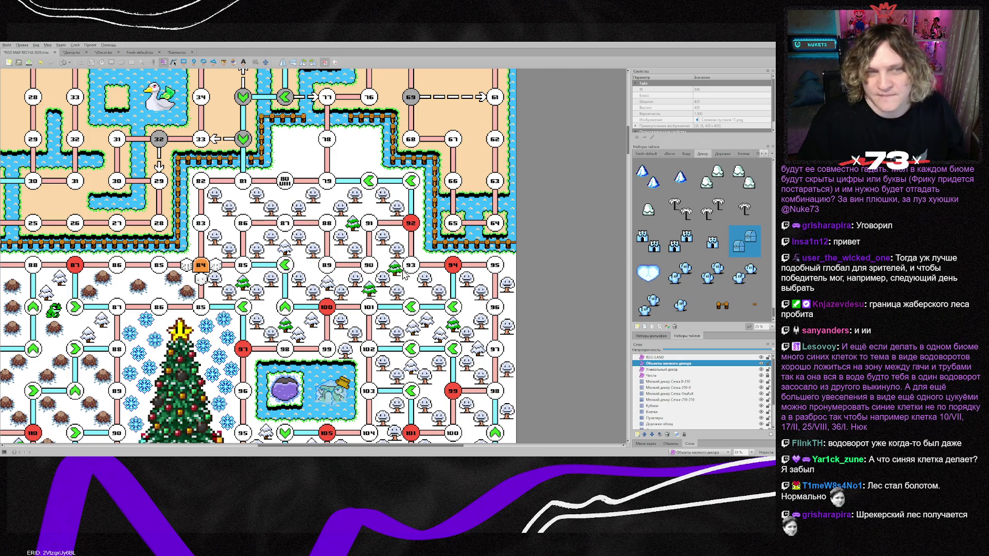
Inspect the Fresh-jabbers tileset on its own, then close it and return to the board map
double_click(312, 251)
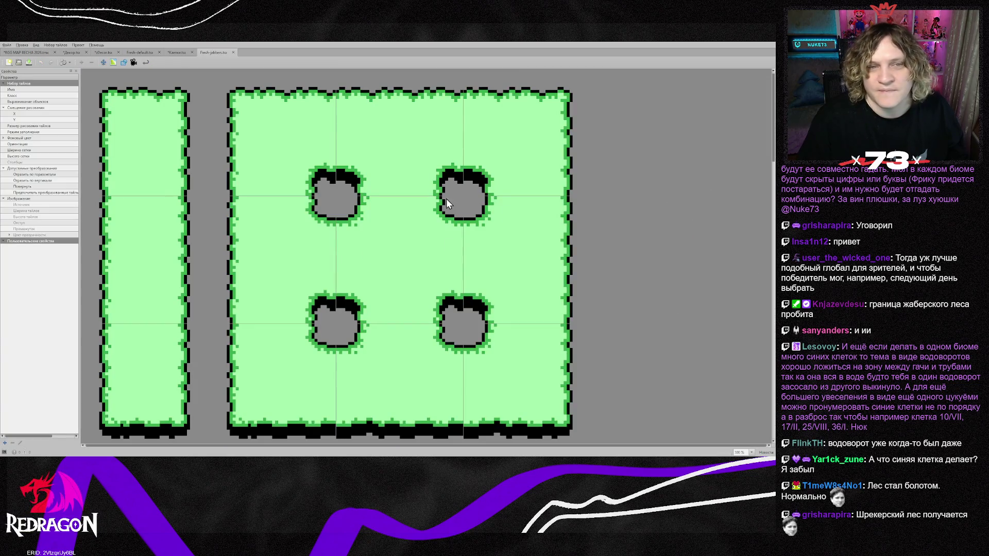
scroll(449, 208, down, 4)
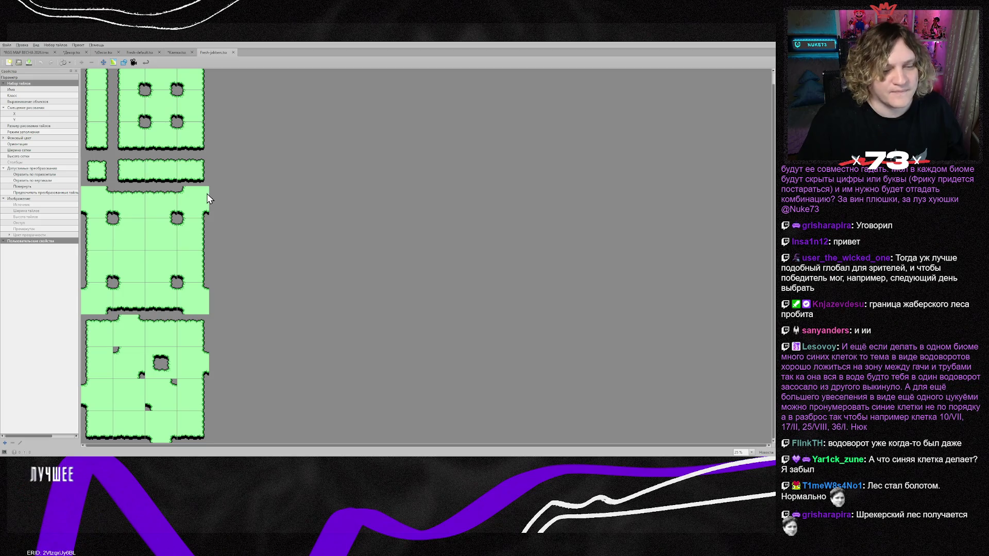
click(30, 53)
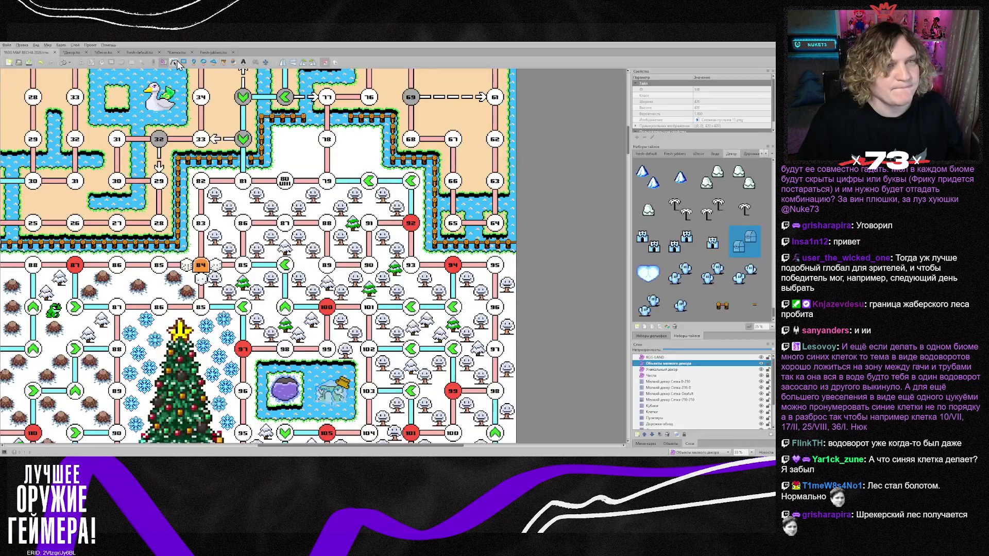
click(232, 52)
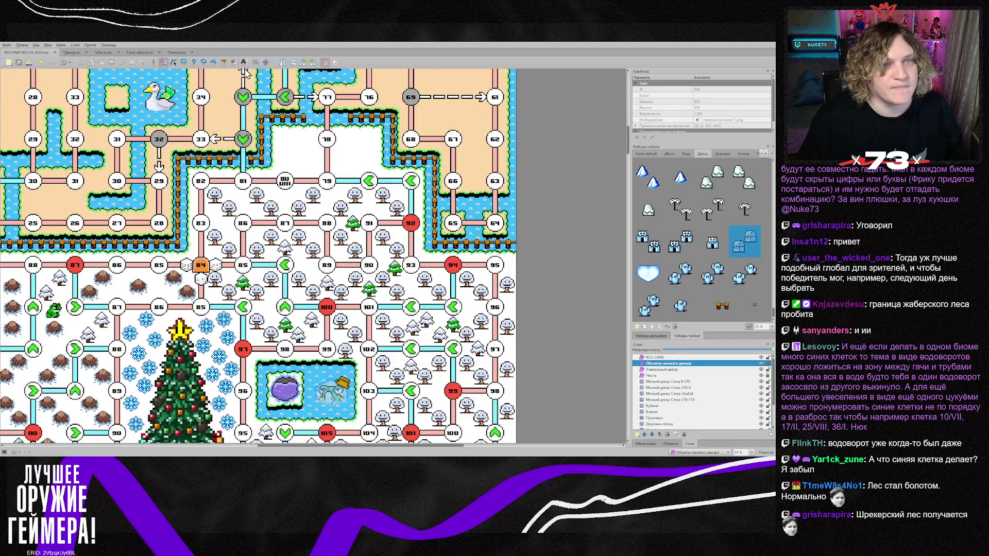
Browse the tileset tabs to view the Fresh-default tiles, then close the Fresh-default document
click(766, 154)
click(766, 153)
click(765, 154)
click(766, 153)
click(761, 153)
click(761, 154)
click(761, 155)
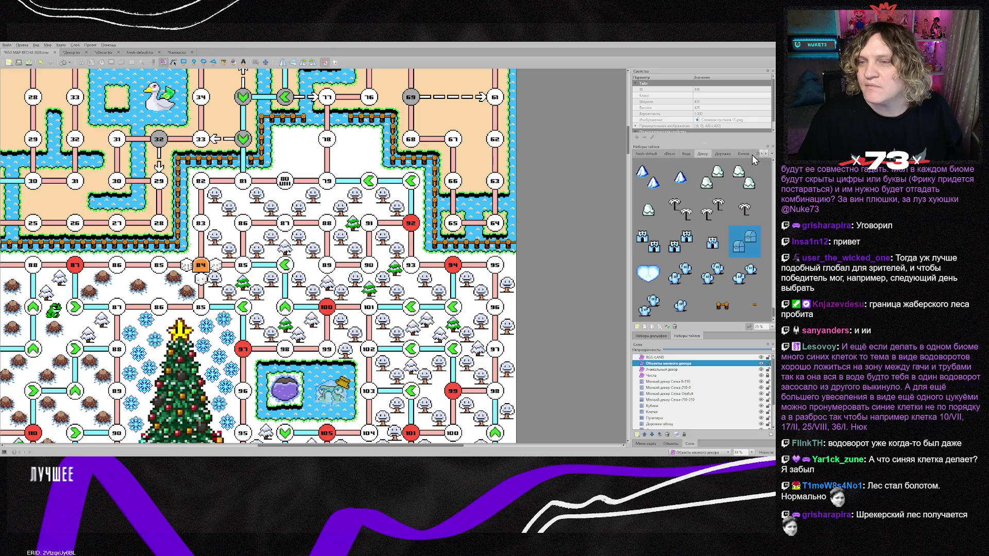
click(645, 153)
click(703, 154)
click(636, 154)
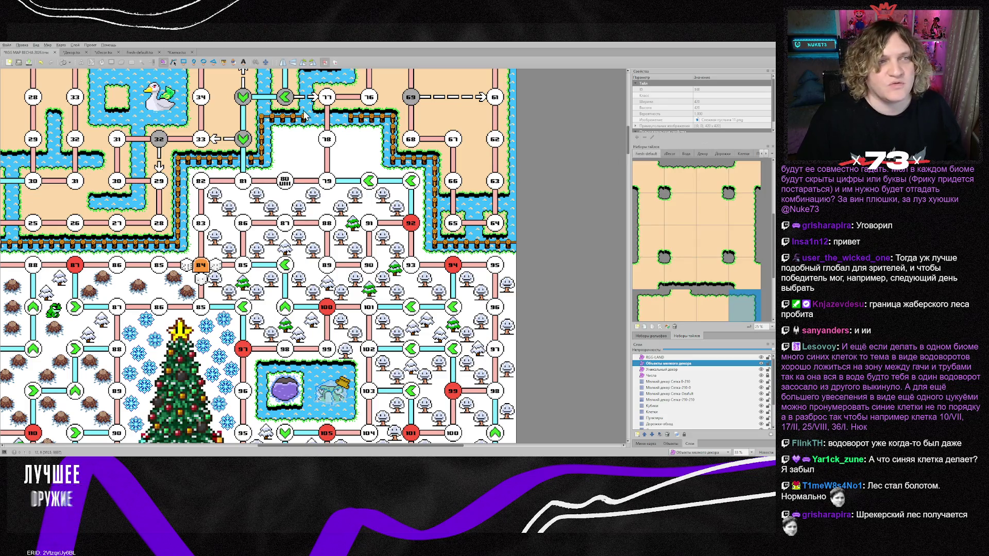
click(159, 53)
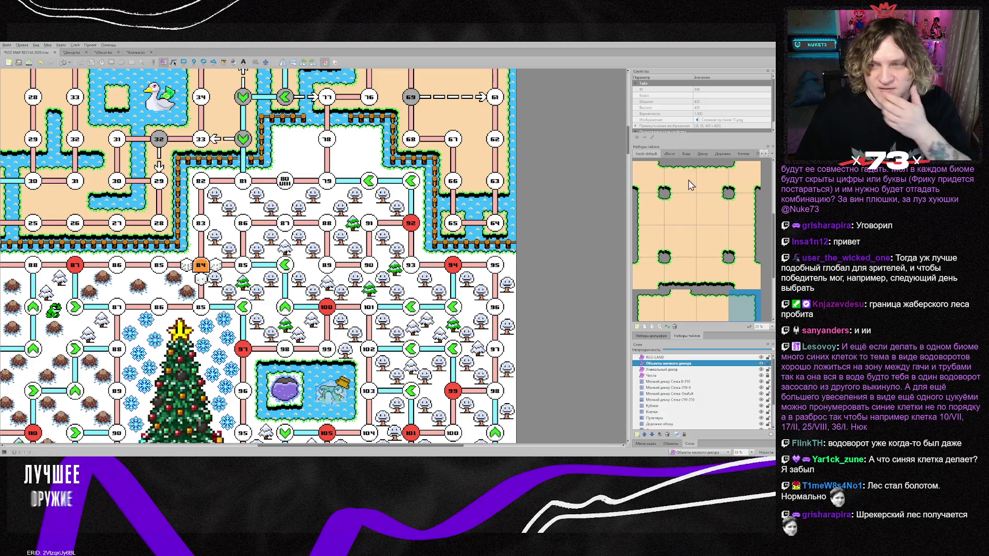
Show the green Fresh-jabbers tiles in the Tilesets panel and pick a plain grass tile
scroll(670, 206, up, 5)
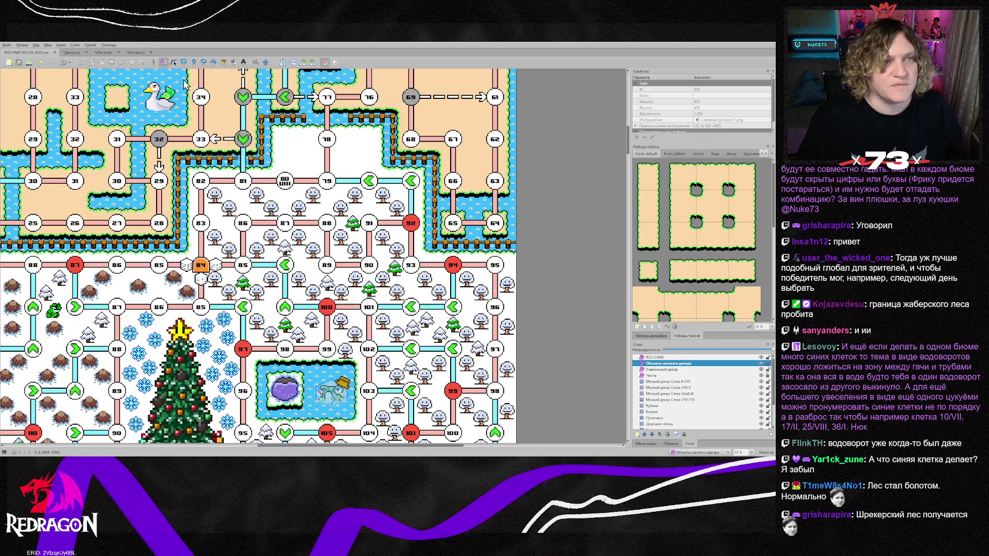
click(678, 154)
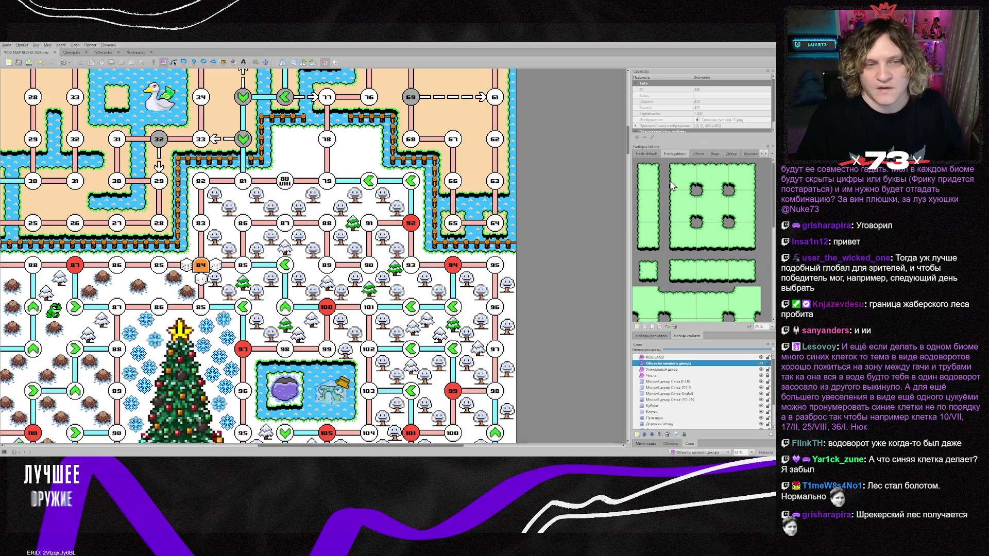
scroll(657, 264, down, 3)
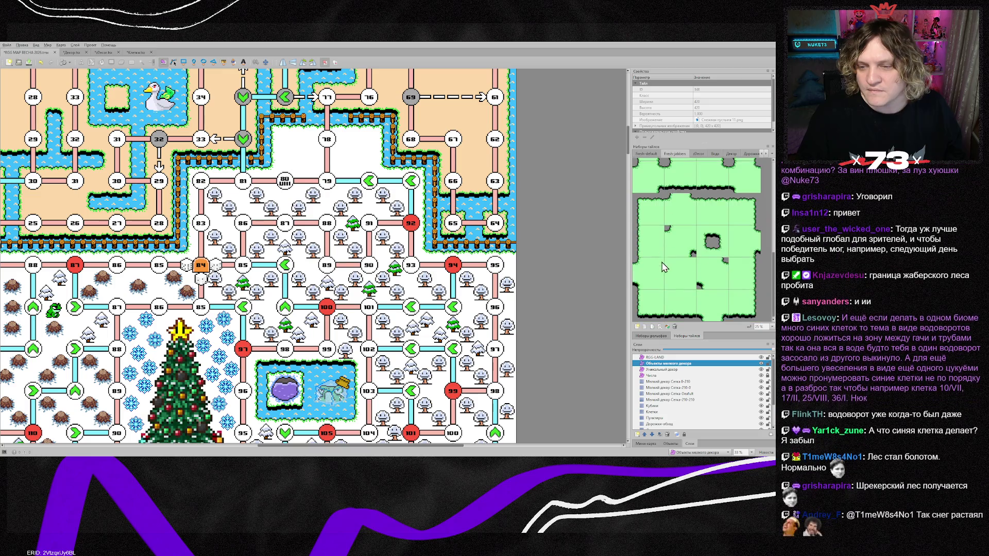
click(647, 209)
scroll(680, 407, down, 2)
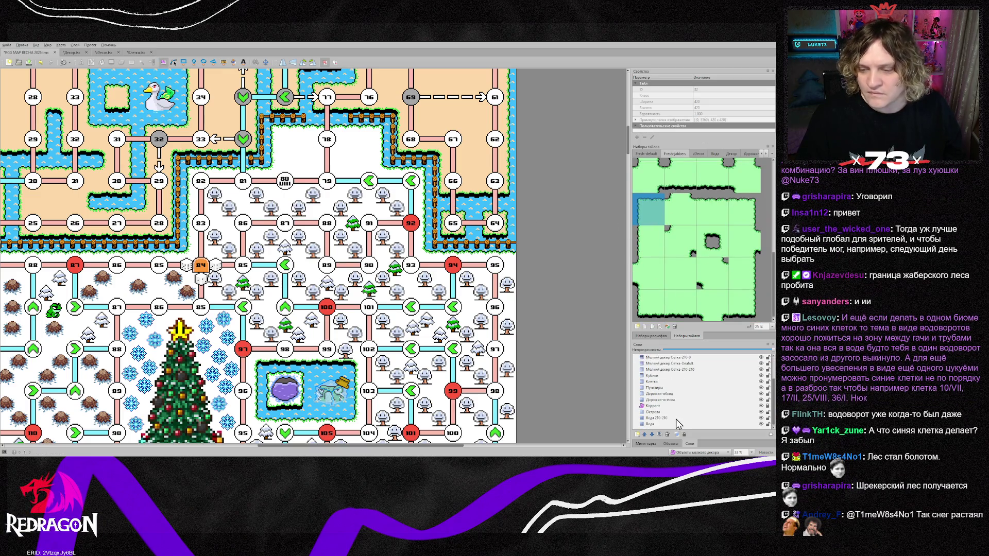
On the Острова layer, stamp grass tiles over the snow beside cell 78
click(662, 412)
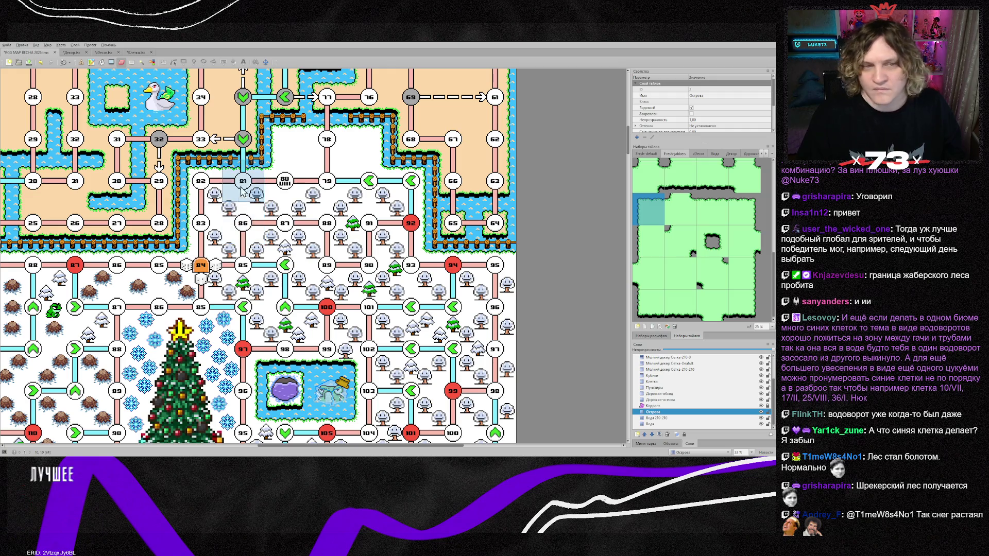
click(284, 139)
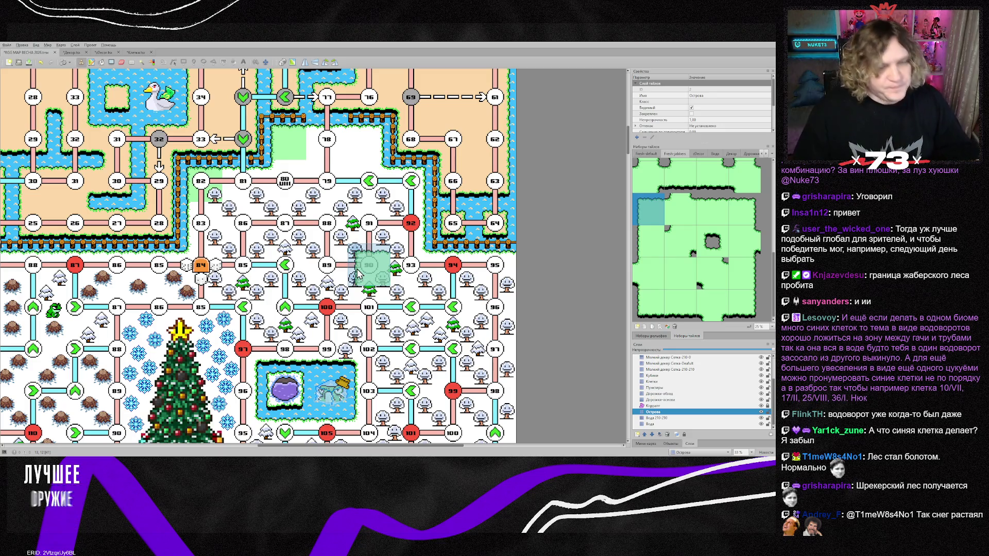
mouse_move(413, 446)
mouse_down()
mouse_move(311, 447)
mouse_move(416, 451)
mouse_up()
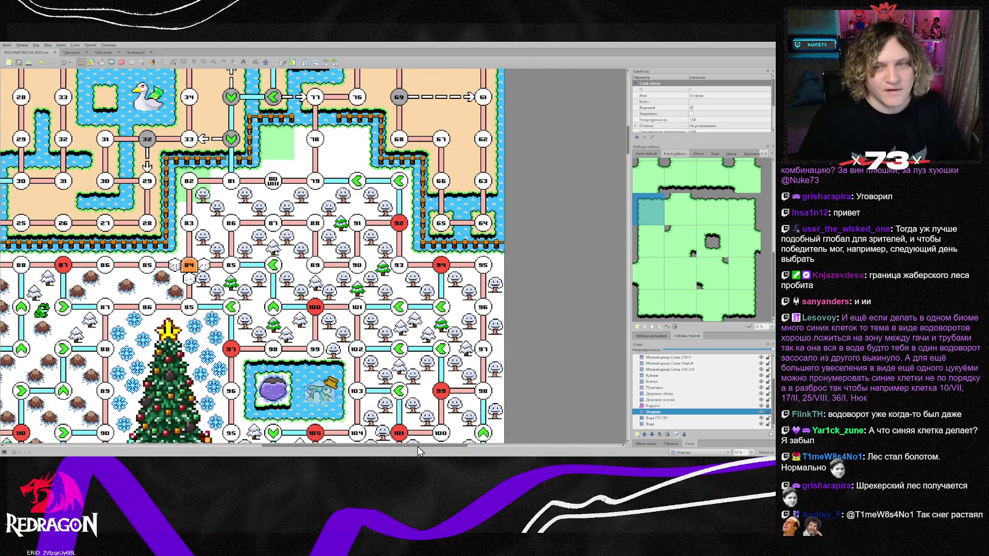
click(712, 221)
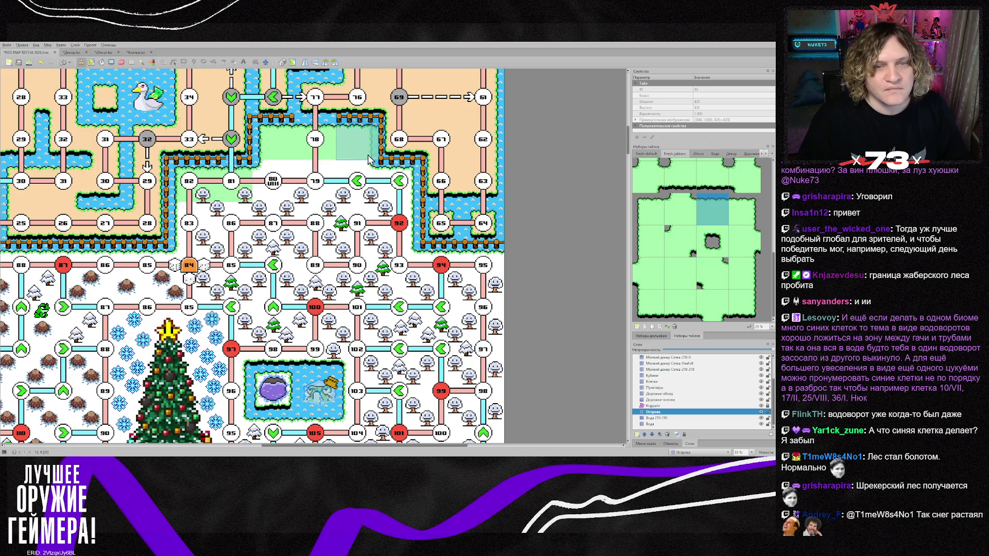
click(745, 211)
click(355, 141)
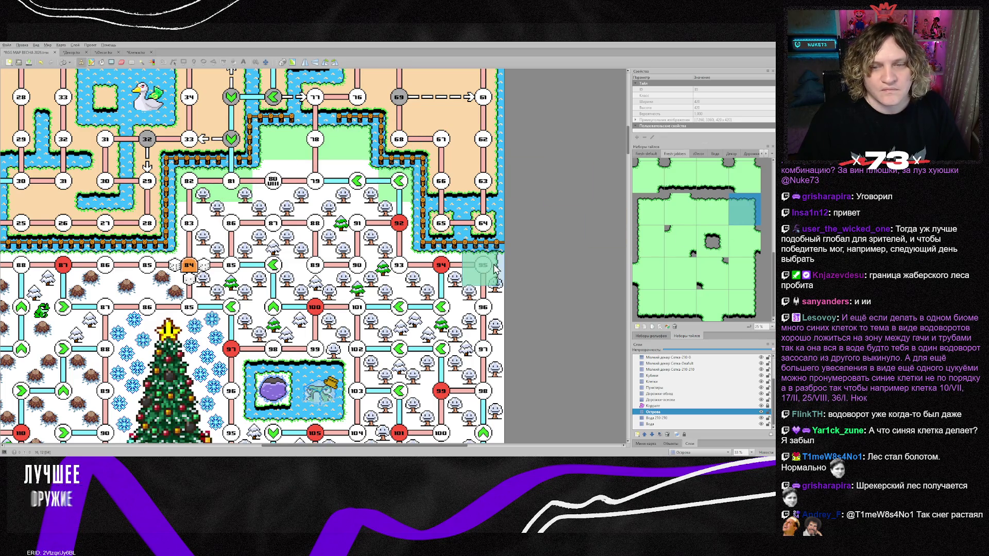
Pick up grass tiles from the map as brushes and paint grass over cells 94 and 95
right_click(366, 283)
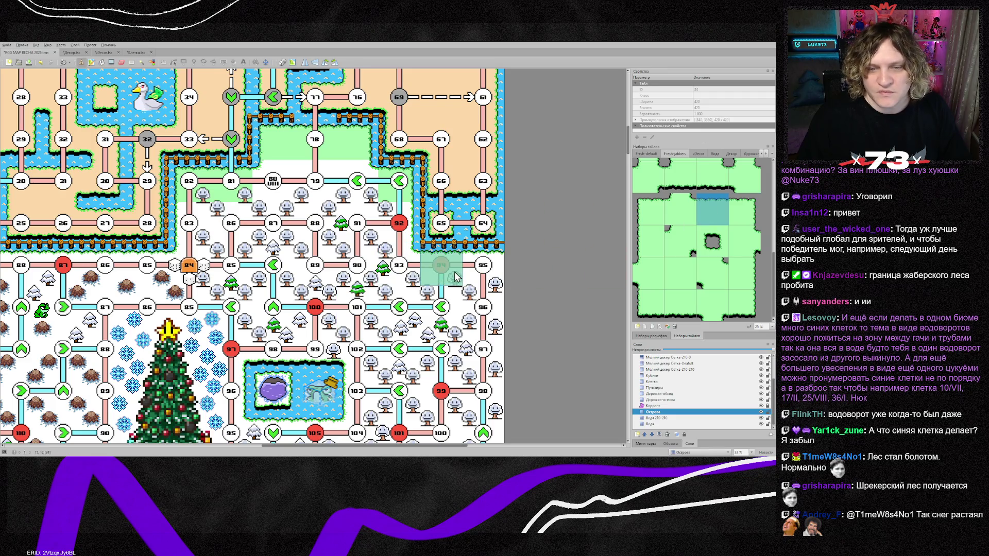
drag(451, 283, 493, 283)
right_click(561, 268)
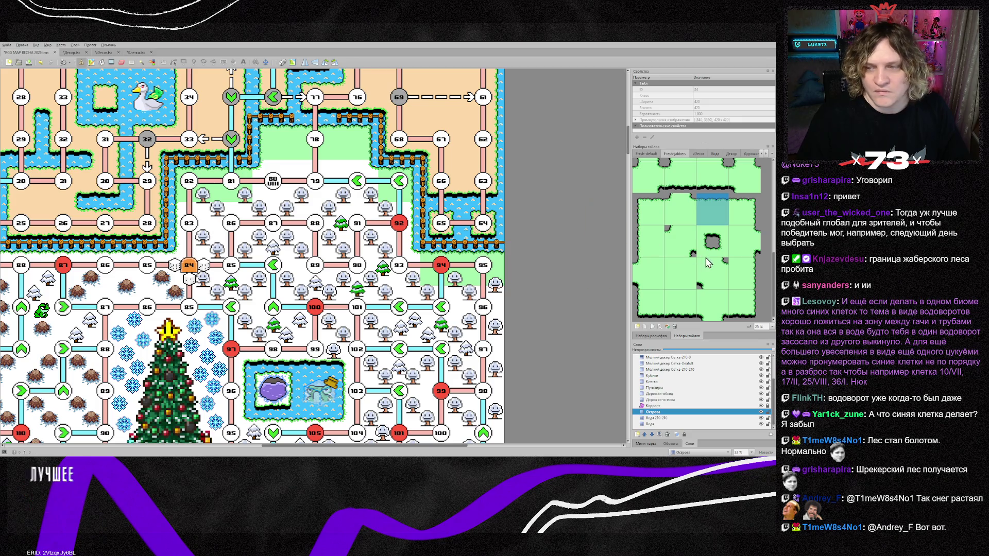
right_click(440, 224)
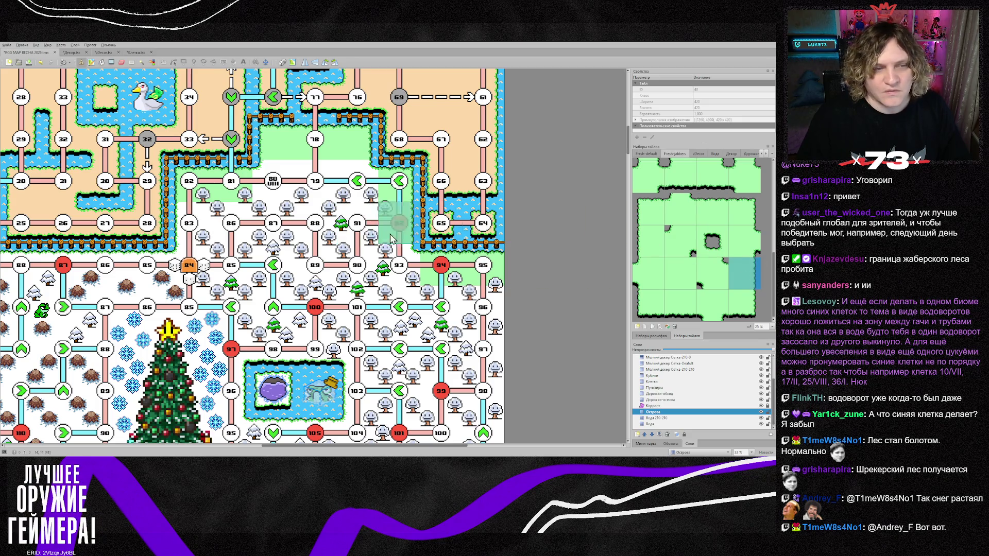
right_click(227, 227)
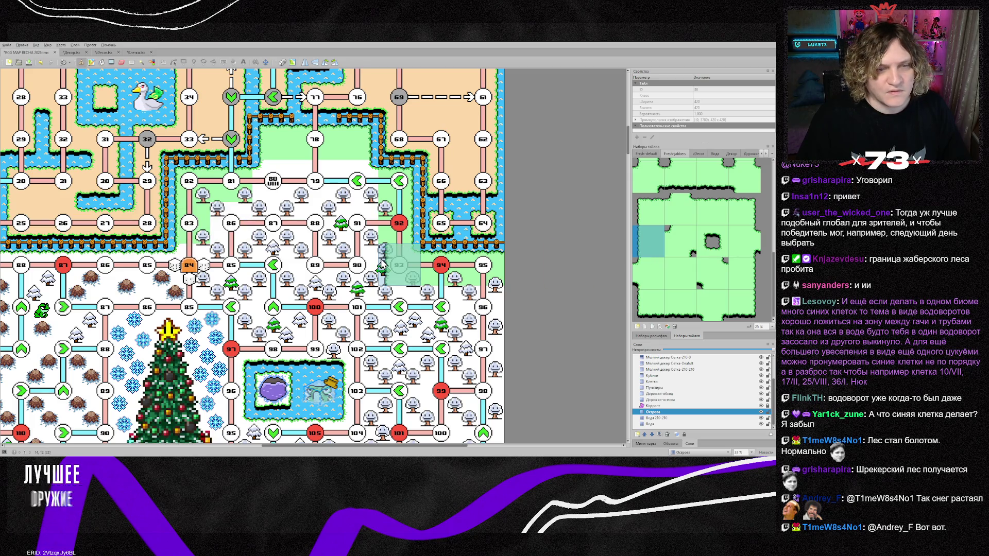
Choose a plain grass fill tile and paint over the snow around cells 83 to 90
scroll(695, 252, up, 3)
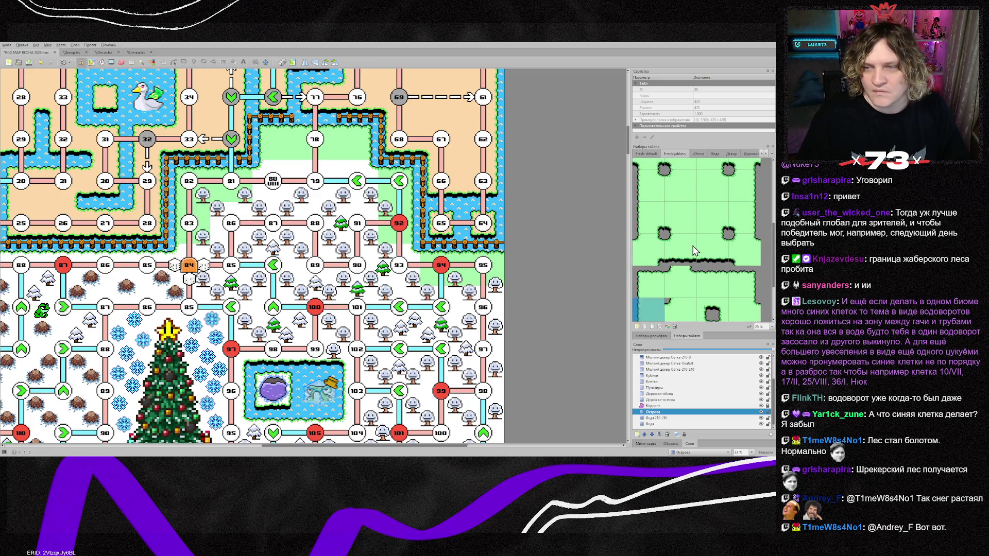
click(679, 192)
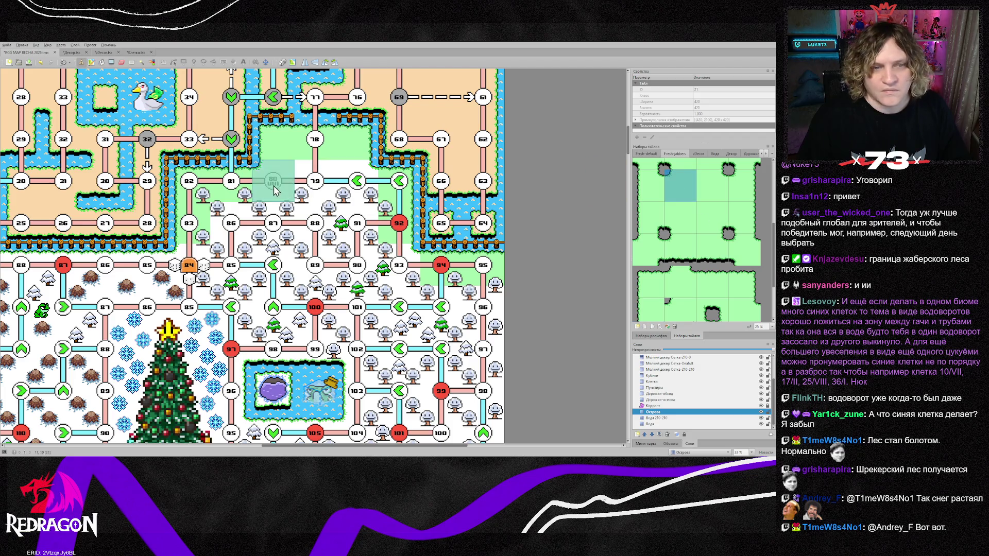
click(721, 193)
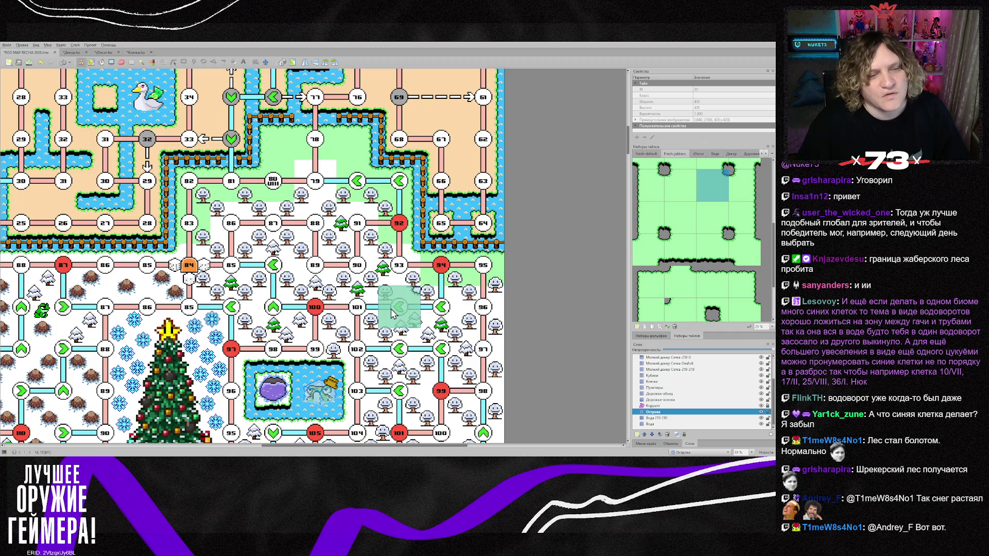
scroll(695, 291, down, 3)
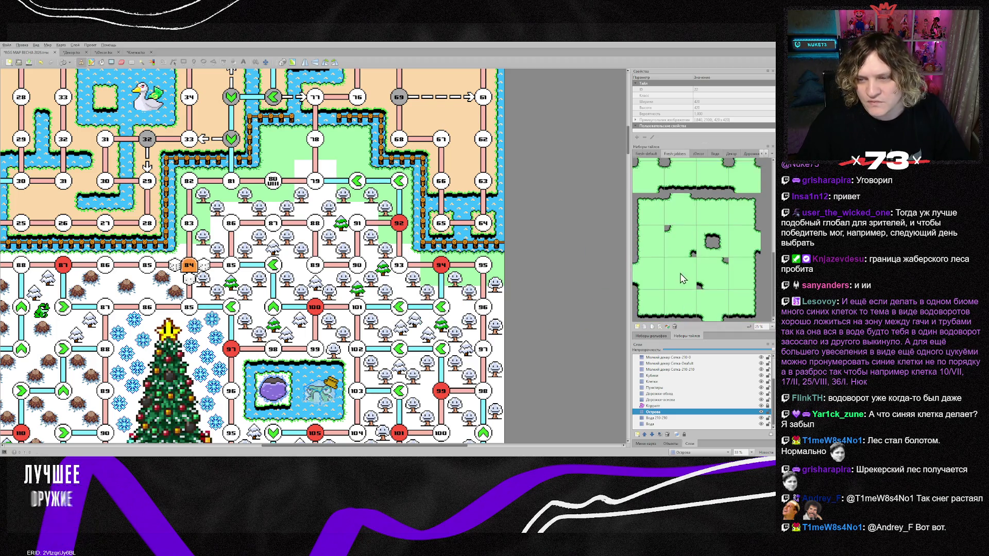
click(680, 273)
mouse_move(239, 228)
mouse_down()
mouse_move(357, 227)
mouse_move(315, 267)
mouse_move(221, 279)
mouse_move(325, 309)
mouse_move(482, 309)
mouse_move(372, 322)
mouse_move(407, 360)
mouse_move(361, 361)
mouse_move(525, 388)
mouse_up()
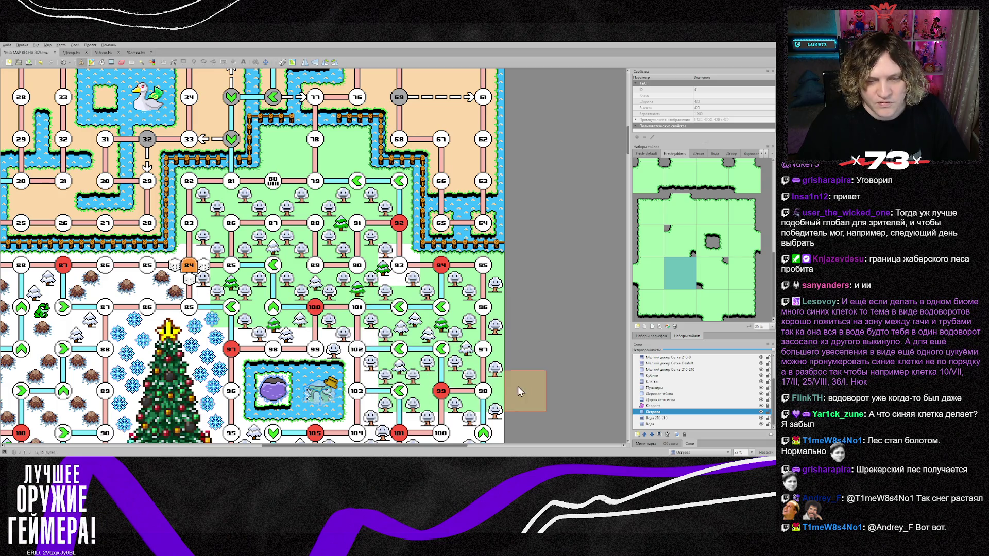
Try neighbouring grass tiles and stamp an icy tile into the lake's right half
scroll(526, 388, down, 5)
drag(392, 322, 499, 322)
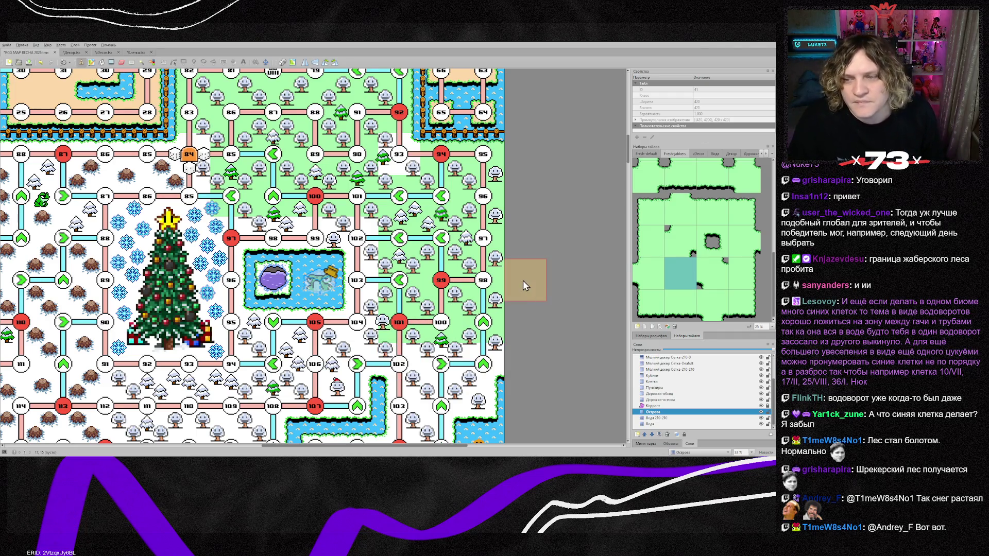
scroll(711, 249, down, 3)
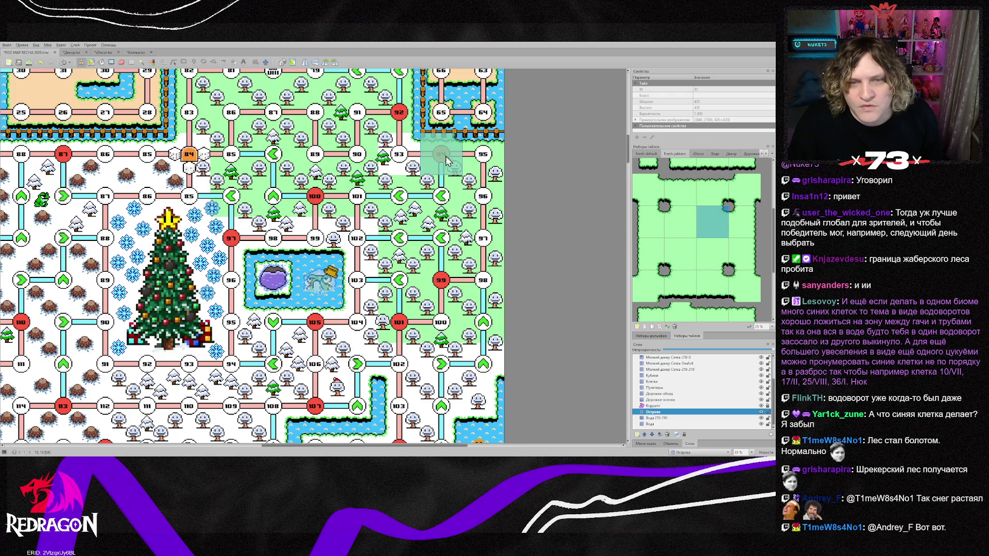
click(687, 232)
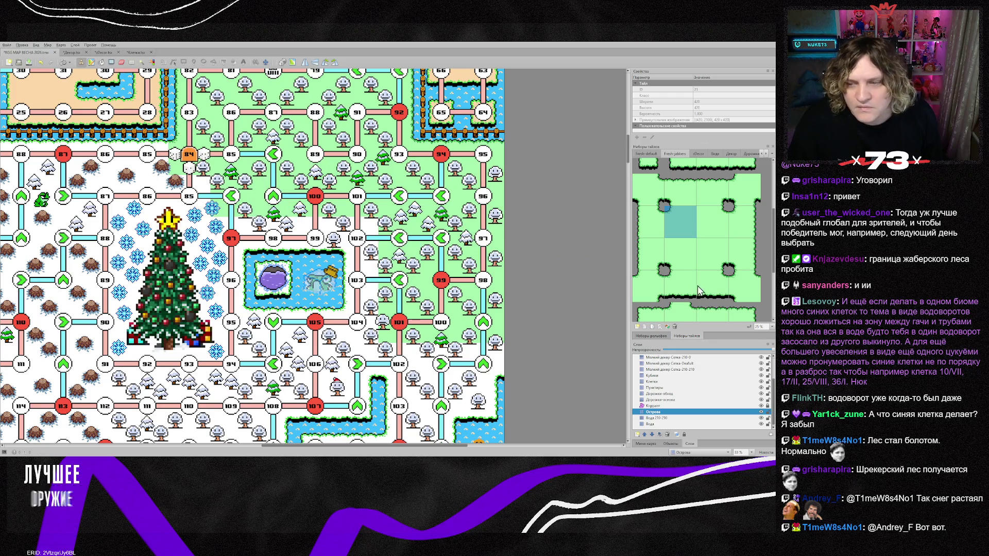
click(667, 260)
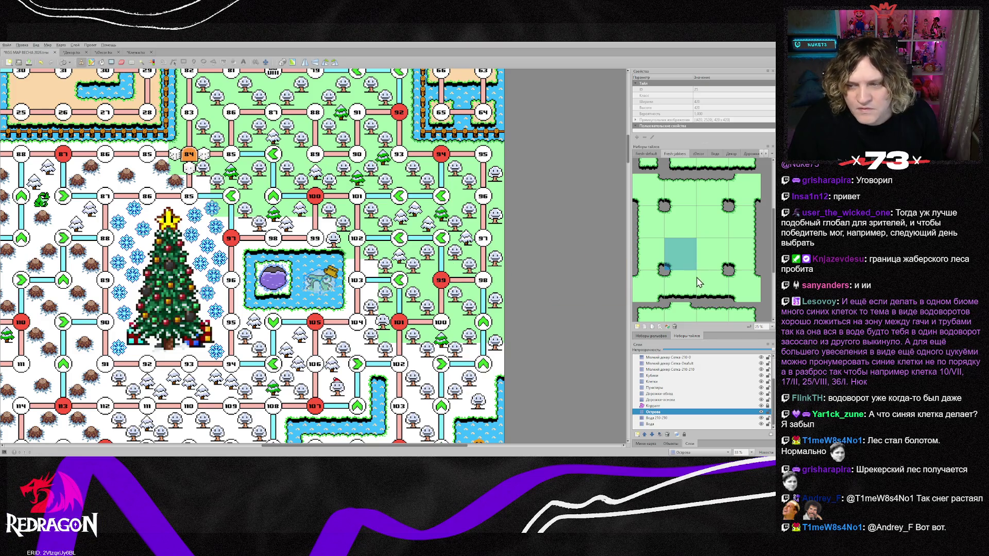
click(677, 227)
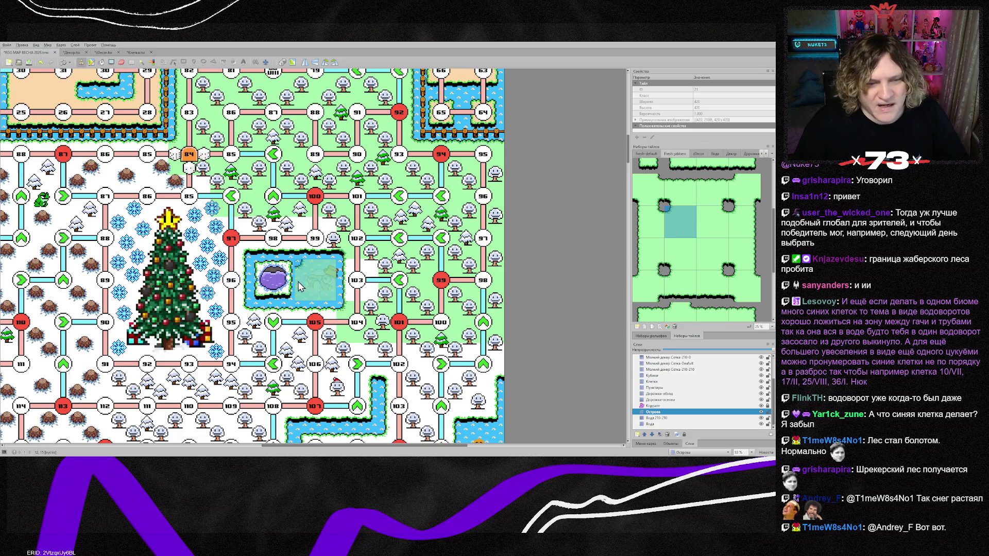
click(323, 282)
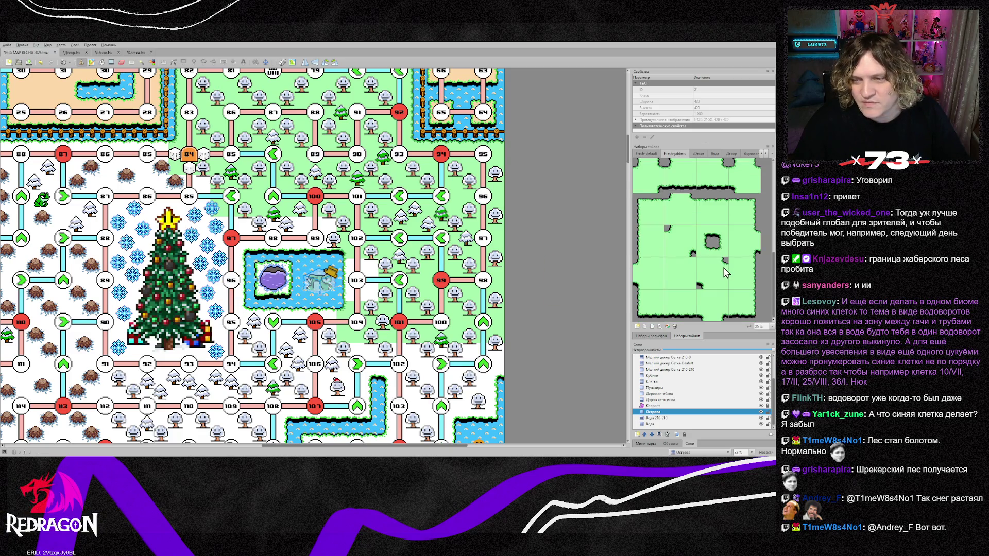
Try several tileset tiles as the brush, including tile 30 and island tiles
scroll(724, 273, up, 3)
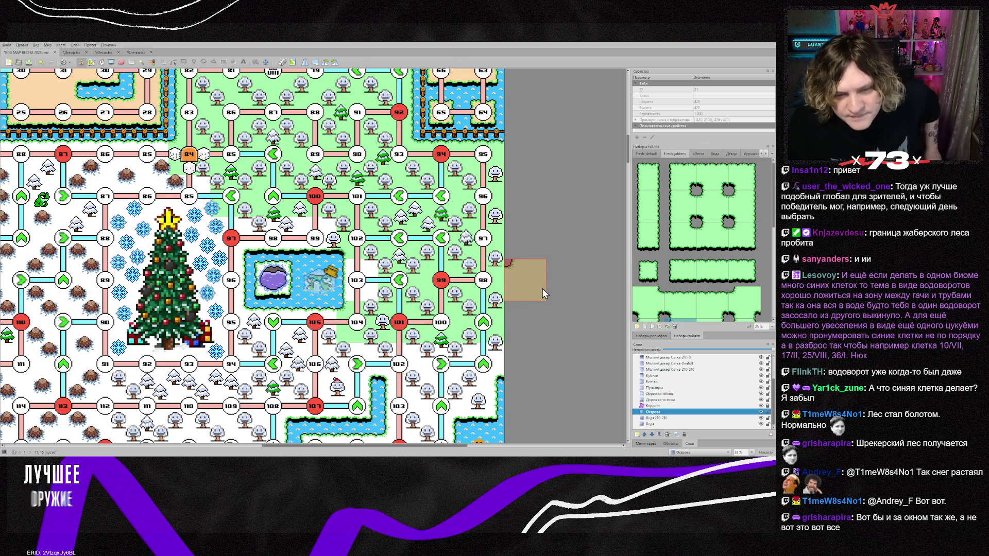
scroll(664, 196, up, 2)
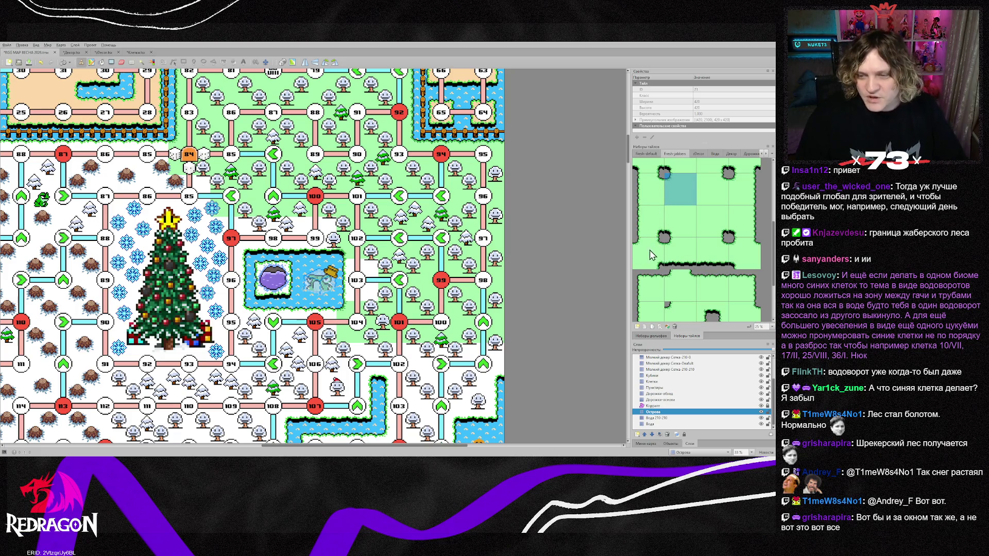
scroll(657, 231, down, 2)
click(650, 242)
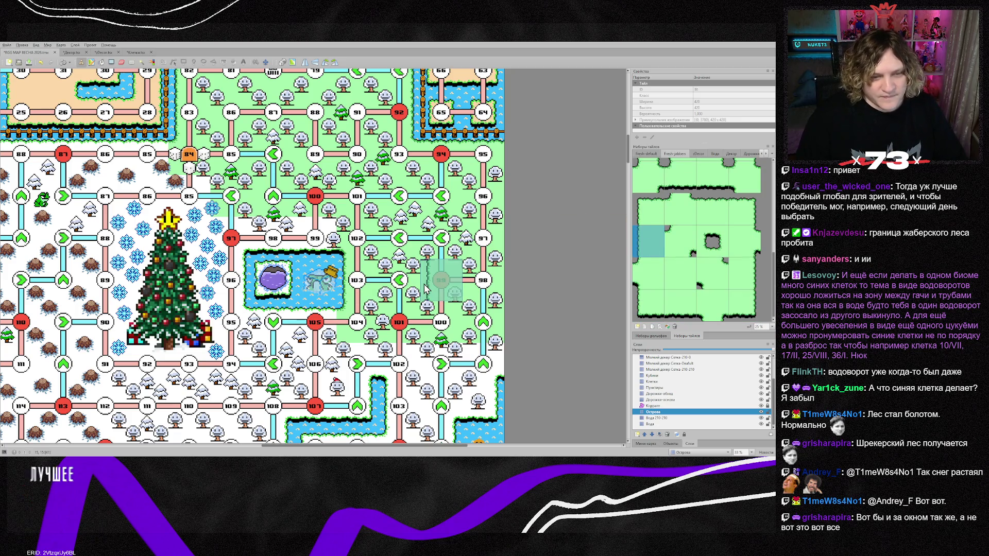
click(741, 276)
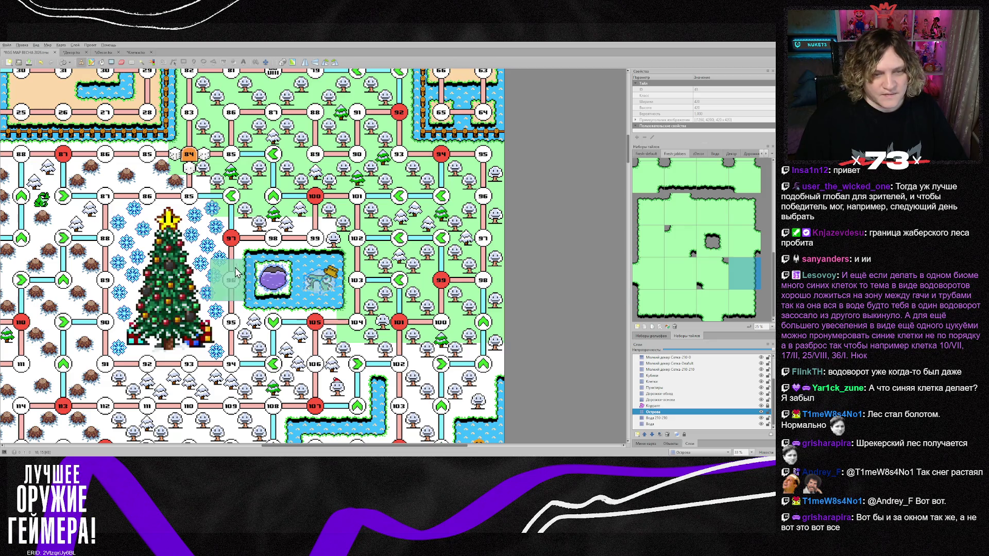
scroll(699, 229, up, 1)
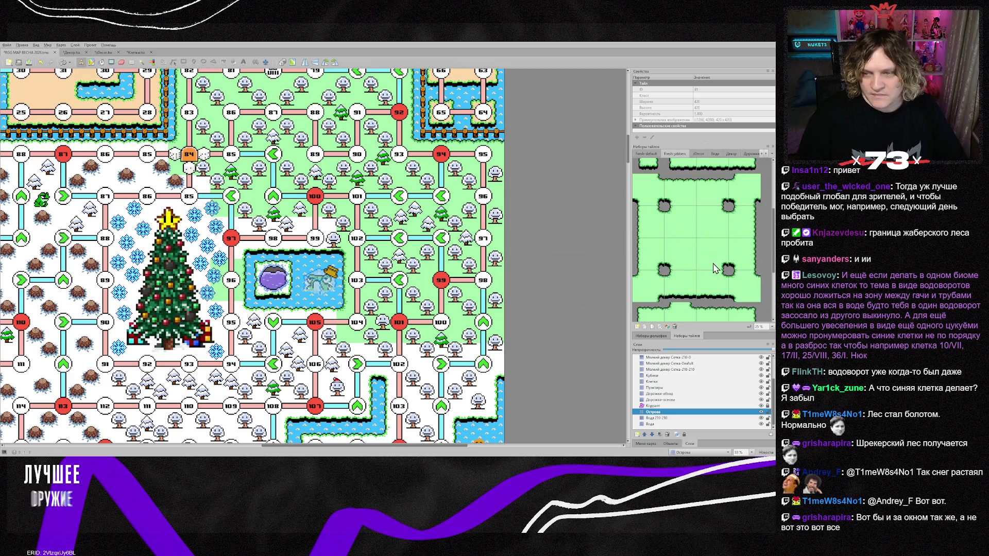
click(698, 242)
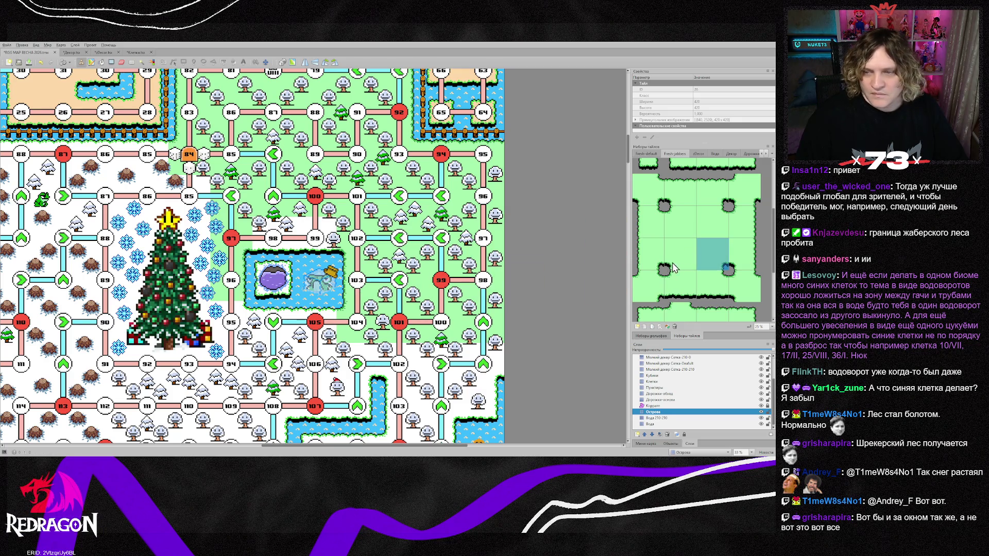
click(712, 223)
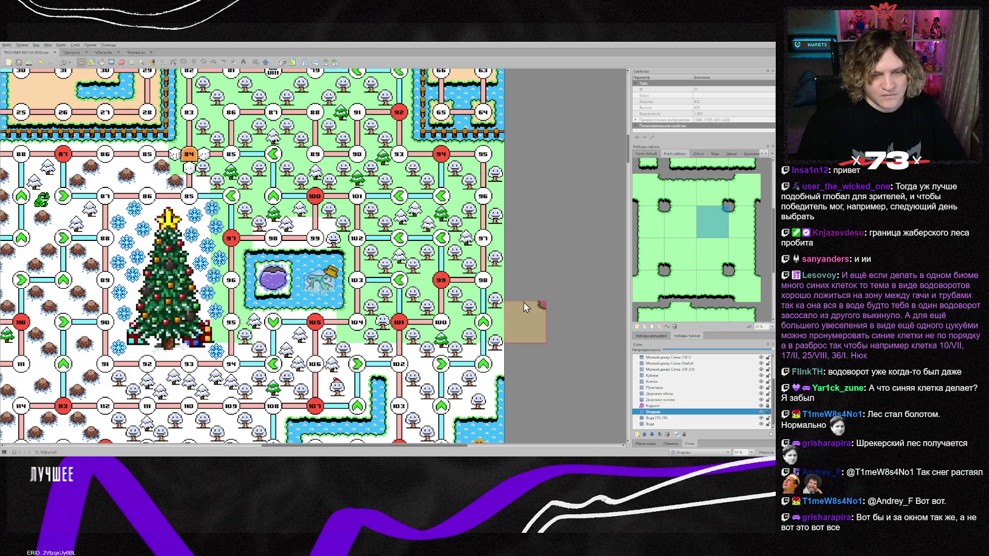
scroll(684, 277, down, 2)
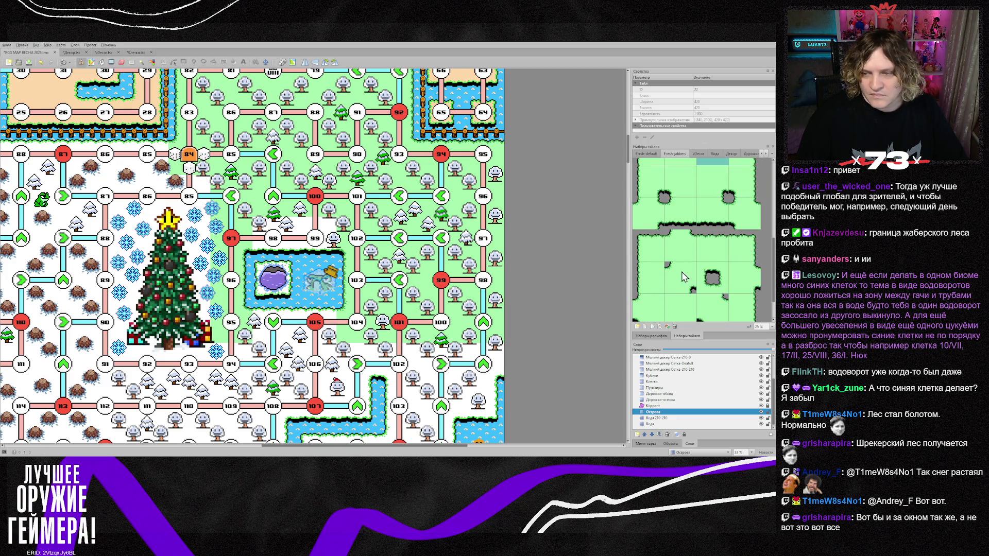
click(715, 252)
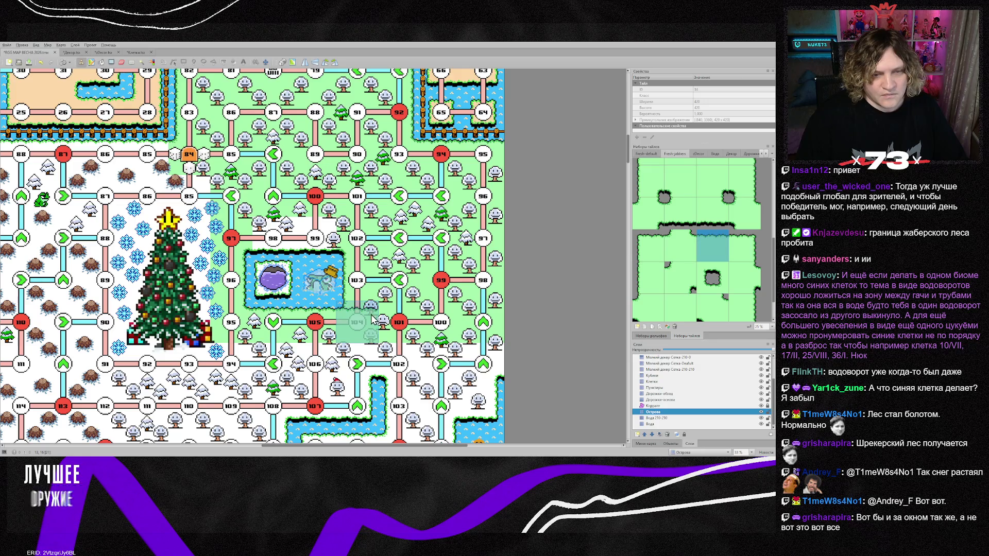
scroll(682, 304, down, 1)
click(681, 307)
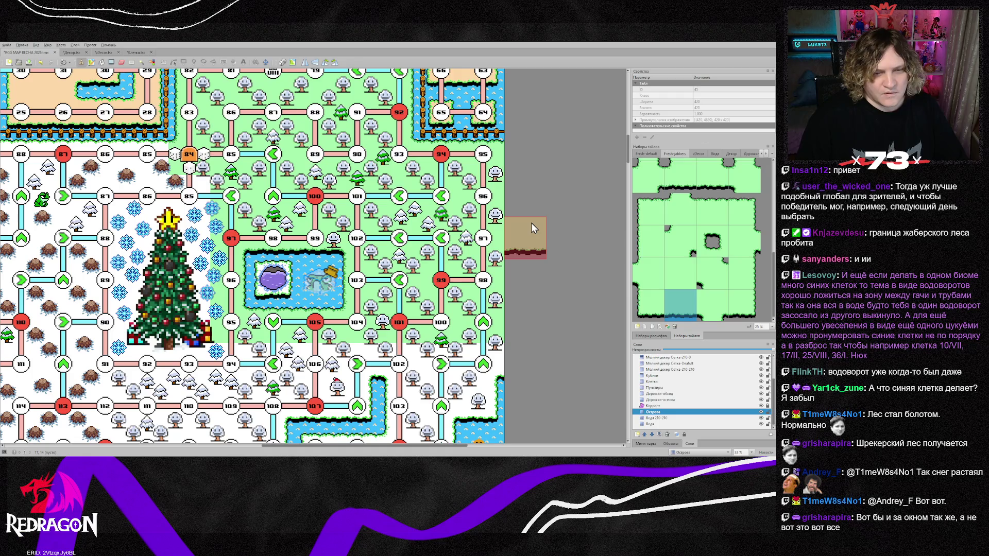
scroll(692, 222, up, 3)
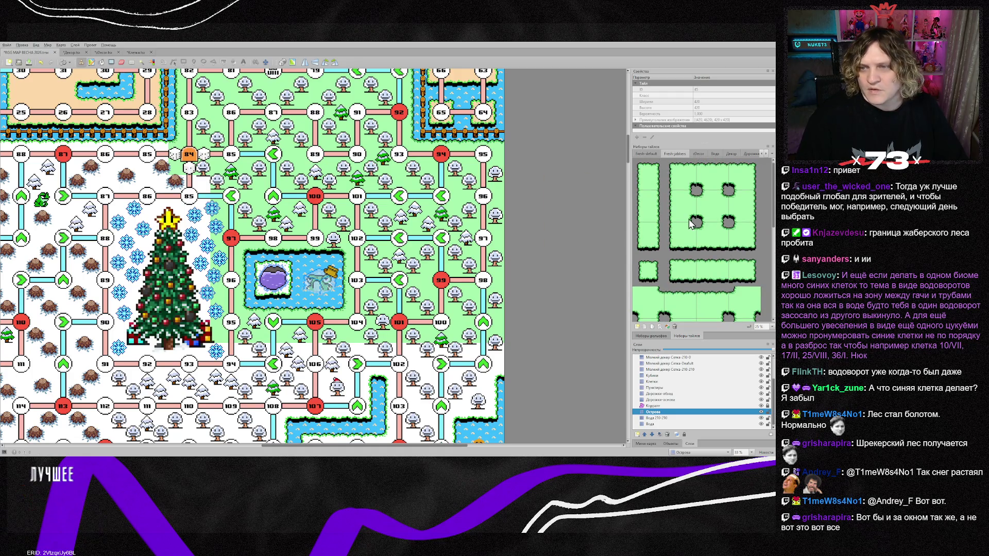
Scroll through the snow tilesets to view Снежный лес доп, then return to the first tilesets
click(767, 153)
click(767, 153)
click(767, 153)
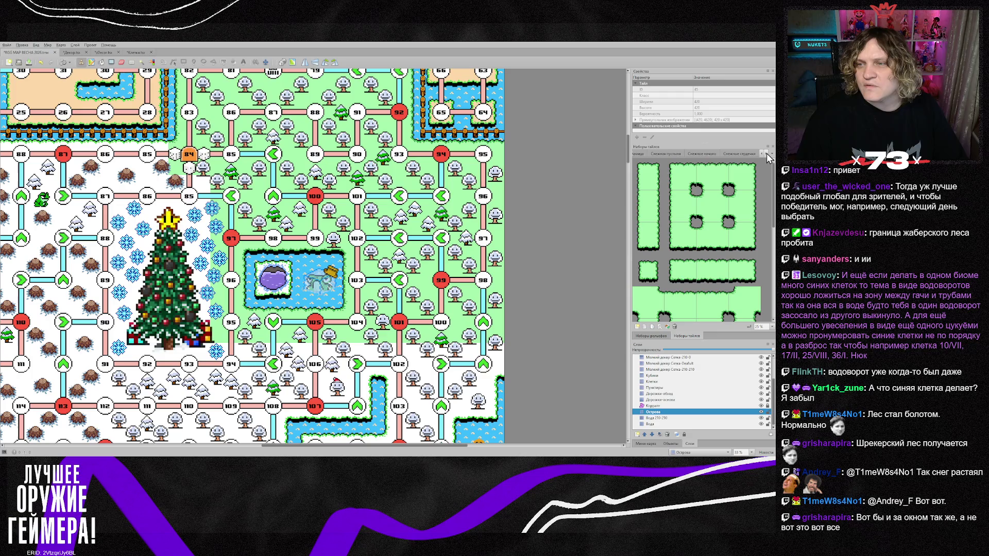
click(767, 153)
click(766, 153)
click(766, 153)
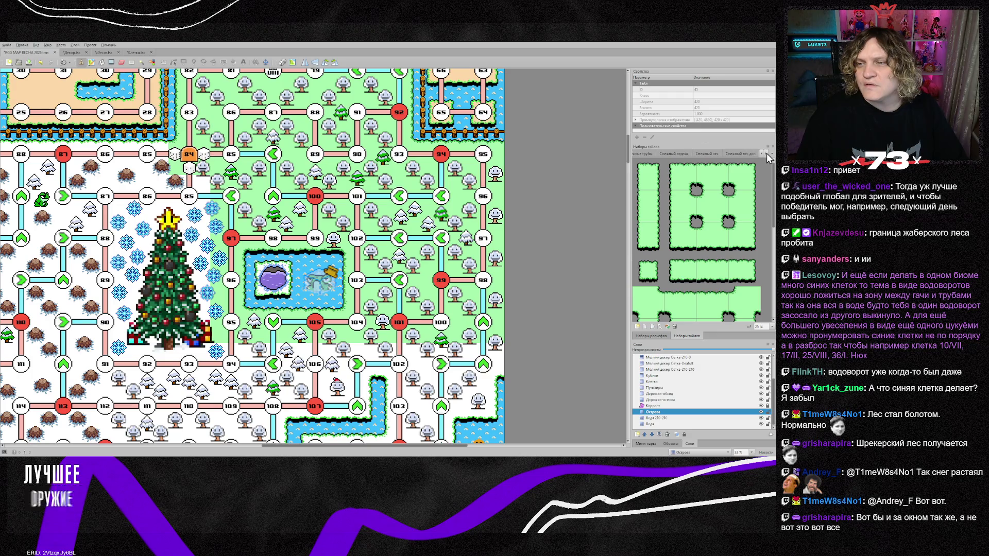
click(744, 154)
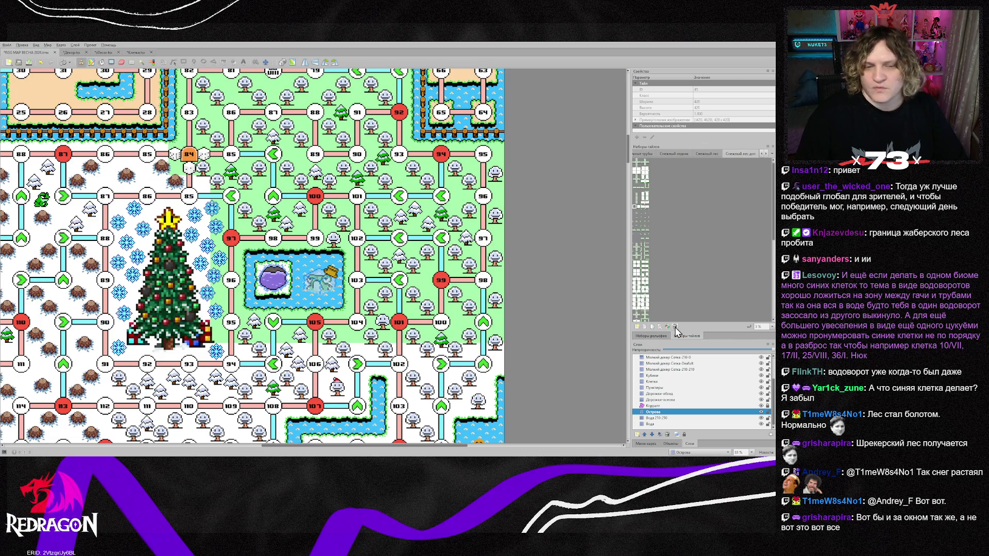
right_click(392, 258)
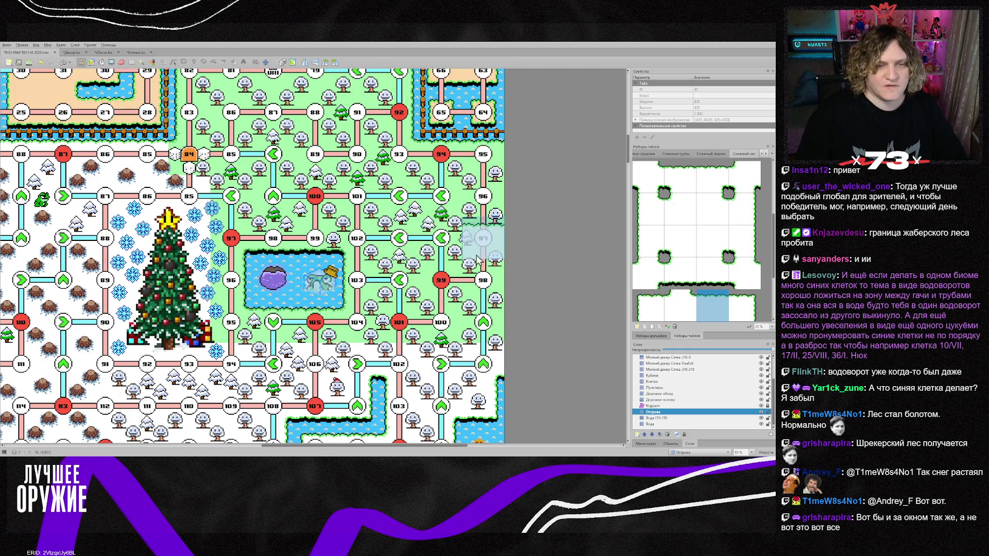
click(762, 154)
click(761, 154)
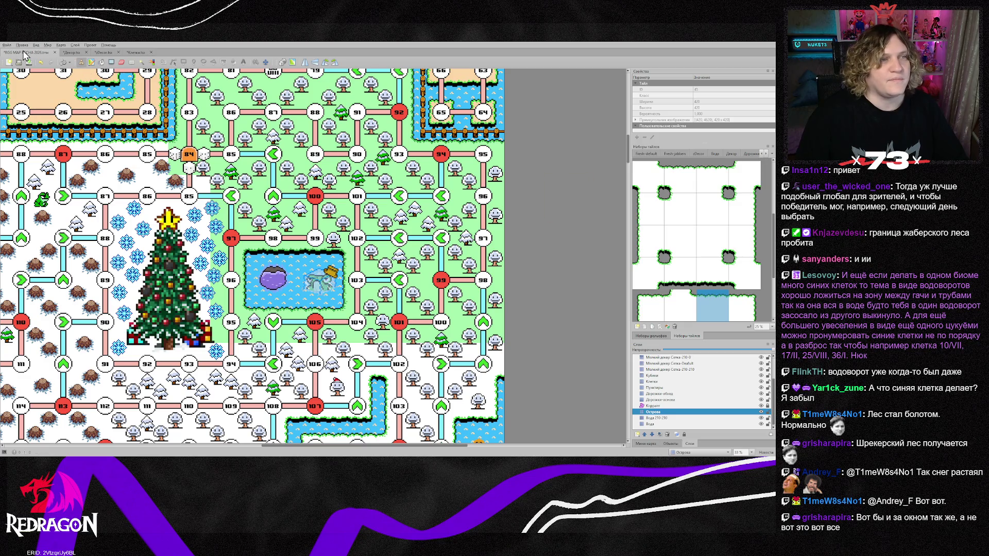
Save the map and switch to the Fresh-jabbers tileset image in Photoshop
key(ctrl+s)
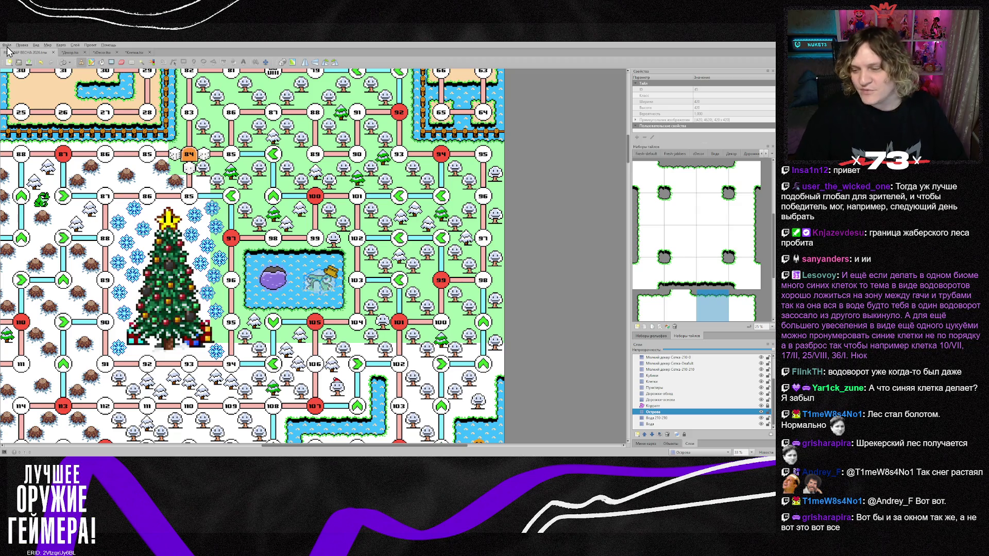
click(674, 154)
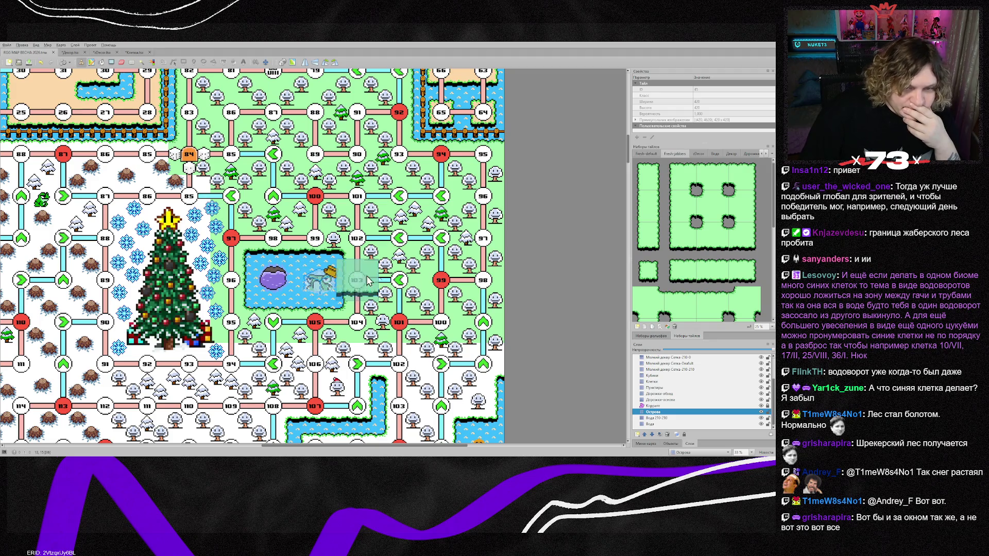
key(alt+Tab)
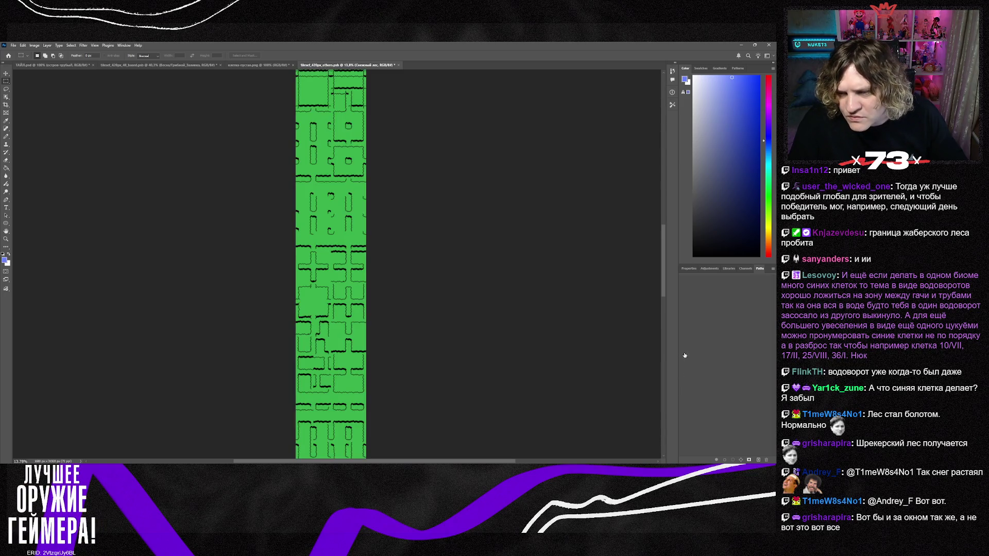
Step back and forth through undo/redo to keep the light green tile fill, then minimize Photoshop
key(ctrl+z)
key(ctrl+z)
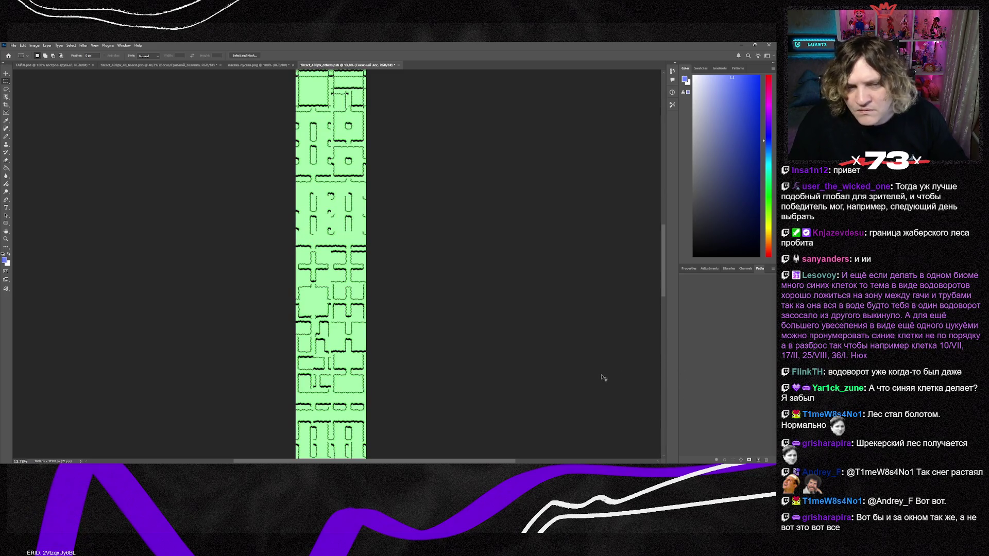
key(ctrl+z)
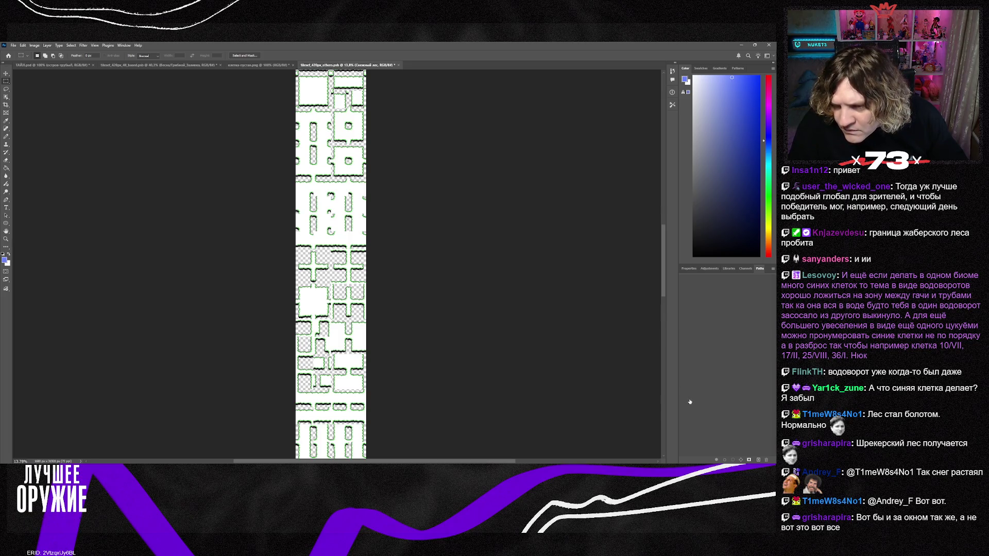
key(ctrl+i)
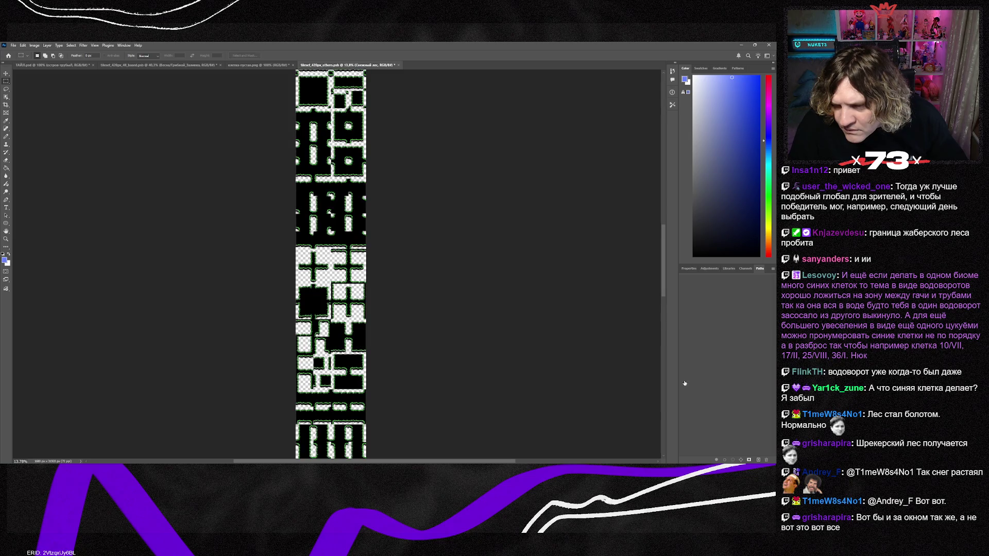
key(ctrl+i)
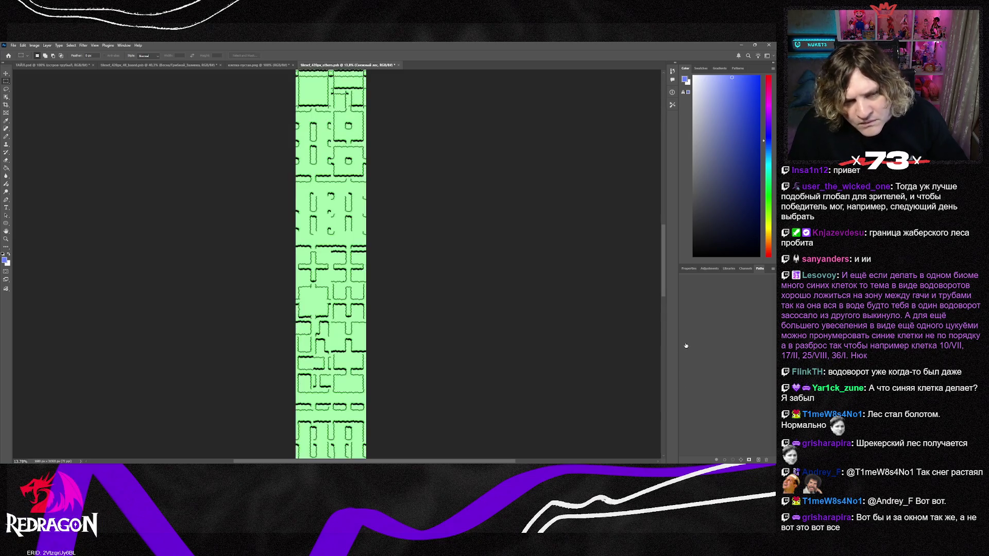
key(ctrl+z)
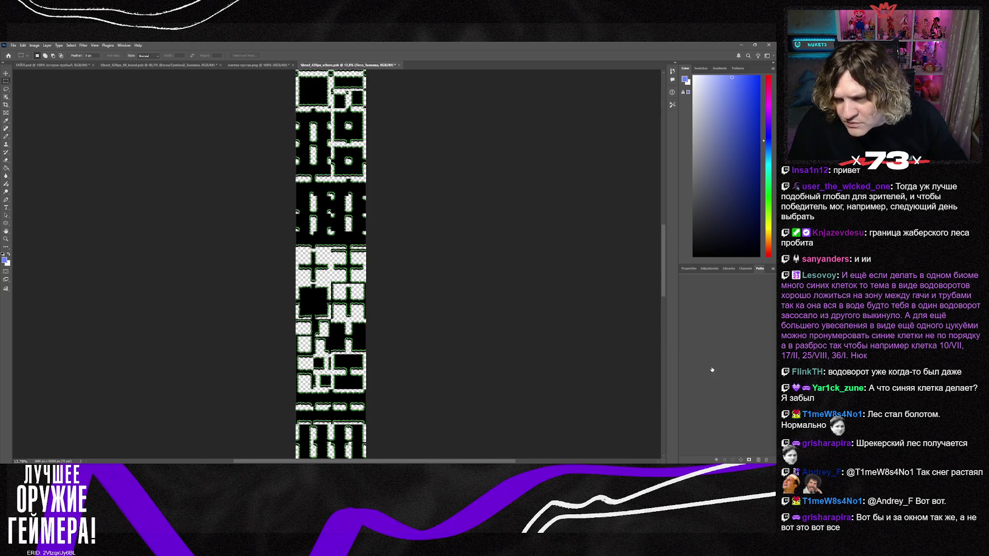
key(ctrl+shift+z)
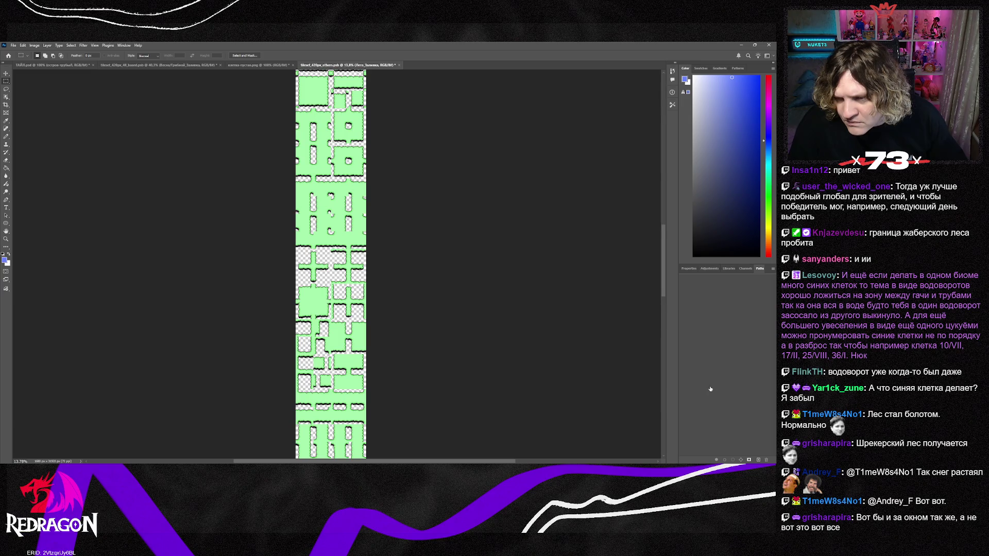
key(ctrl+z)
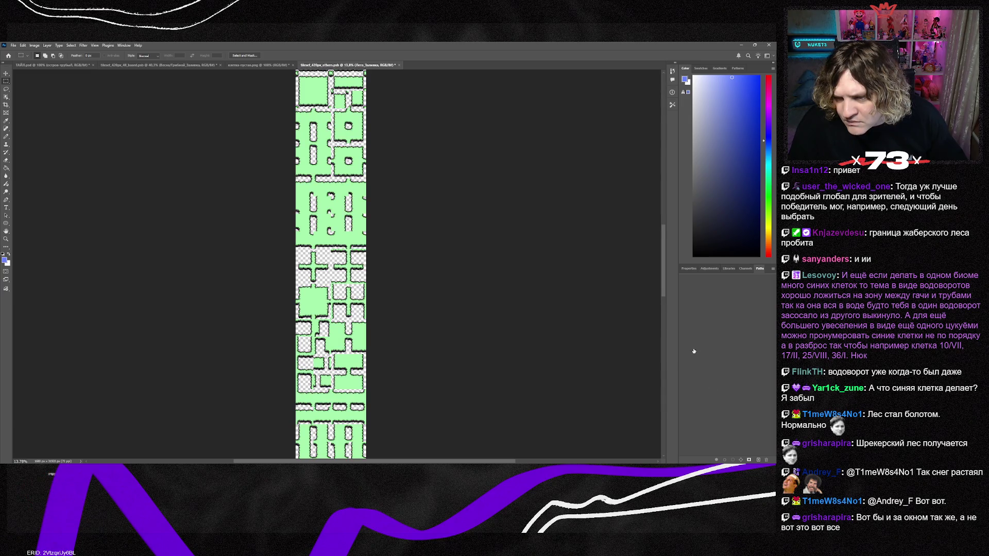
key(ctrl+z)
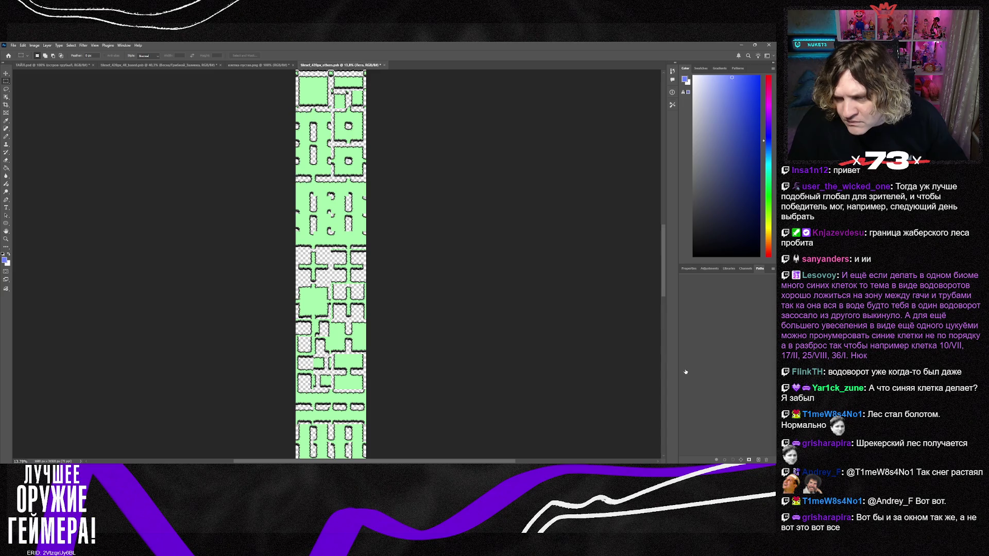
key(ctrl+z)
scroll(330, 263, up, 5)
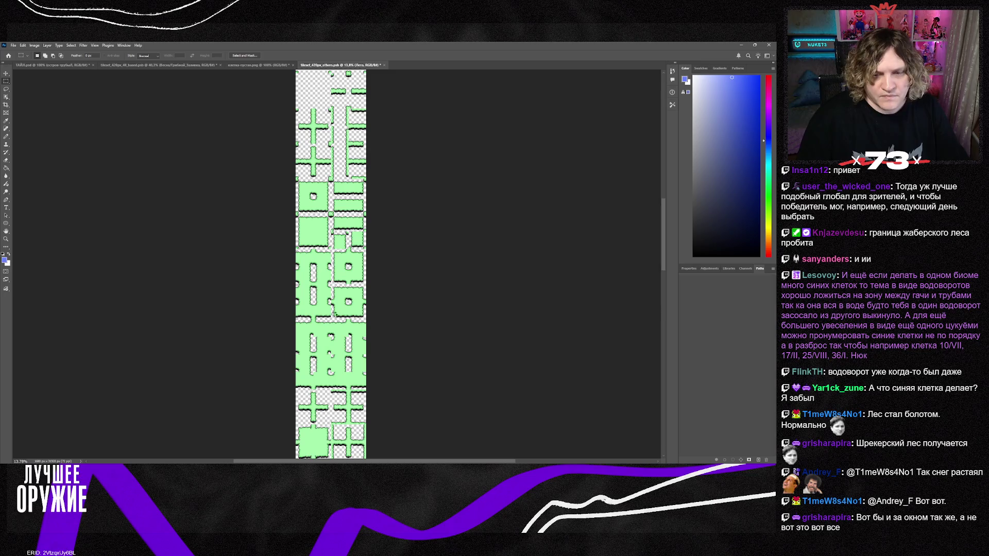
click(741, 45)
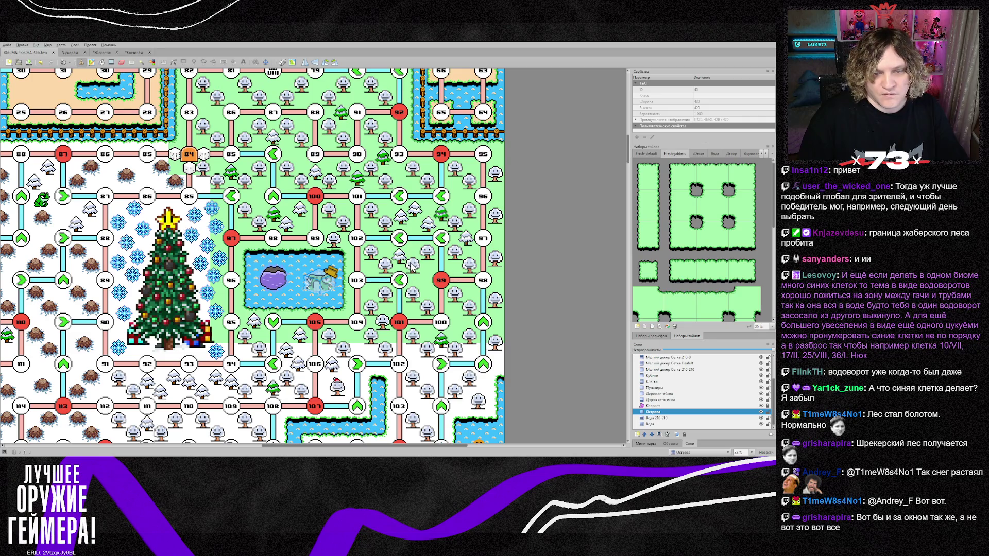
Add the Fresh-jabbers-plus tileset to the map and stamp a green grass tile near the lake
mouse_move(428, 297)
mouse_down()
mouse_move(484, 279)
mouse_move(567, 281)
mouse_move(704, 178)
mouse_up()
scroll(699, 235, down, 4)
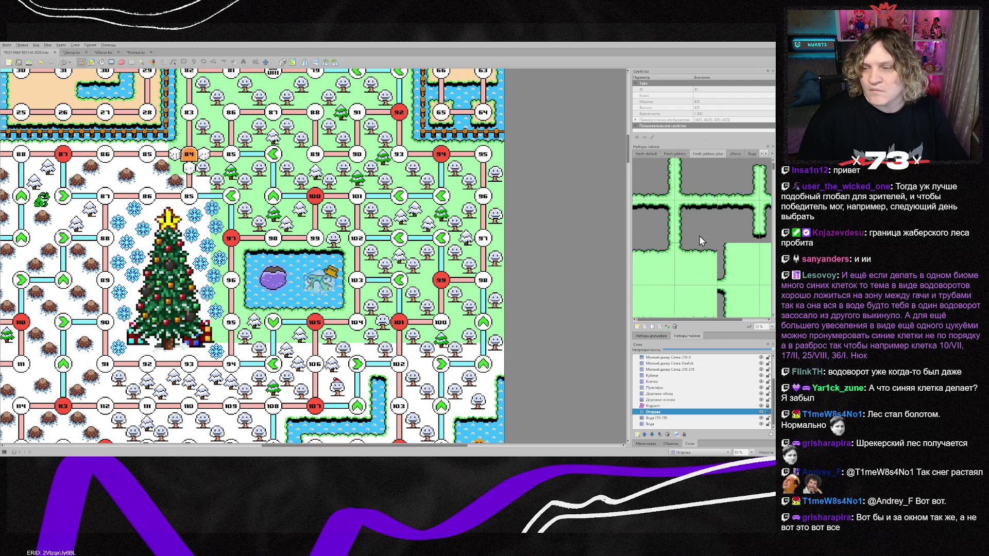
scroll(725, 239, down, 5)
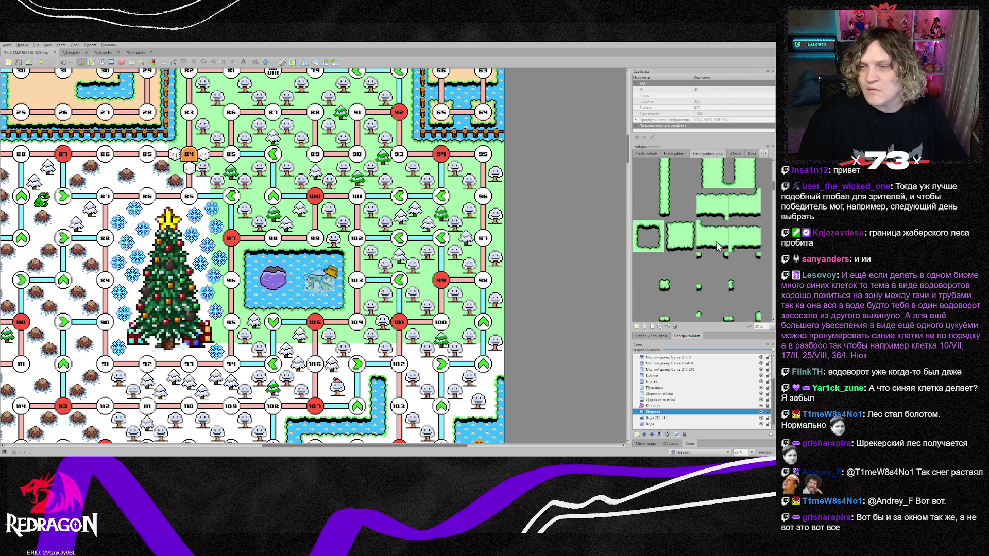
click(679, 200)
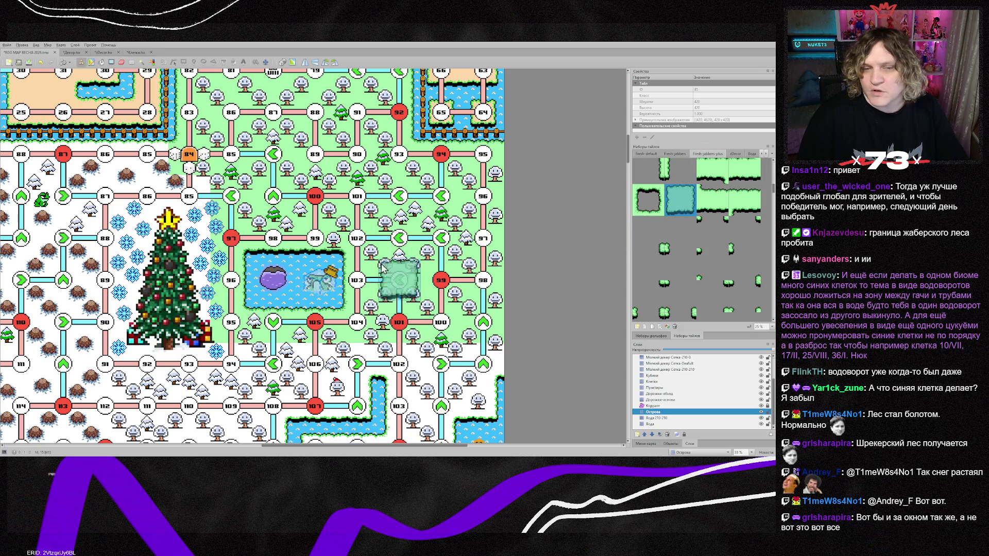
click(273, 280)
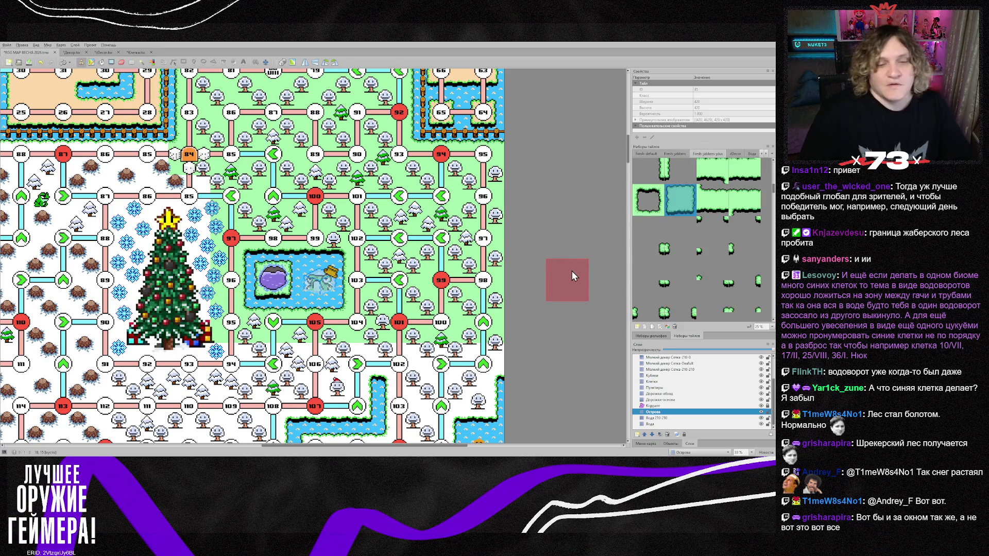
Using Fresh-jabbers solid green grass, paint over two snowy cells by square 103
click(678, 156)
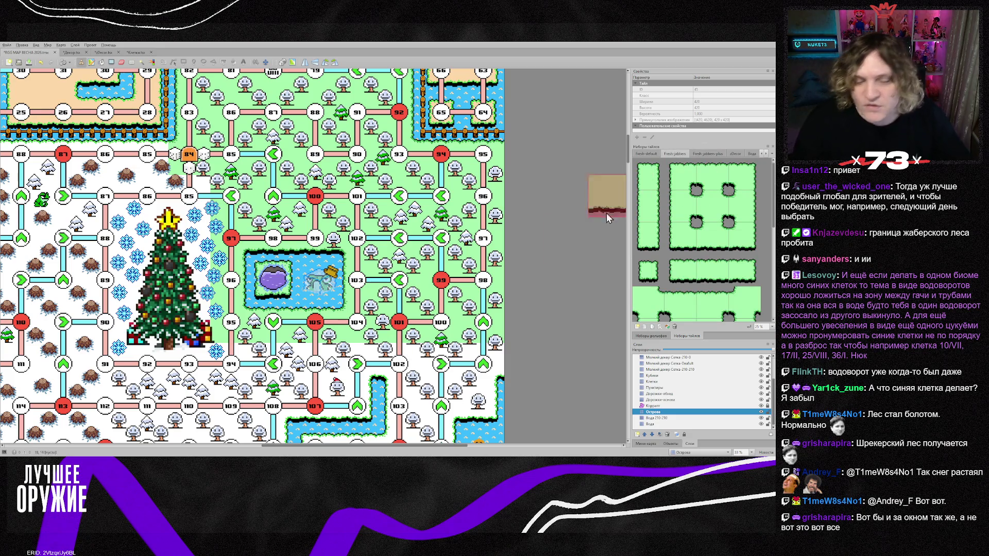
scroll(379, 324, up, 4)
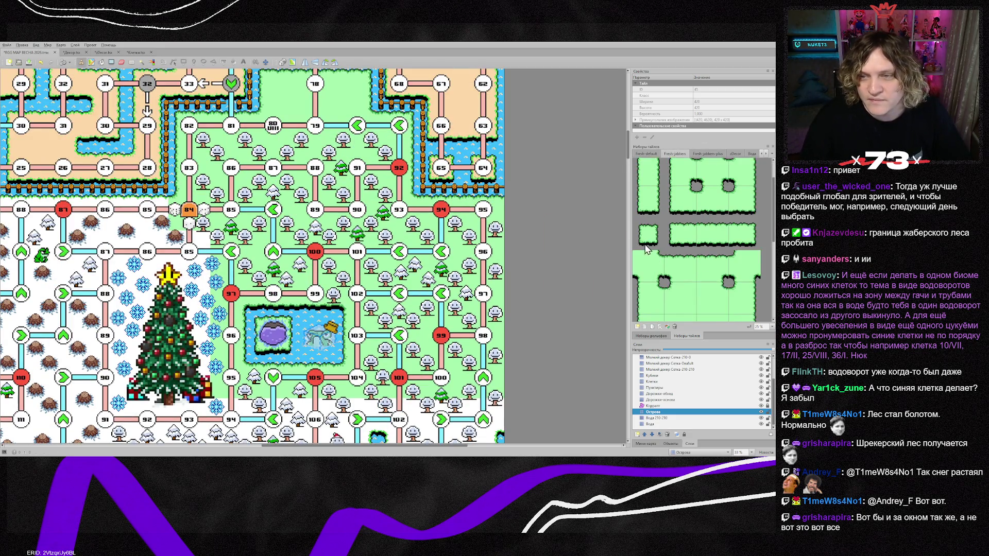
scroll(360, 304, down, 10)
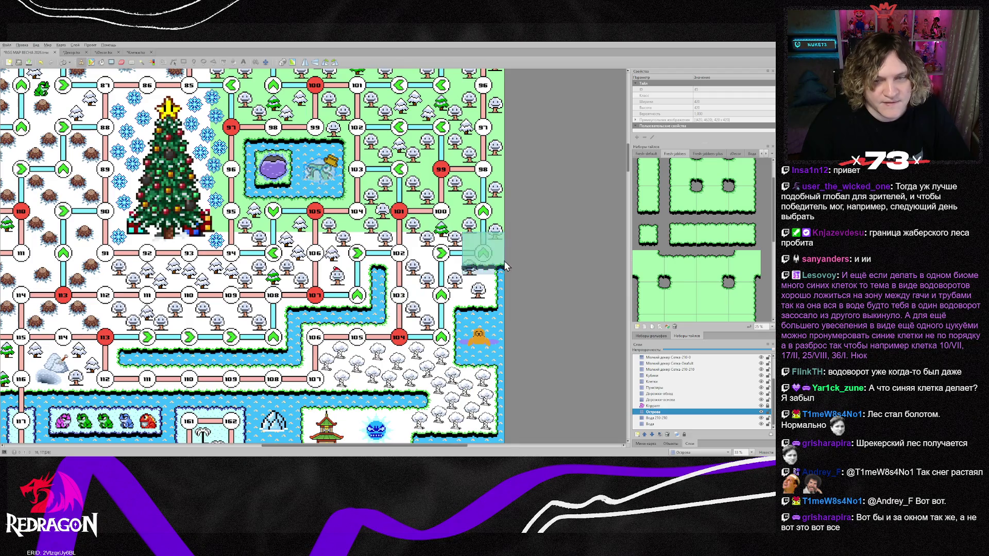
scroll(580, 285, down, 3)
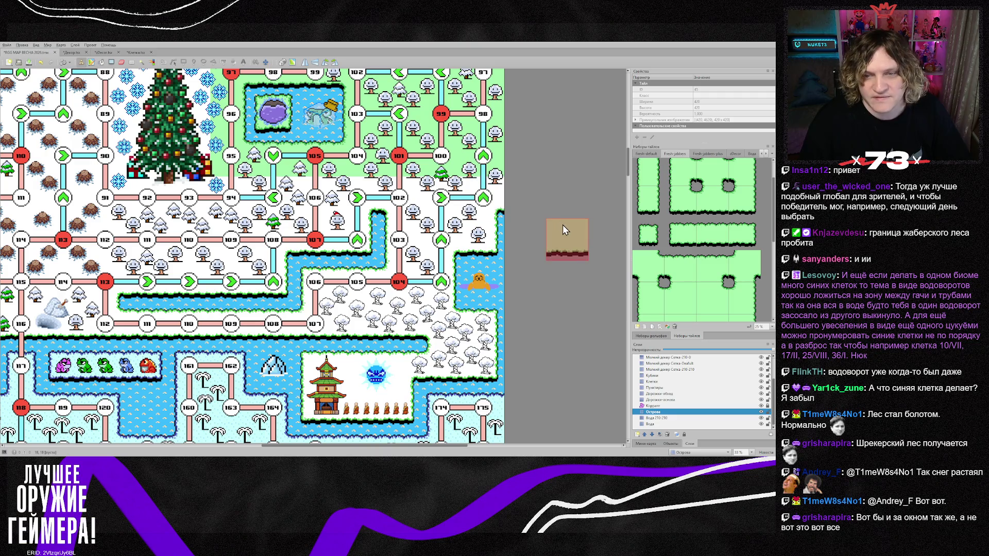
scroll(686, 270, down, 3)
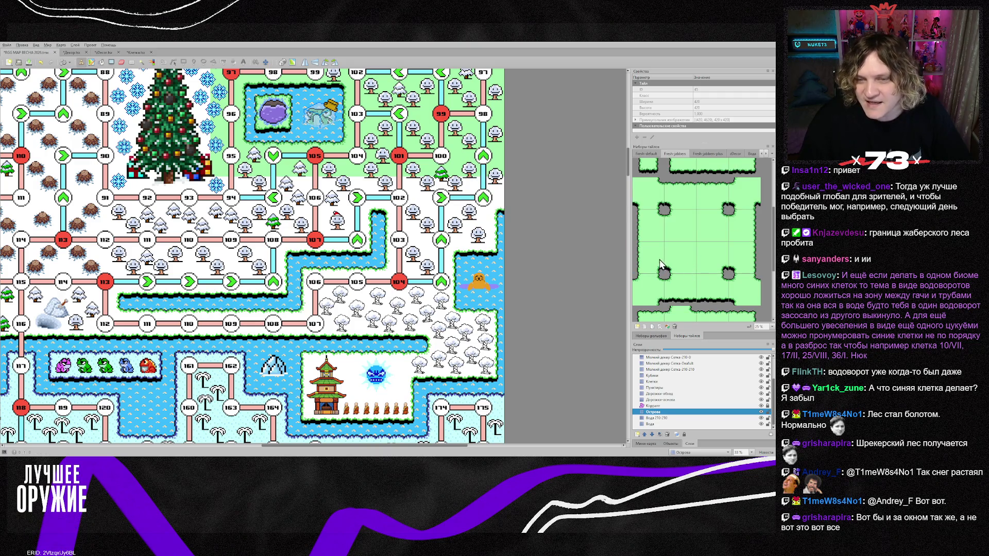
click(648, 258)
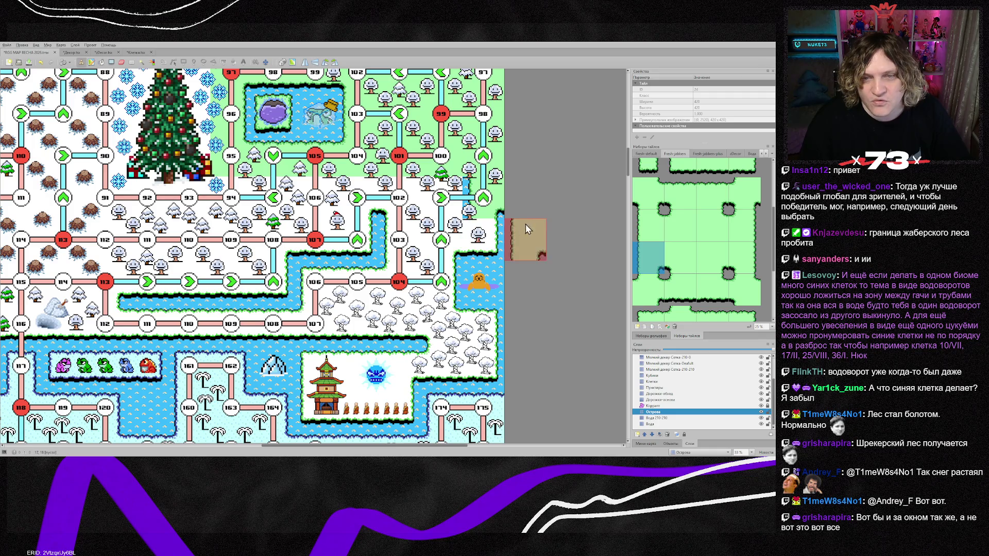
scroll(694, 240, down, 2)
scroll(694, 275, down, 3)
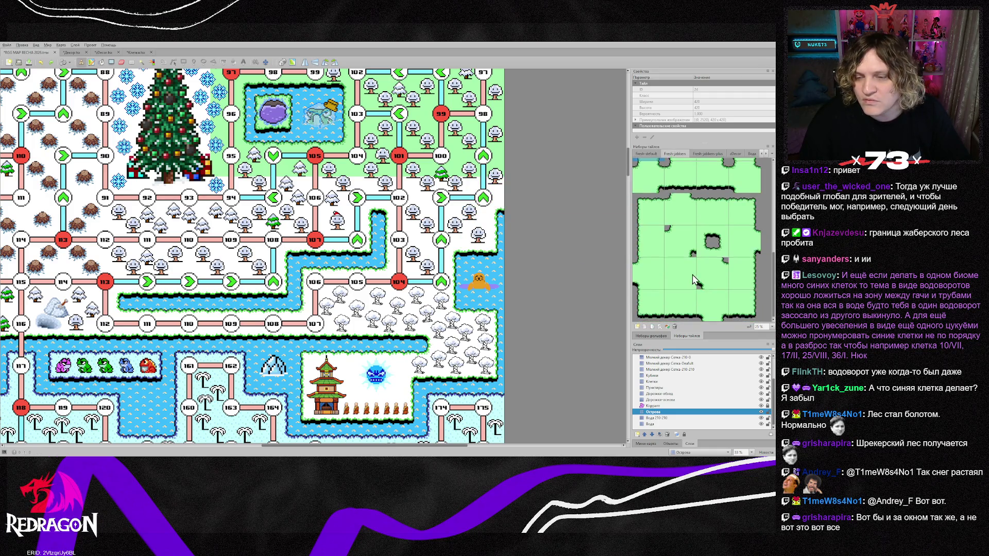
scroll(690, 267, down, 3)
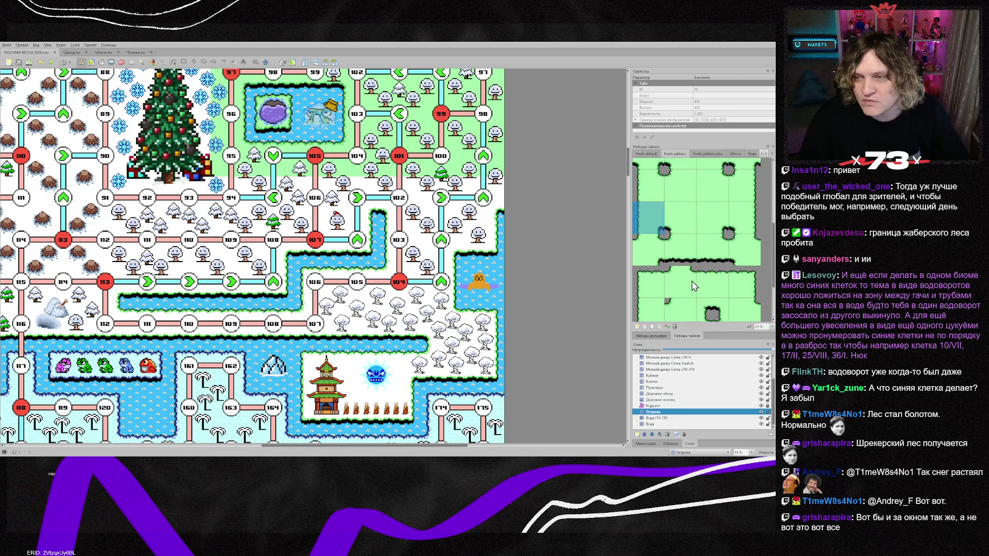
click(713, 254)
click(478, 216)
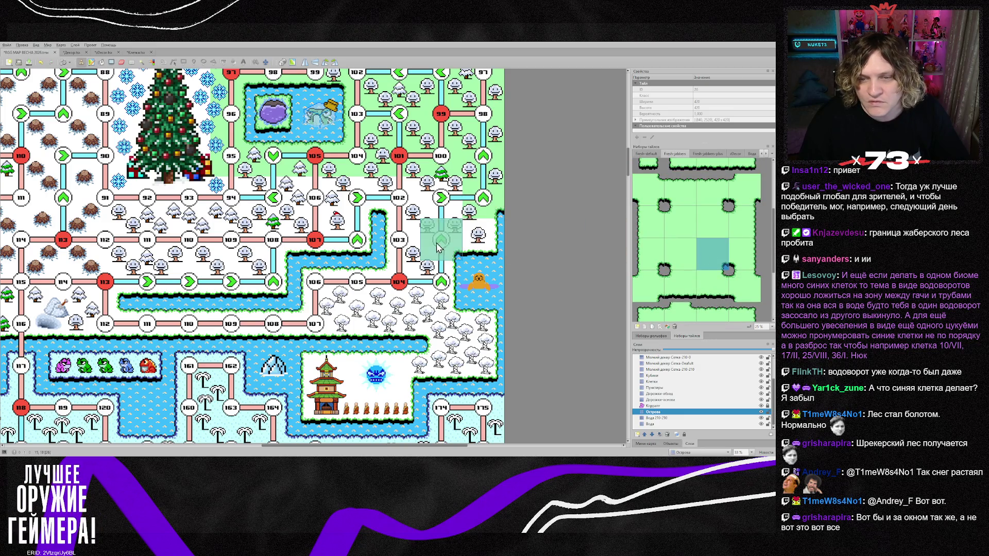
click(428, 243)
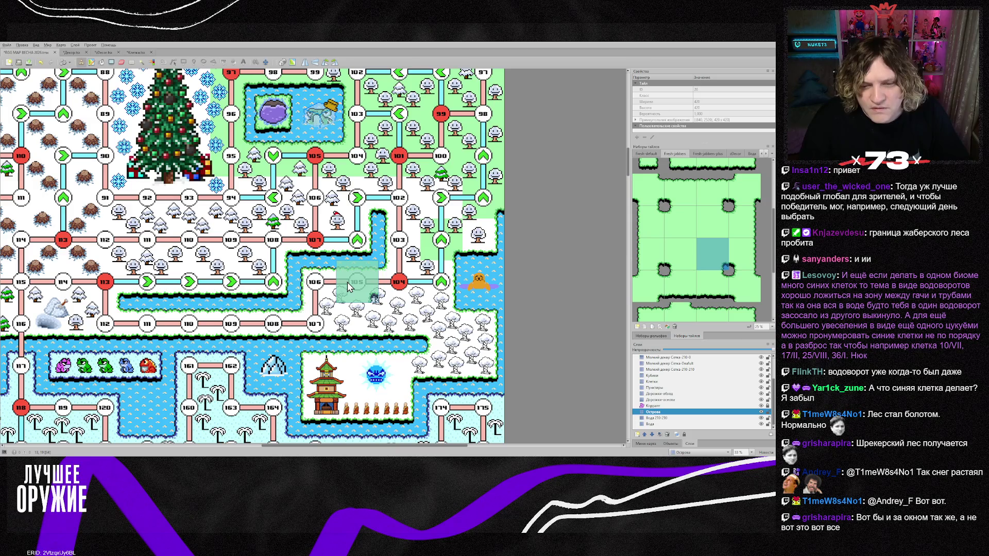
Pick new grass brushes, including tile 35 from the map and the bottom-right grass corner
scroll(711, 282, down, 3)
scroll(686, 287, down, 1)
click(712, 275)
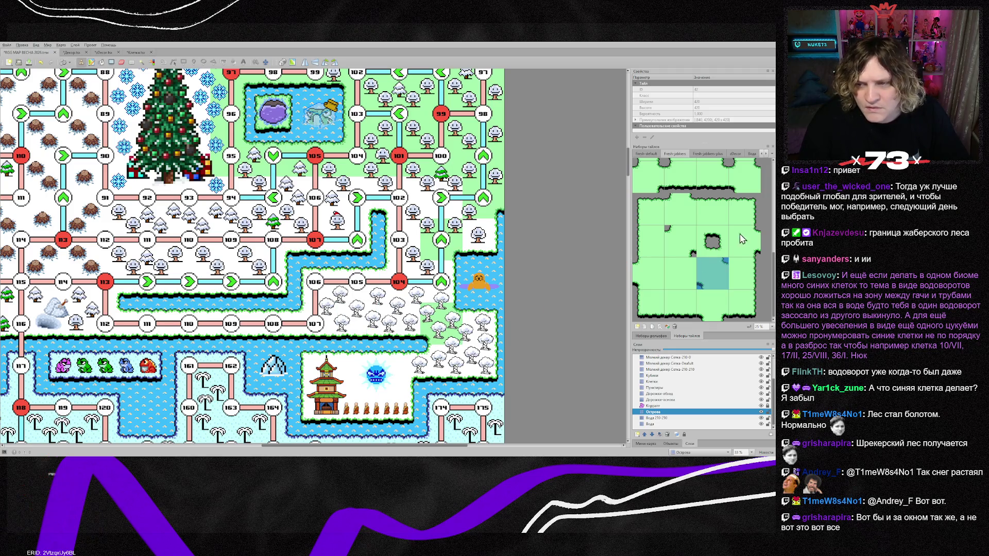
right_click(469, 327)
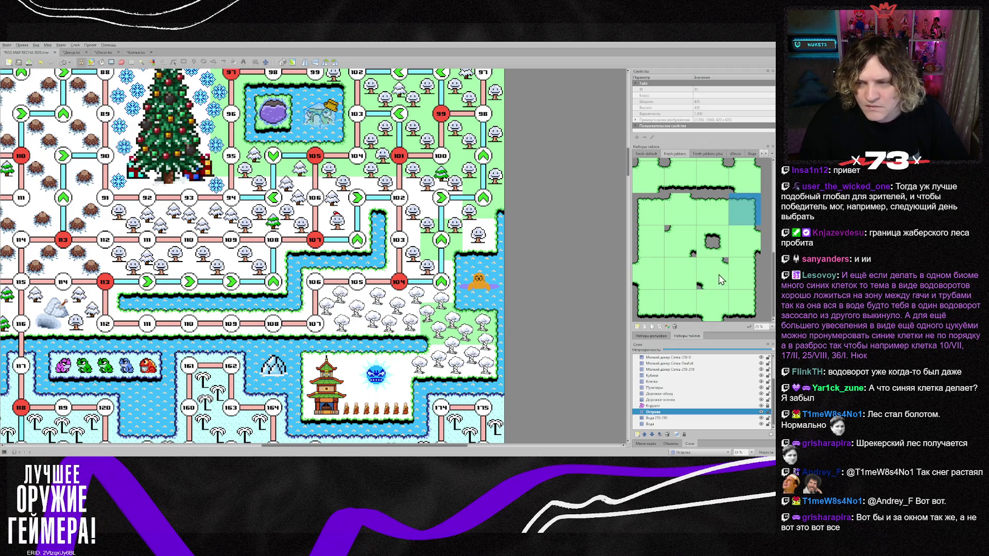
click(740, 306)
scroll(562, 331, down, 2)
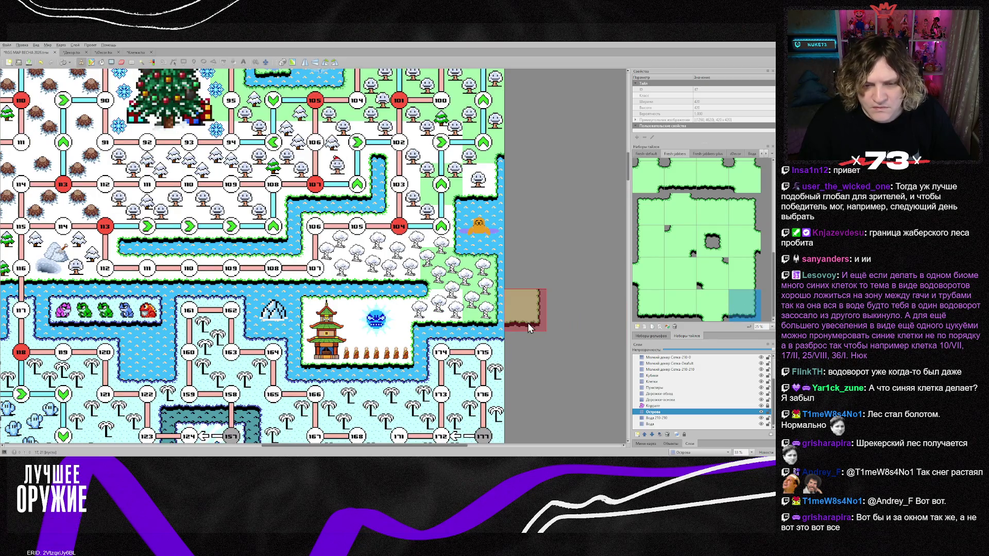
Stamp a grass-with-tree tile by the shore and plain grass left of the trees
click(690, 305)
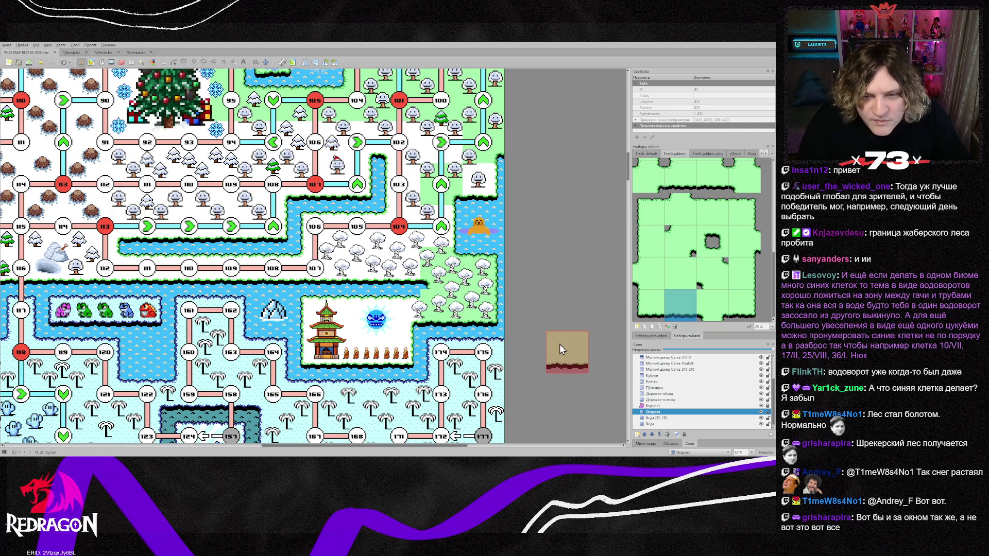
scroll(489, 276, up, 3)
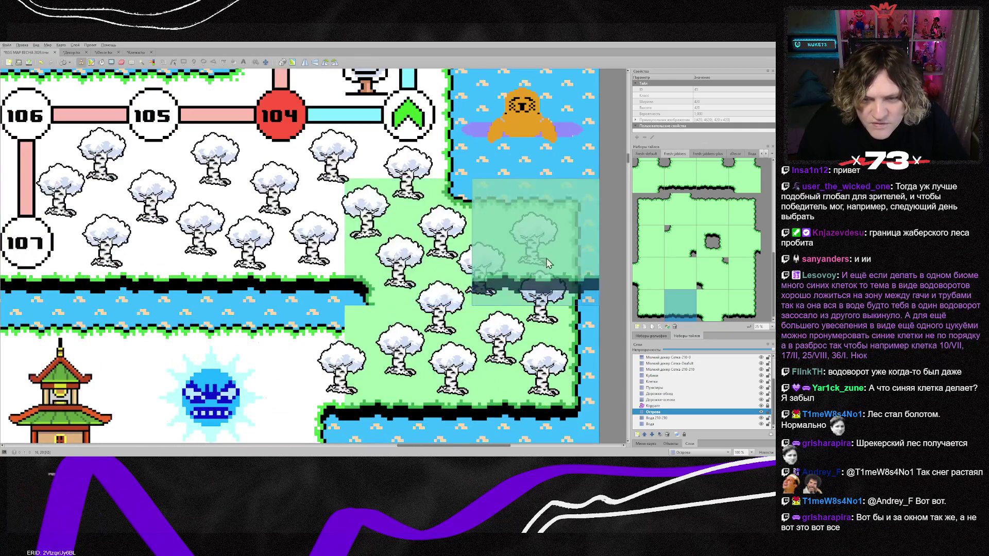
scroll(586, 240, down, 2)
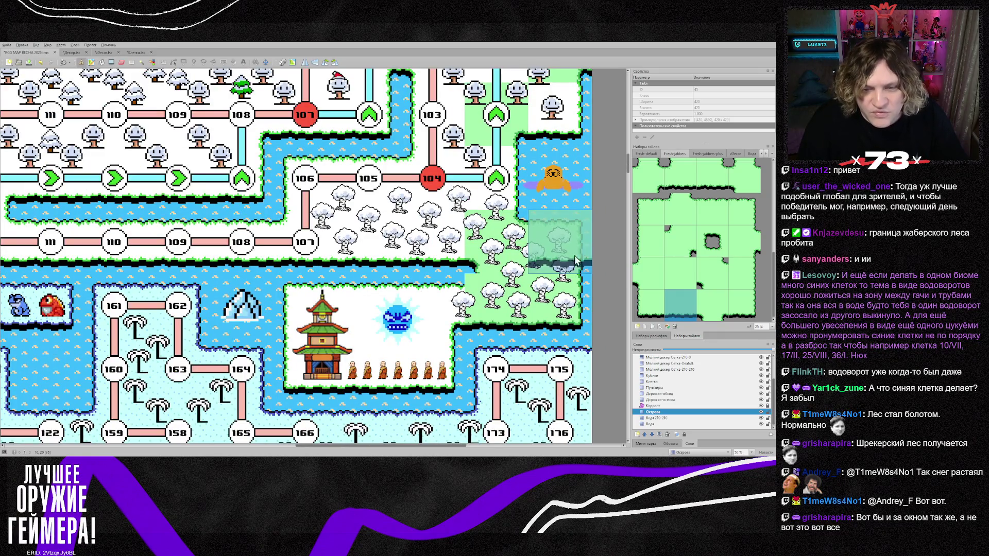
click(574, 257)
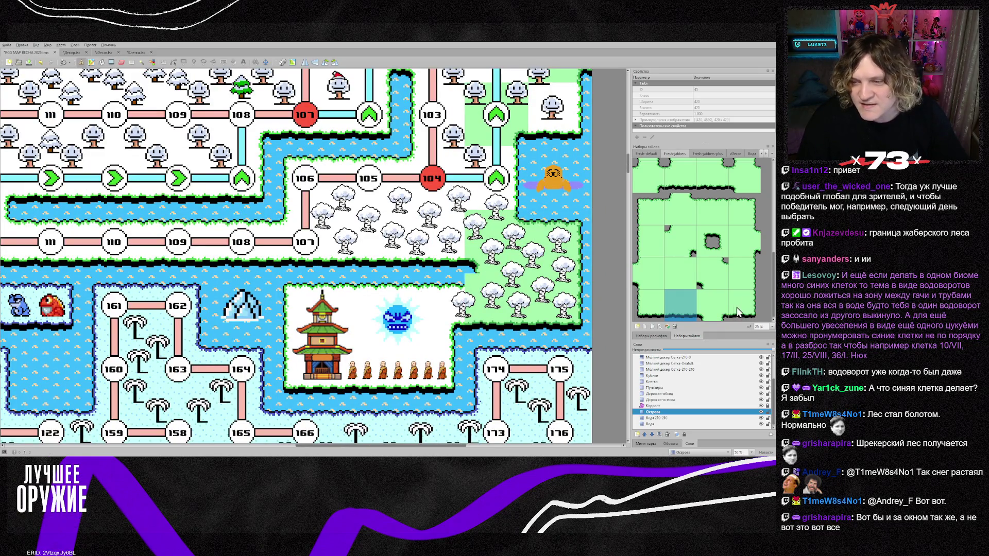
scroll(749, 303, up, 2)
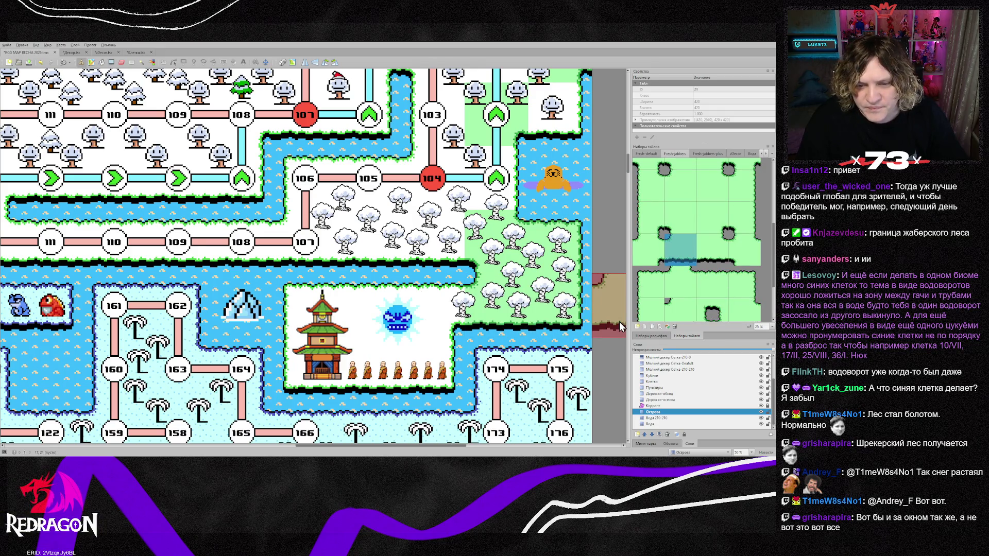
scroll(711, 291, up, 2)
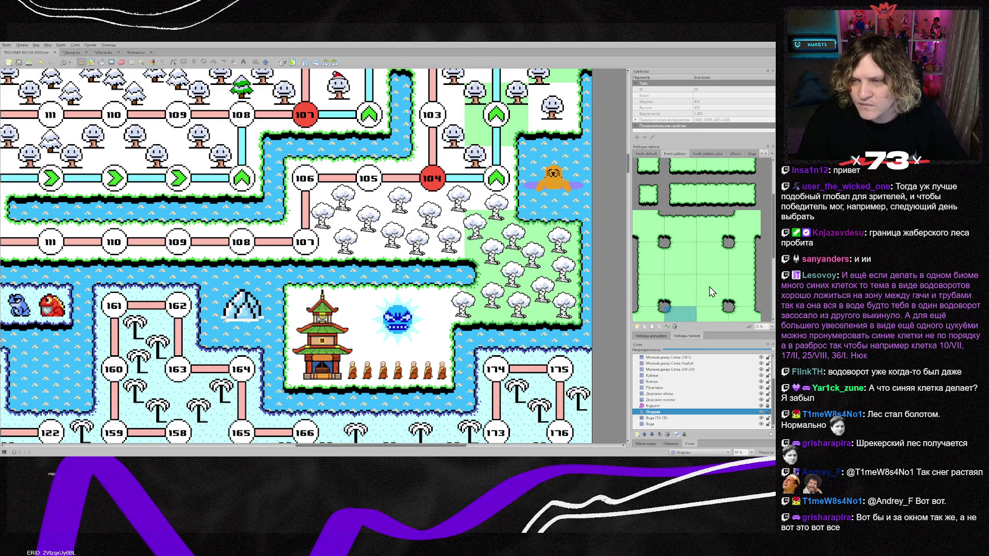
click(712, 226)
click(450, 296)
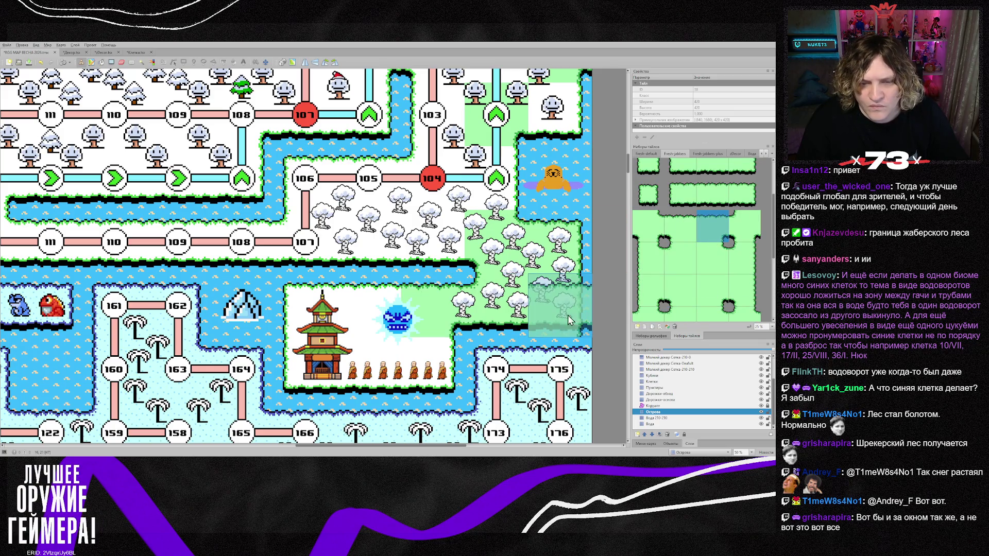
Paint grass at the pagoda's corner and over the snow right of the pagoda
scroll(679, 285, up, 2)
click(648, 219)
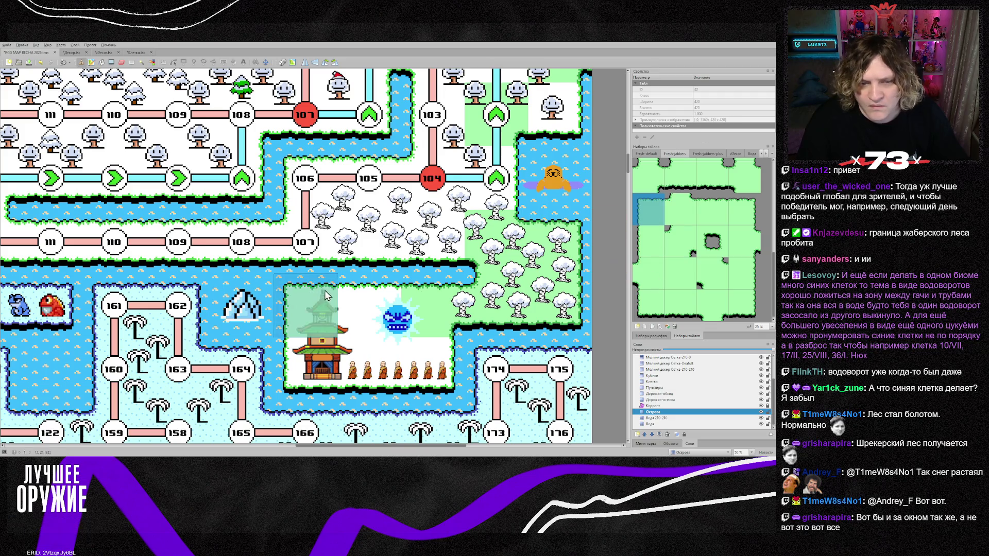
click(658, 313)
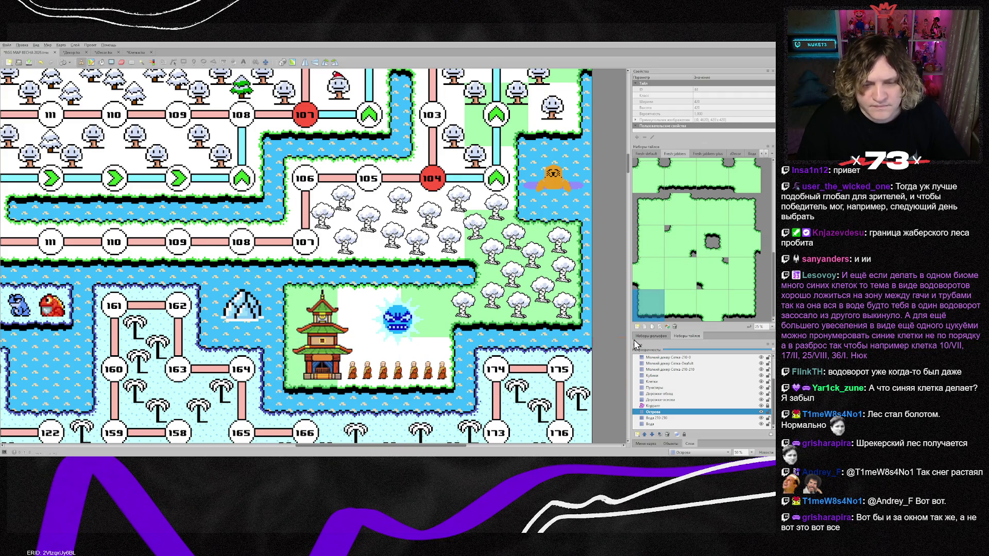
click(742, 301)
click(419, 359)
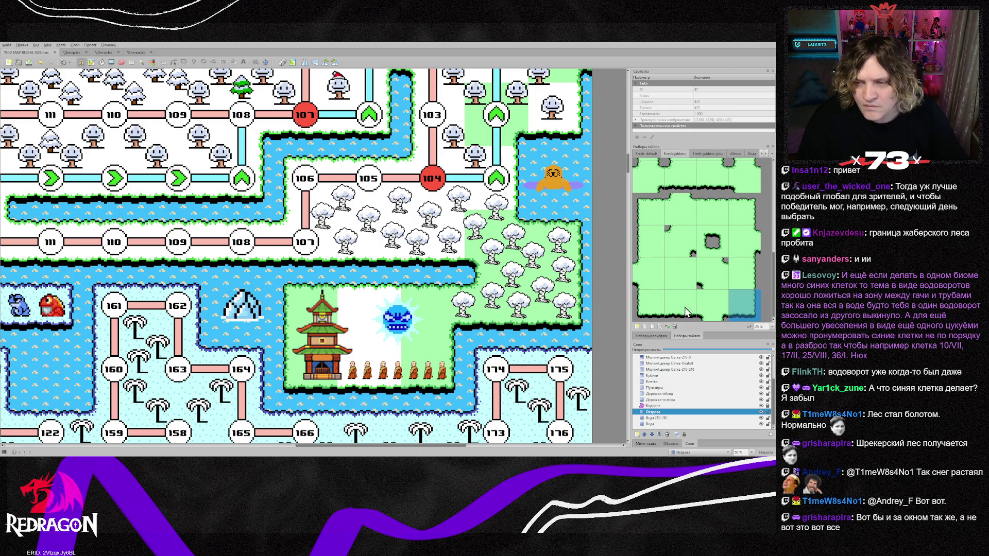
Pick up edge and corner grass brushes and stamp a corner grass tile onto the map
click(713, 215)
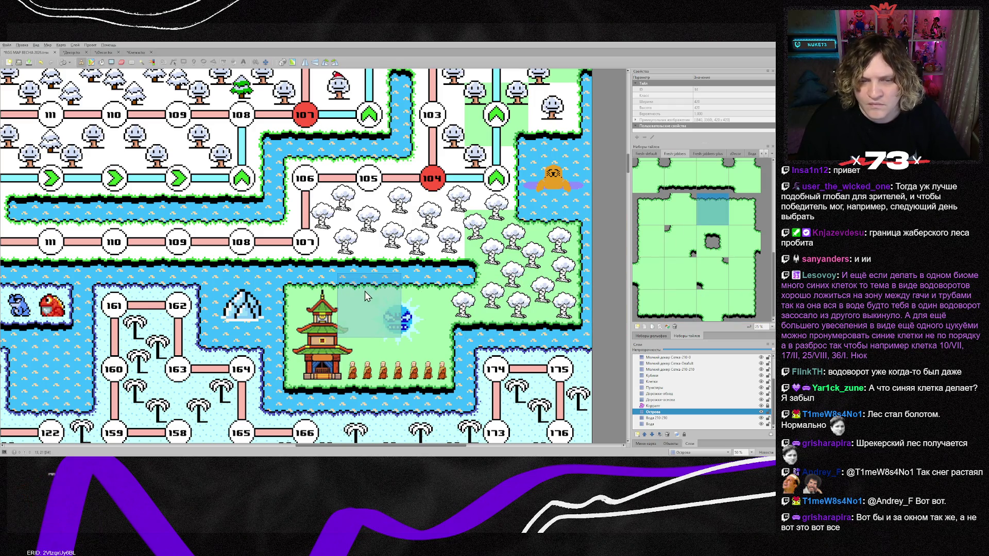
scroll(477, 384, up, 2)
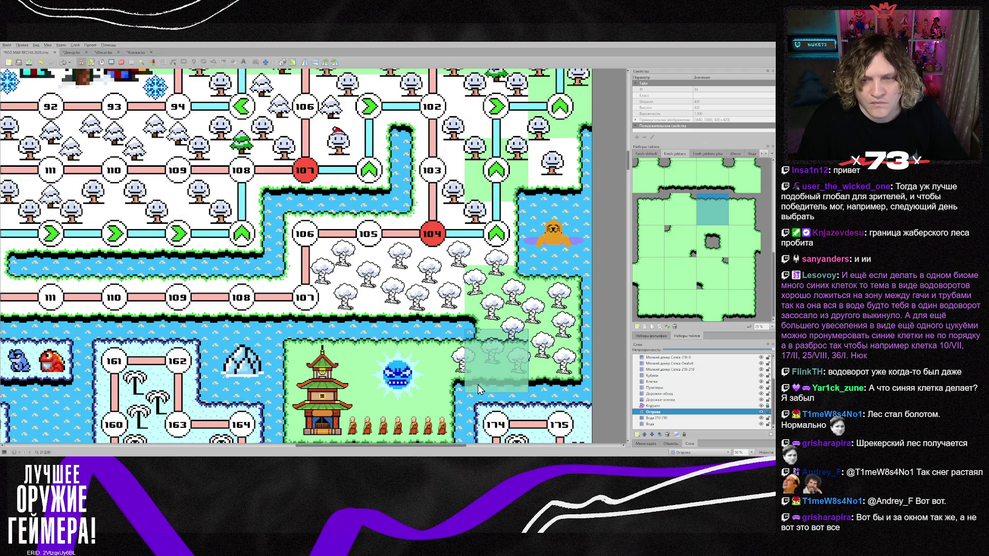
right_click(478, 384)
scroll(492, 326, up, 2)
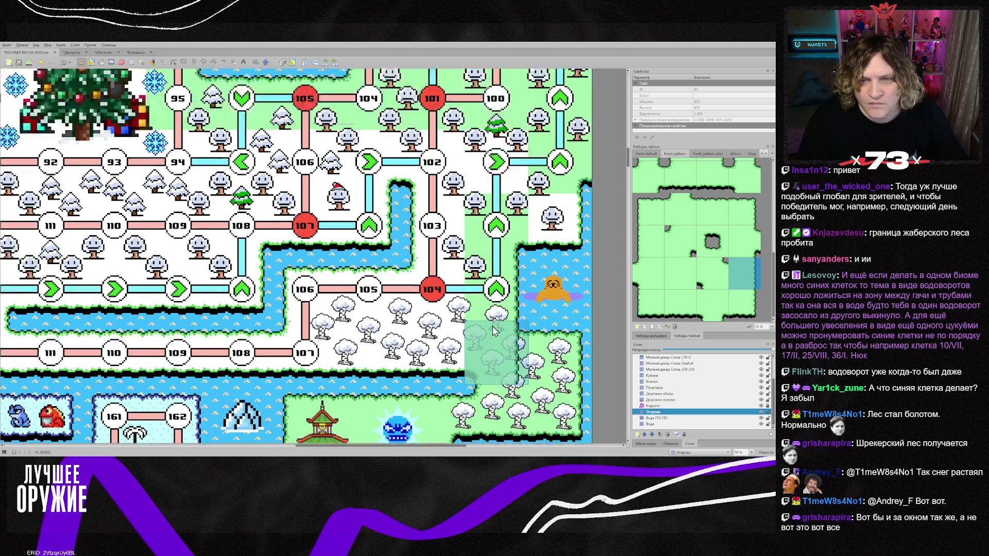
scroll(492, 326, up, 2)
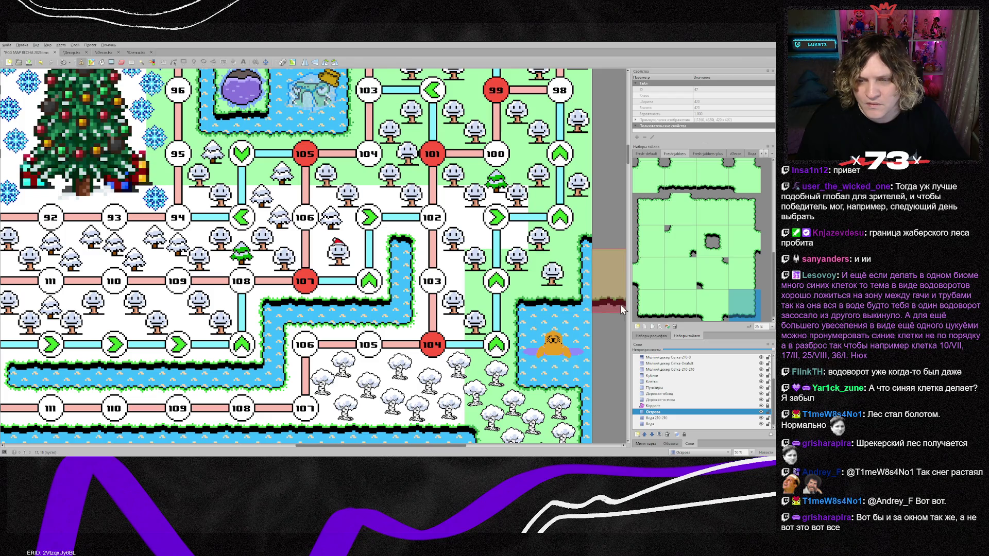
scroll(570, 323, up, 2)
right_click(492, 273)
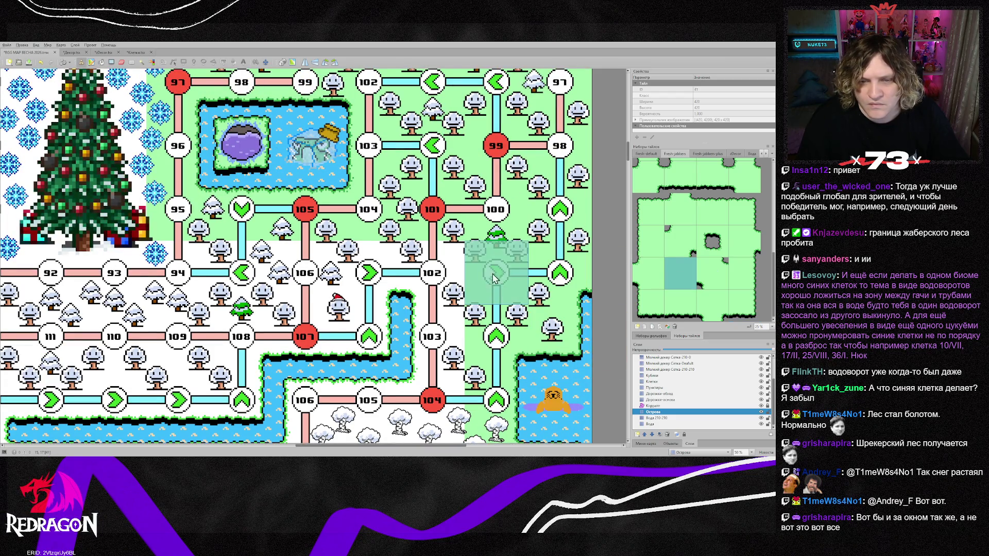
scroll(685, 257, down, 2)
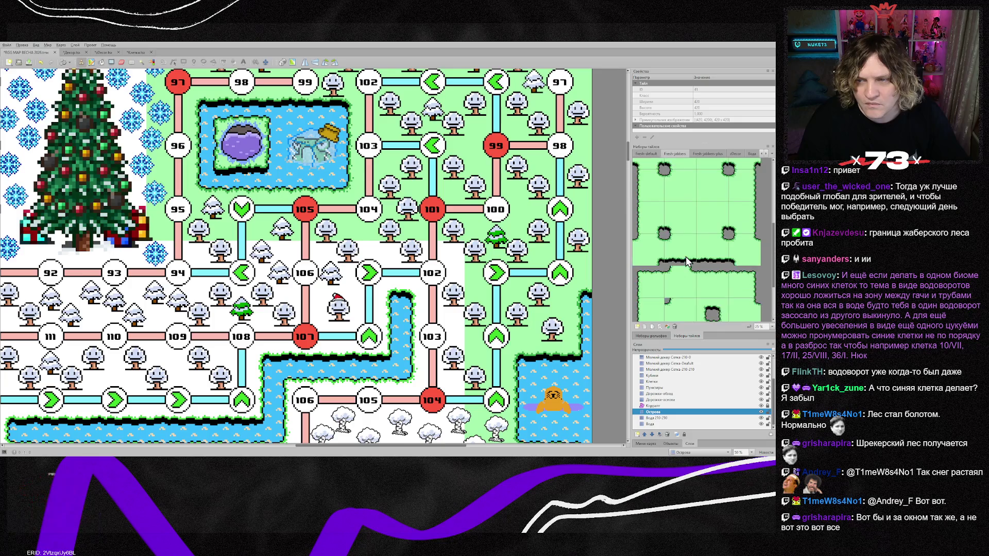
click(711, 219)
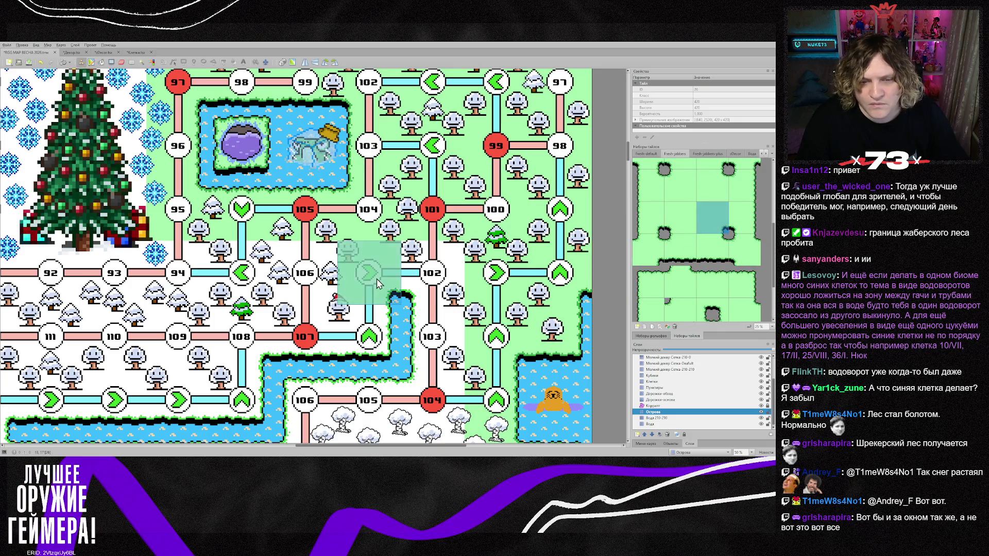
click(683, 230)
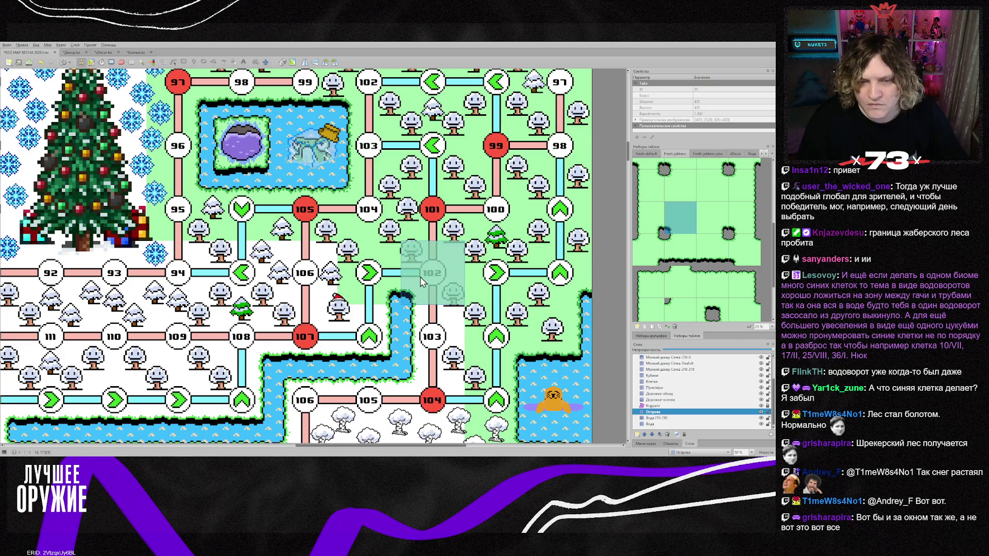
scroll(435, 387, down, 3)
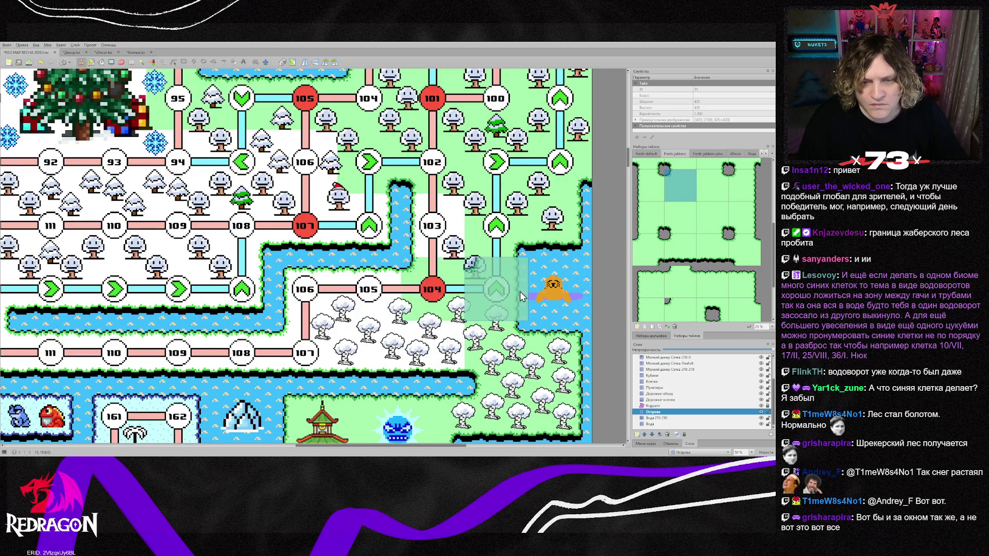
click(520, 291)
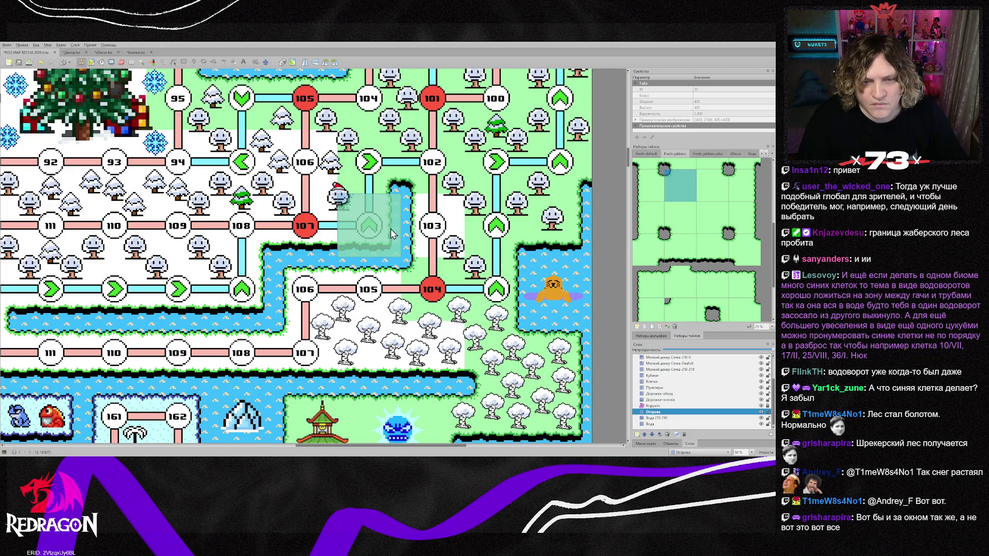
Choose the bottom-right grass tile and zoom out to view the now-green central forest
scroll(698, 309, down, 3)
click(747, 305)
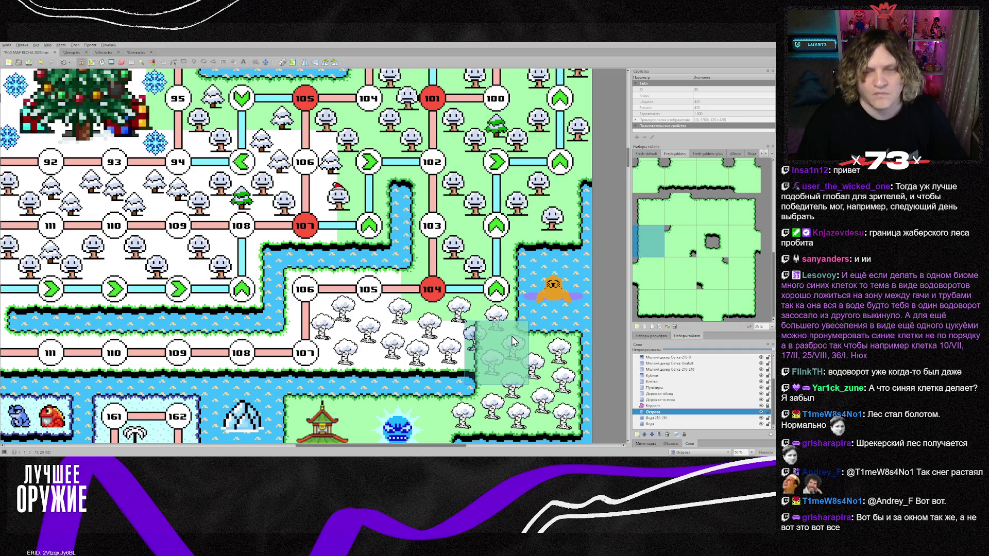
scroll(511, 335, up, 5)
scroll(501, 317, up, 2)
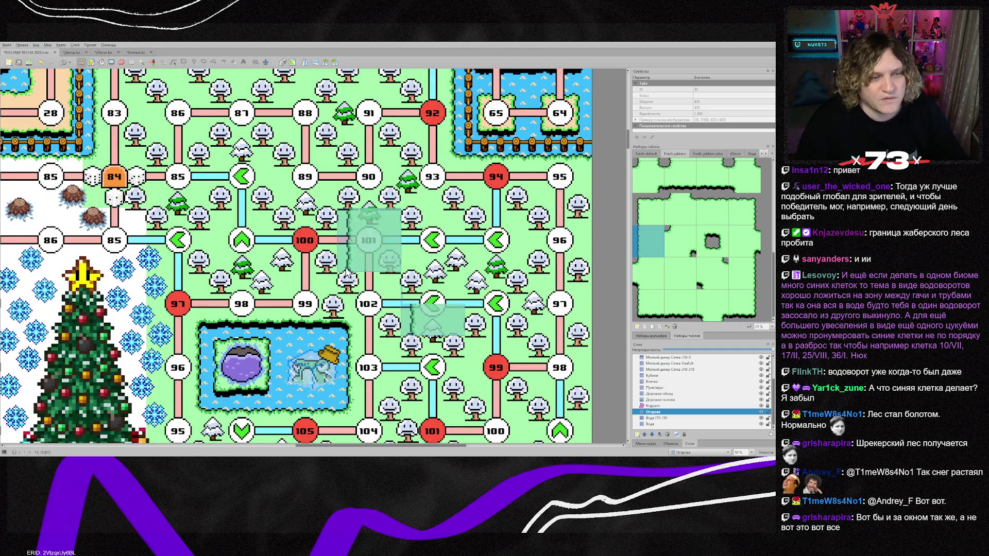
scroll(303, 294, down, 4)
scroll(304, 295, down, 2)
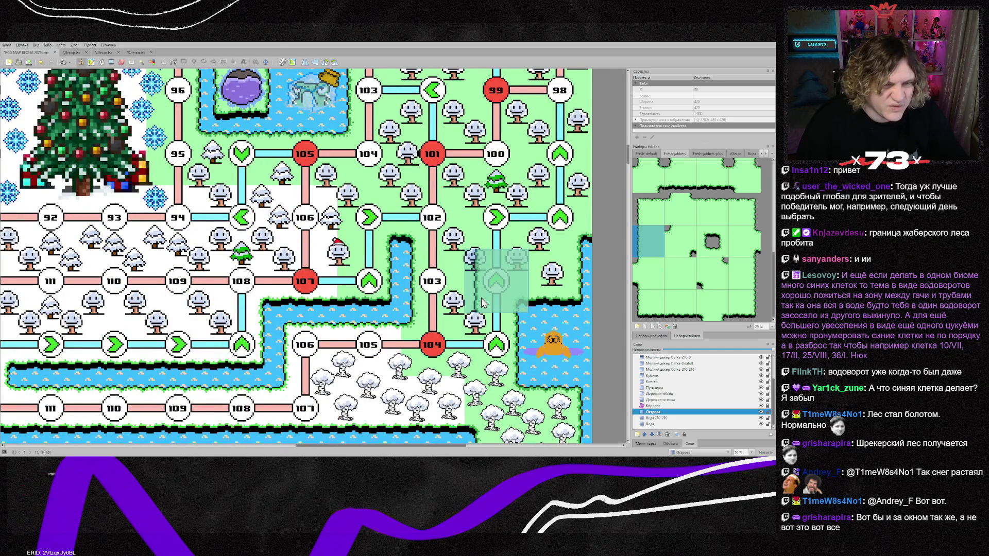
scroll(481, 297, up, 5)
ctrl+scroll(412, 299, down, 1)
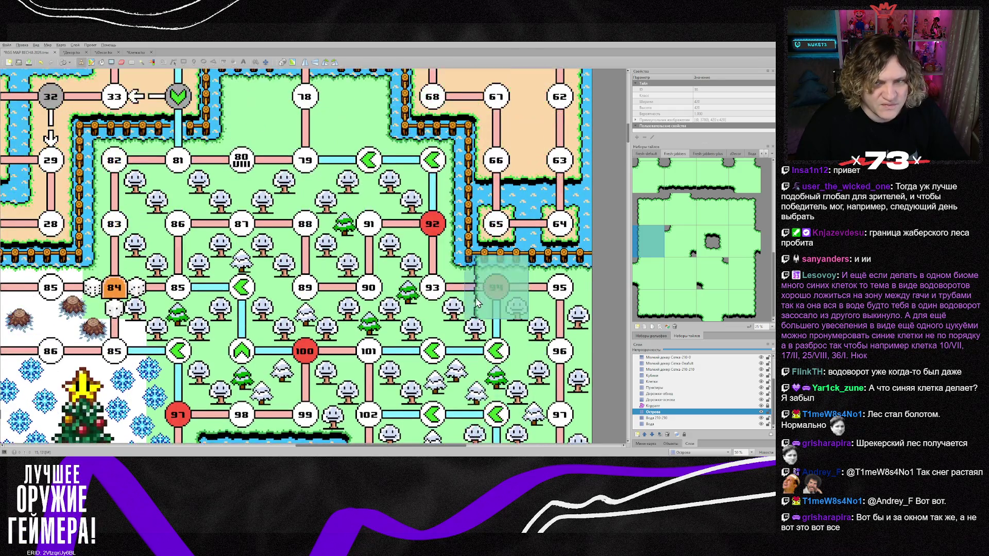
scroll(411, 299, up, 1)
ctrl+scroll(412, 299, down, 1)
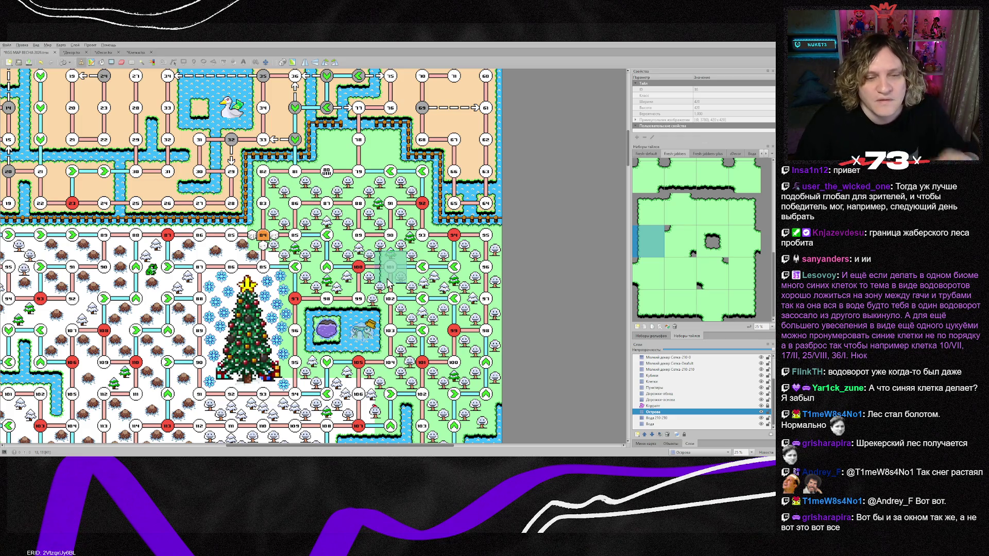
Paint a lower grass tile on the snow left of node 107
scroll(391, 350, down, 3)
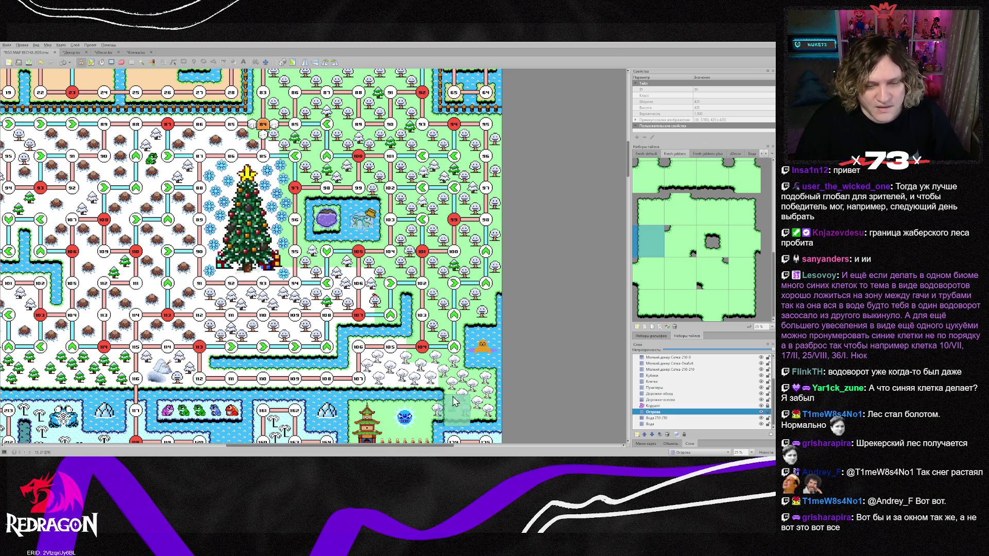
click(681, 306)
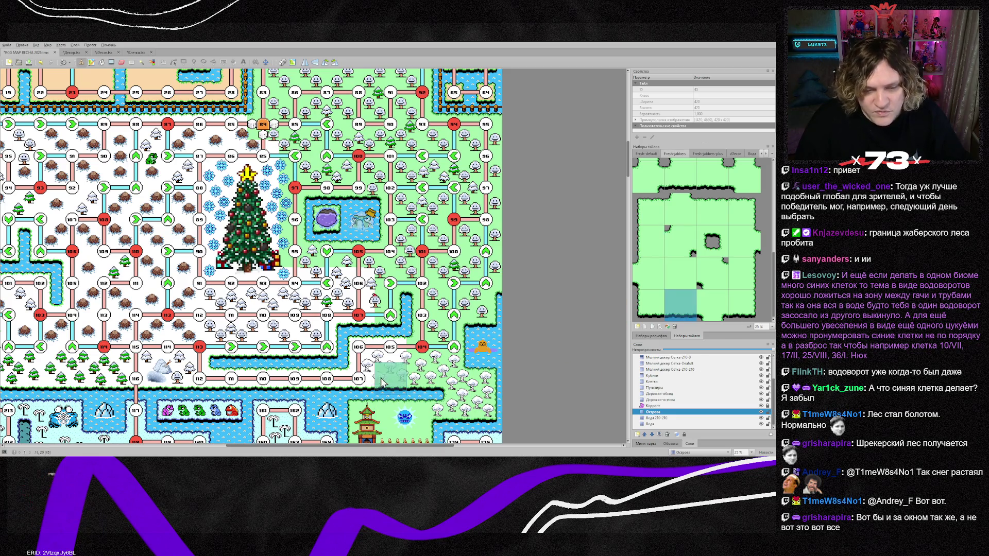
click(347, 378)
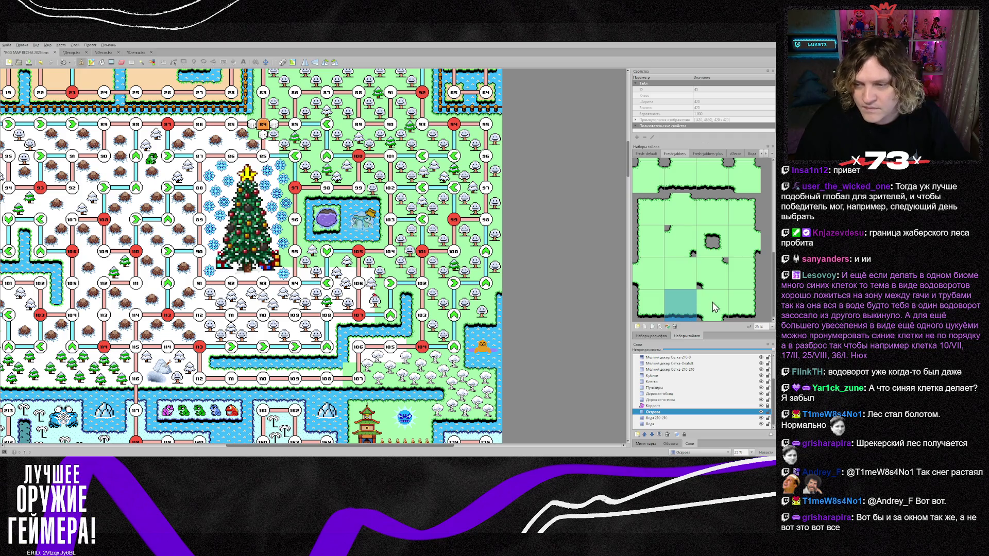
scroll(720, 302, up, 2)
click(683, 254)
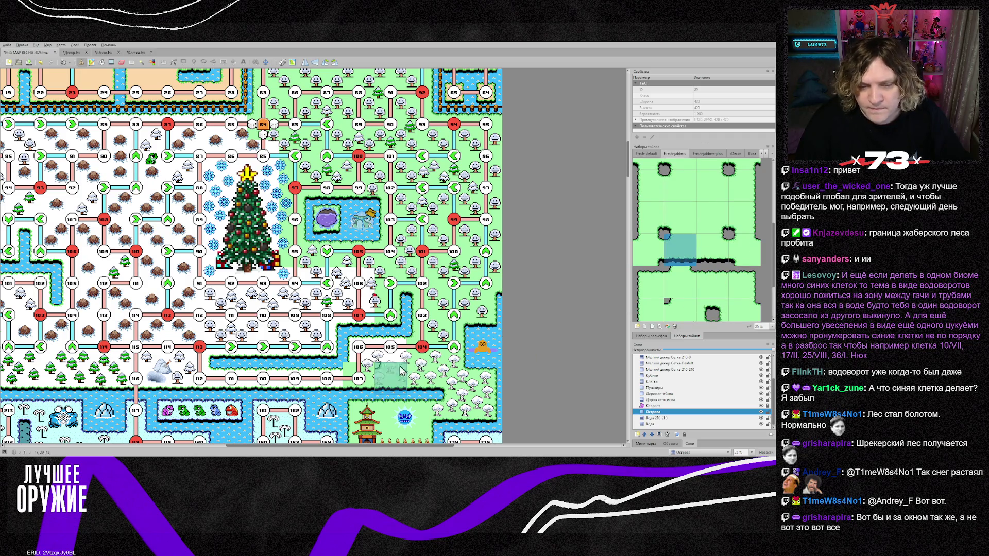
click(643, 289)
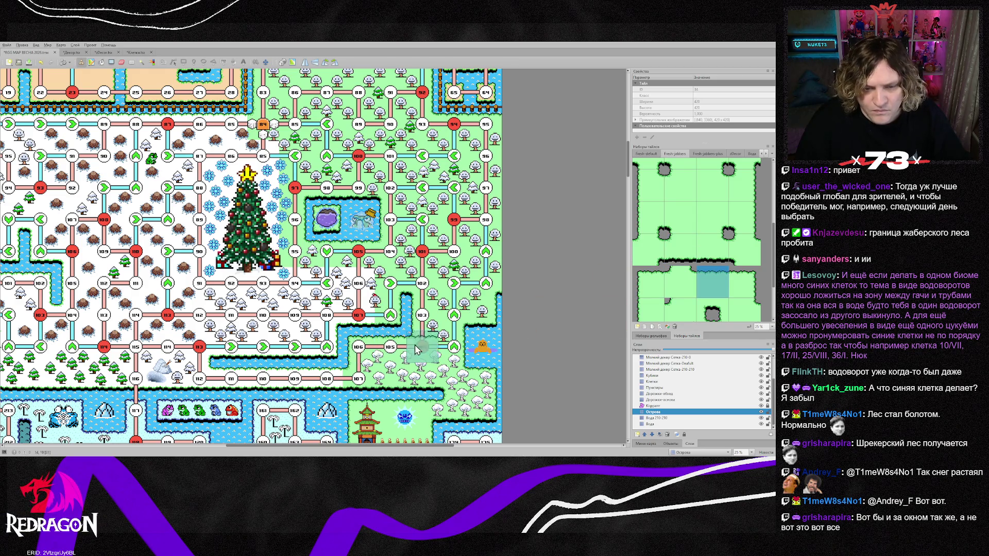
Stamp more lower-left grass over the remaining snow left of node 107
scroll(693, 261, up, 2)
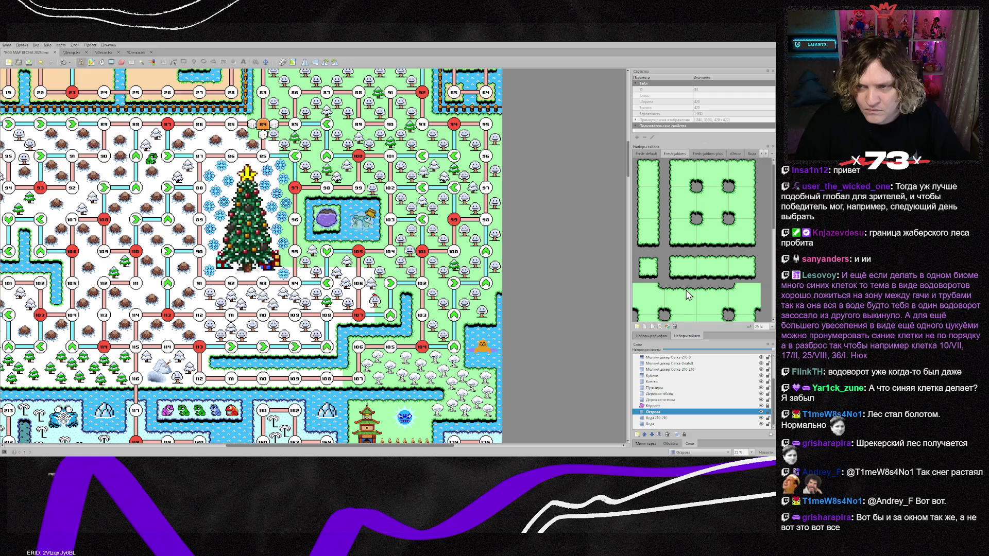
ctrl+scroll(268, 346, up, 2)
scroll(716, 304, down, 2)
click(710, 296)
scroll(708, 293, down, 2)
click(681, 305)
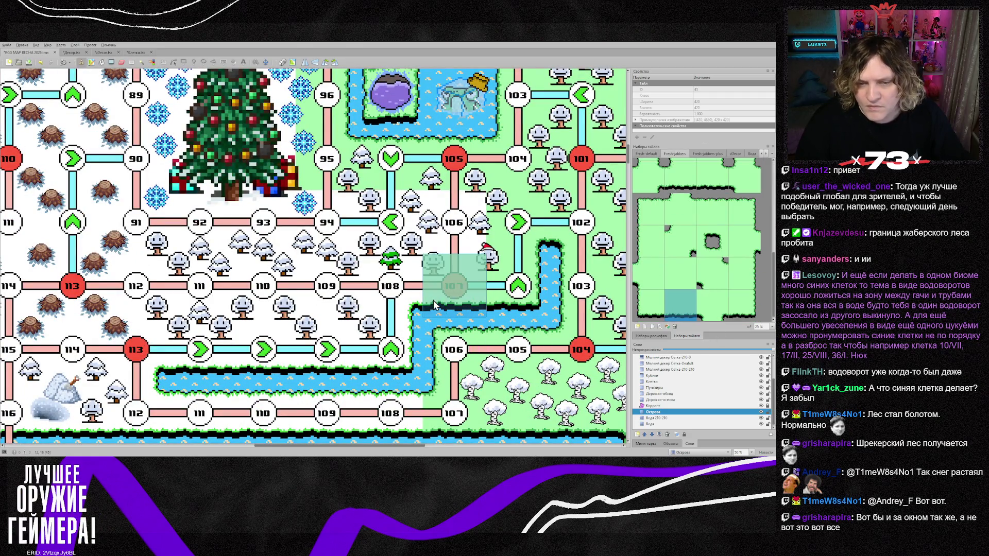
click(476, 303)
Stamp grass near node 108 and paint two more grass tiles along the row
scroll(720, 249, up, 2)
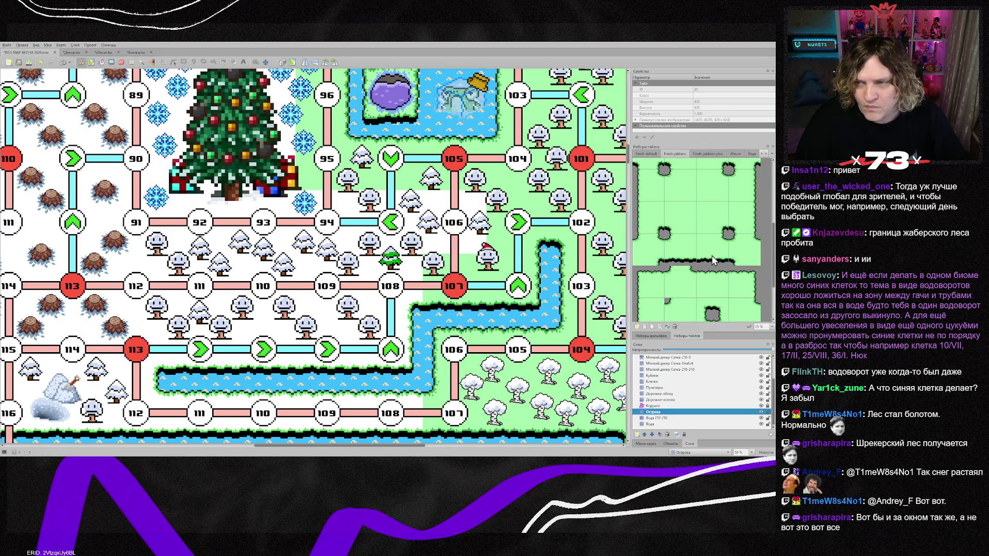
click(711, 255)
click(392, 287)
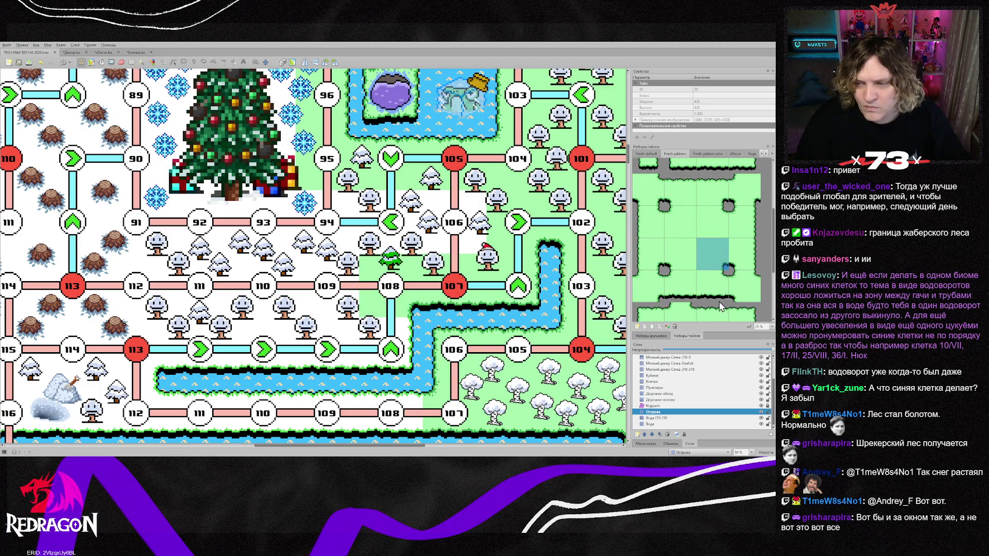
scroll(721, 307, down, 3)
click(742, 306)
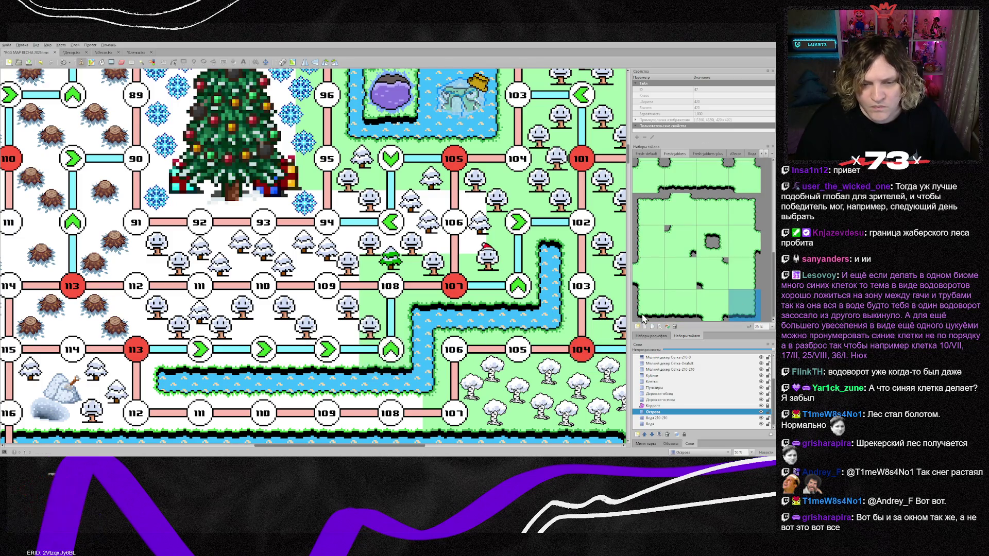
click(681, 305)
mouse_move(337, 354)
mouse_down()
mouse_move(257, 355)
mouse_move(322, 355)
mouse_up()
scroll(336, 350, down, 2)
scroll(683, 270, up, 3)
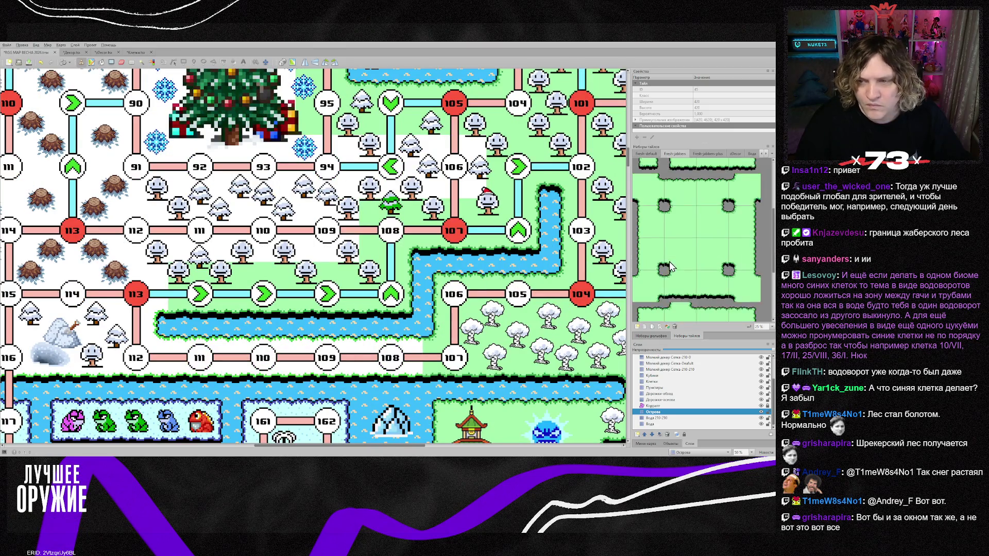
Paint grass along the lower row and stamp plain grass next to node 113
click(715, 273)
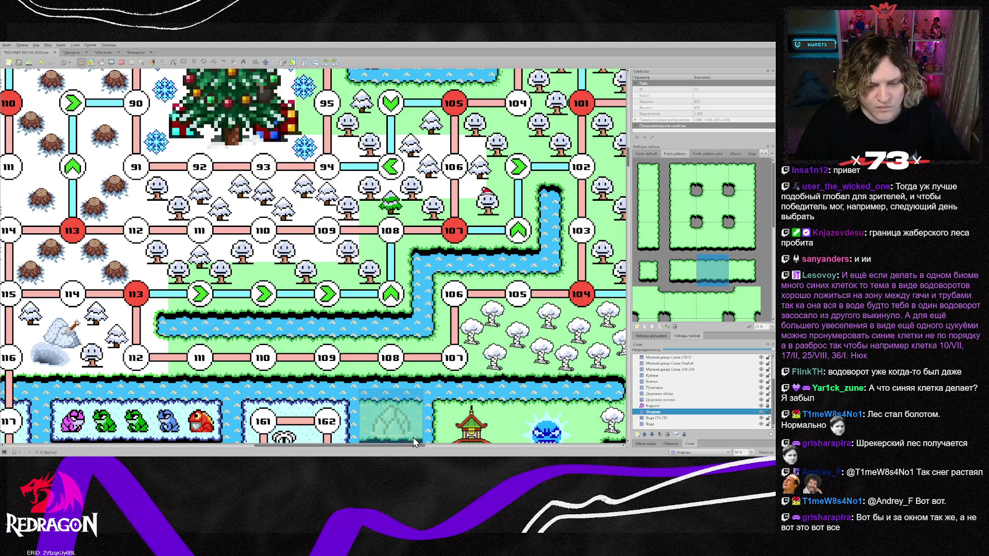
drag(412, 446, 349, 451)
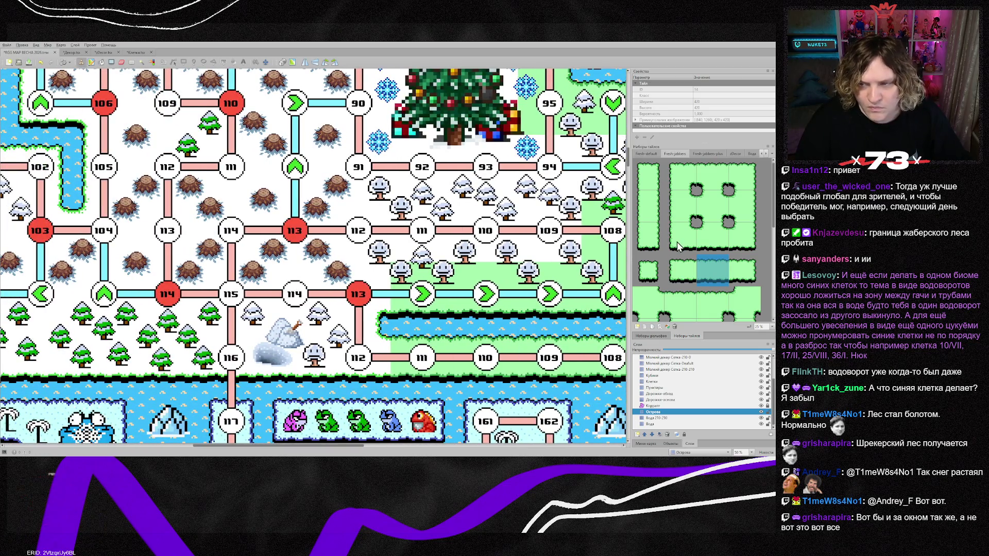
scroll(692, 270, down, 2)
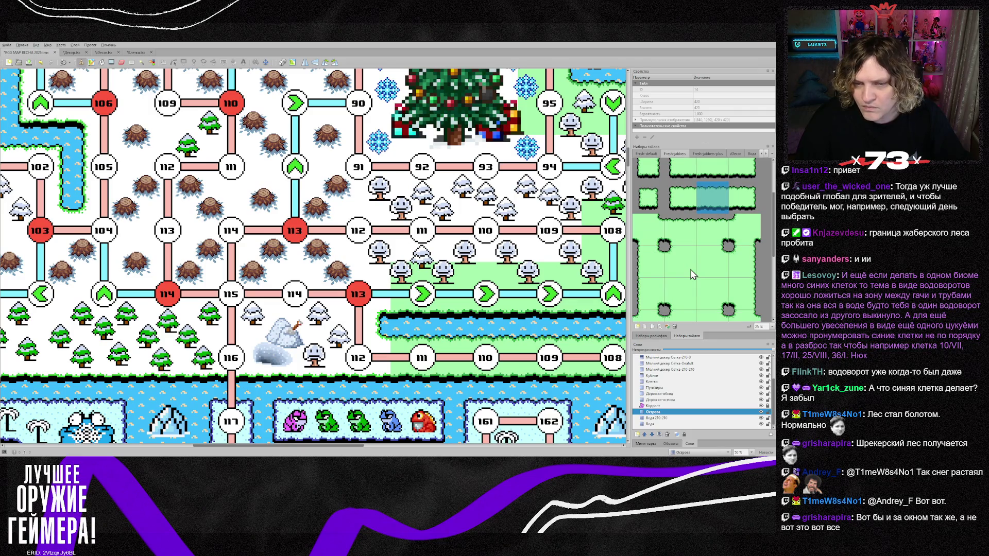
scroll(692, 272, down, 1)
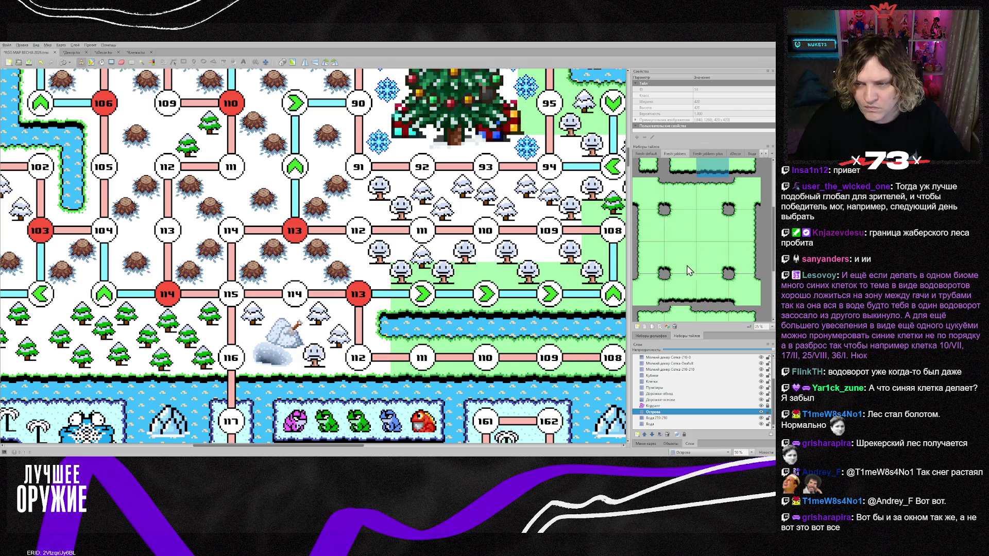
click(712, 258)
click(389, 294)
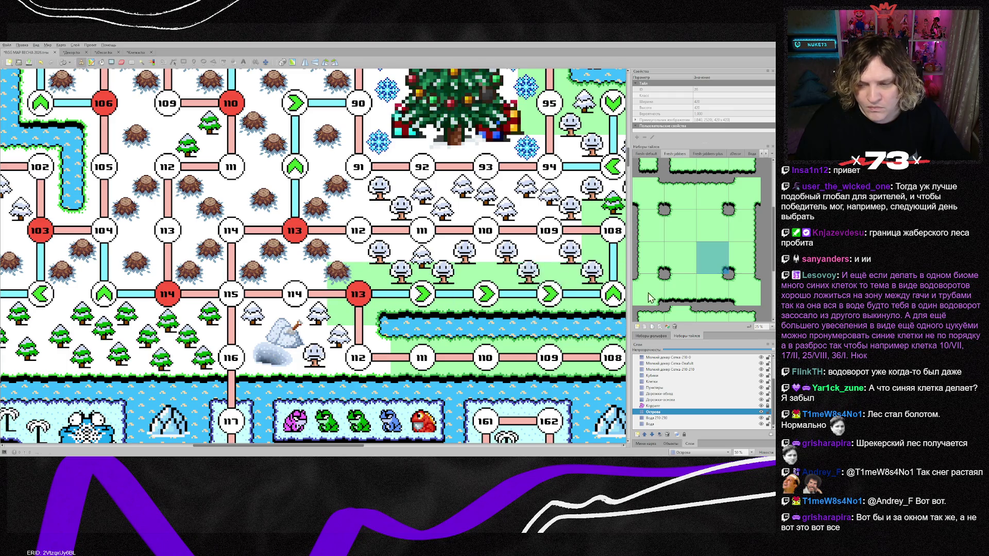
Stamp grass beside the snowy rock and paint a grass strip from node 116 to the left edge
scroll(715, 286, down, 3)
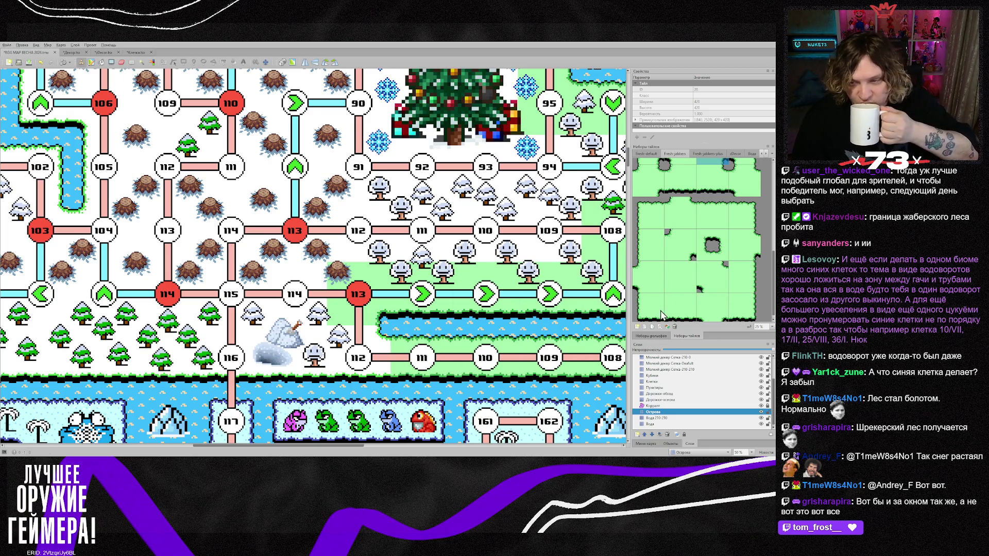
scroll(705, 303, down, 1)
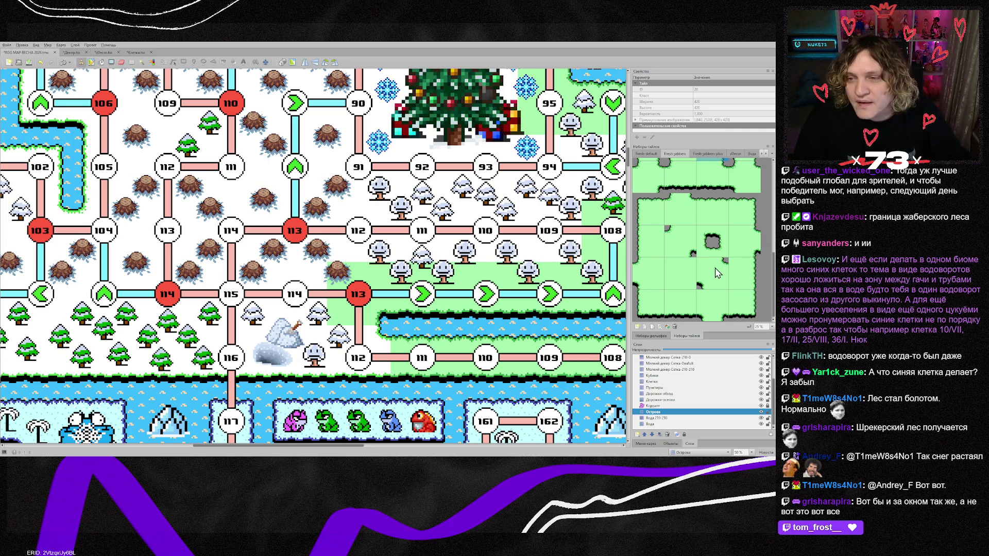
scroll(717, 273, up, 1)
click(709, 215)
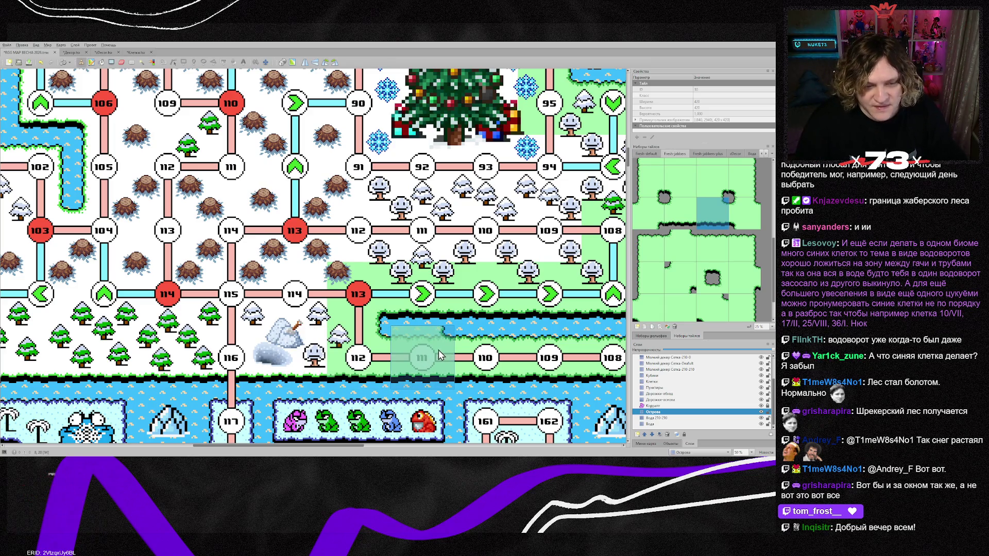
scroll(686, 293, down, 1)
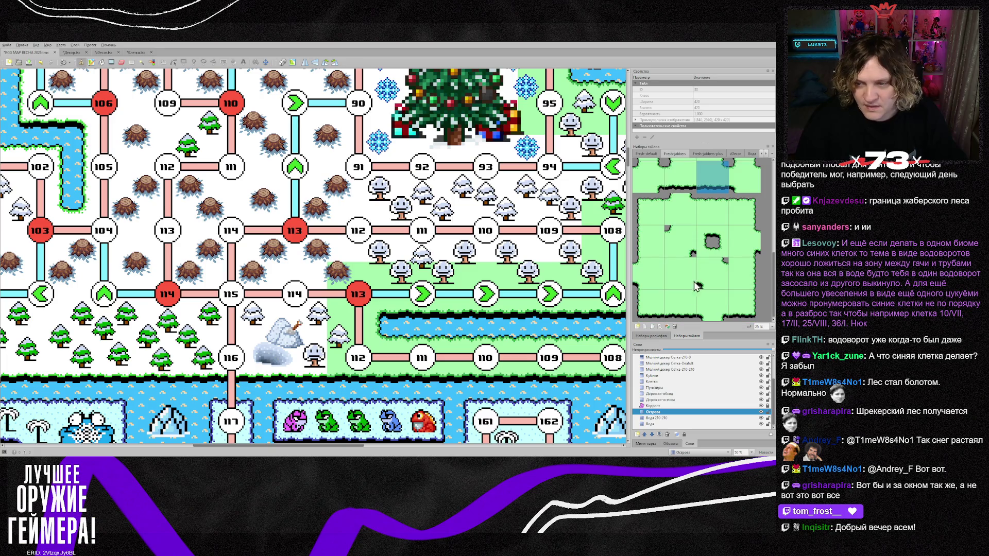
click(680, 308)
click(304, 351)
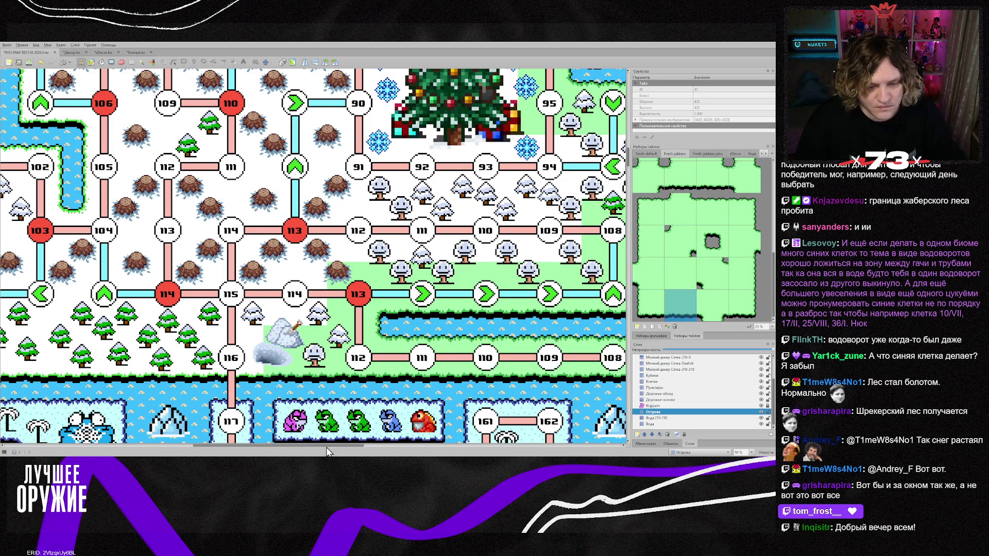
scroll(438, 361, left, 5)
drag(439, 361, 124, 360)
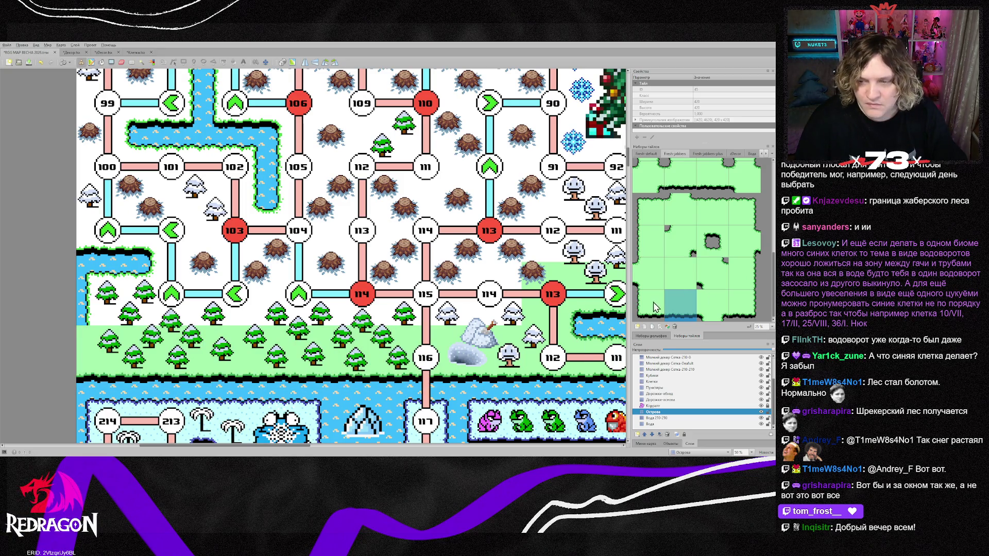
Paint a top-left corner grass tile at the strip's far left end and extend grass along the lower row
click(651, 218)
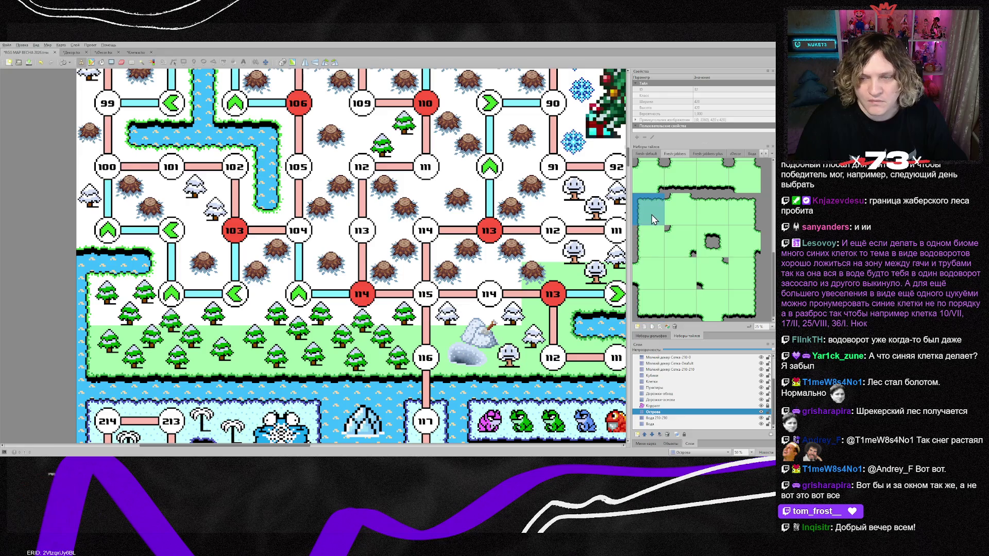
click(117, 288)
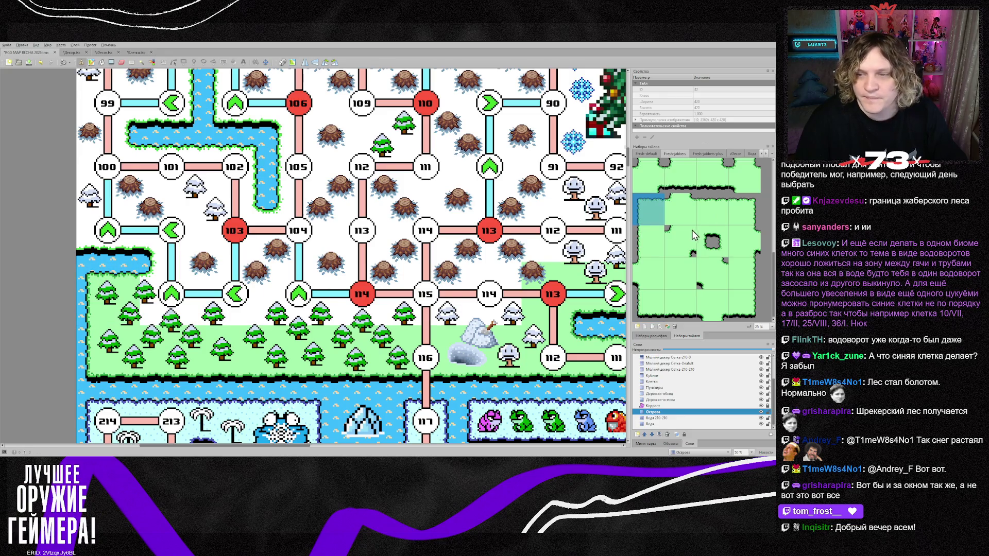
scroll(701, 257, up, 2)
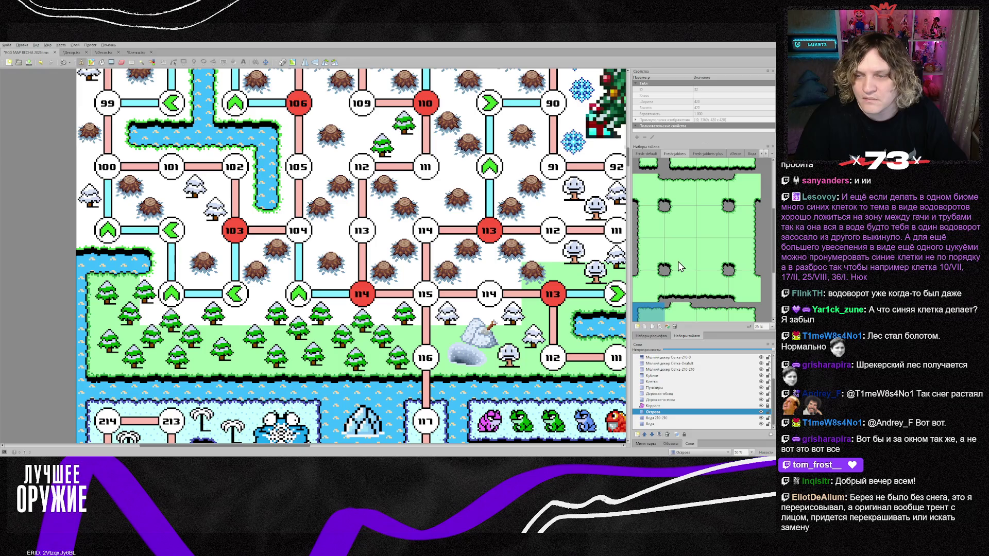
click(677, 233)
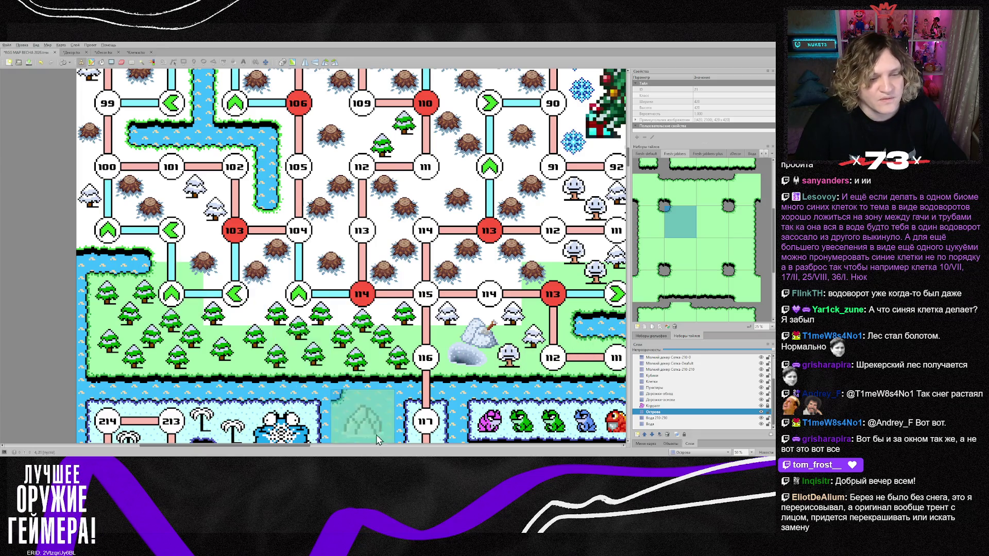
drag(305, 445, 308, 446)
scroll(476, 388, down, 3)
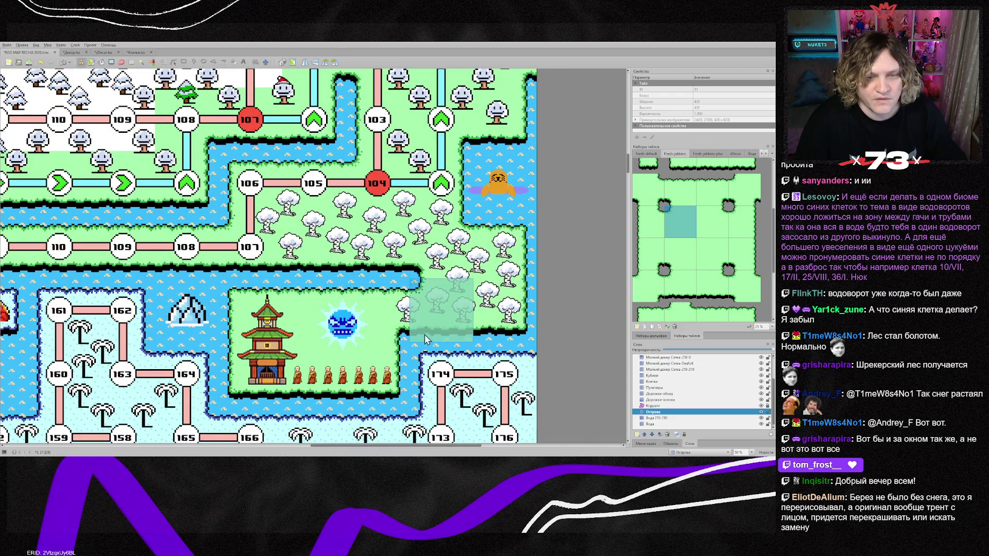
scroll(412, 371, up, 1)
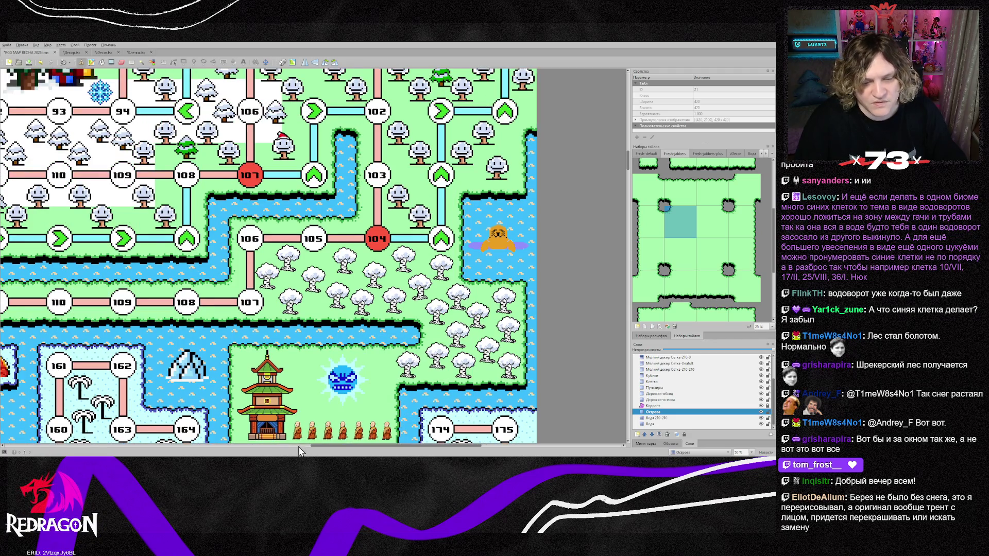
drag(342, 446, 217, 446)
Paint grass on the snowy cells near nodes 103, 100 and 99
scroll(196, 335, up, 2)
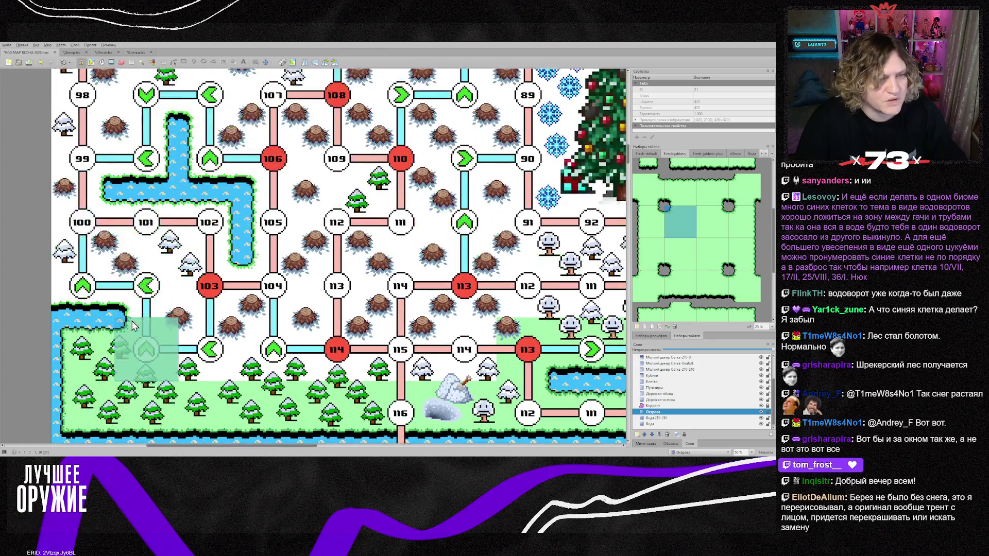
click(686, 256)
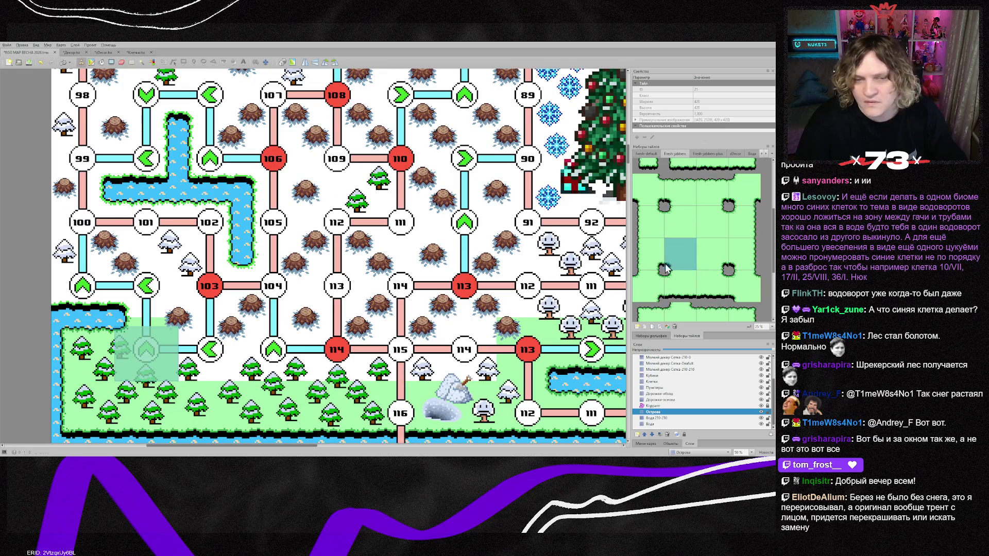
click(170, 278)
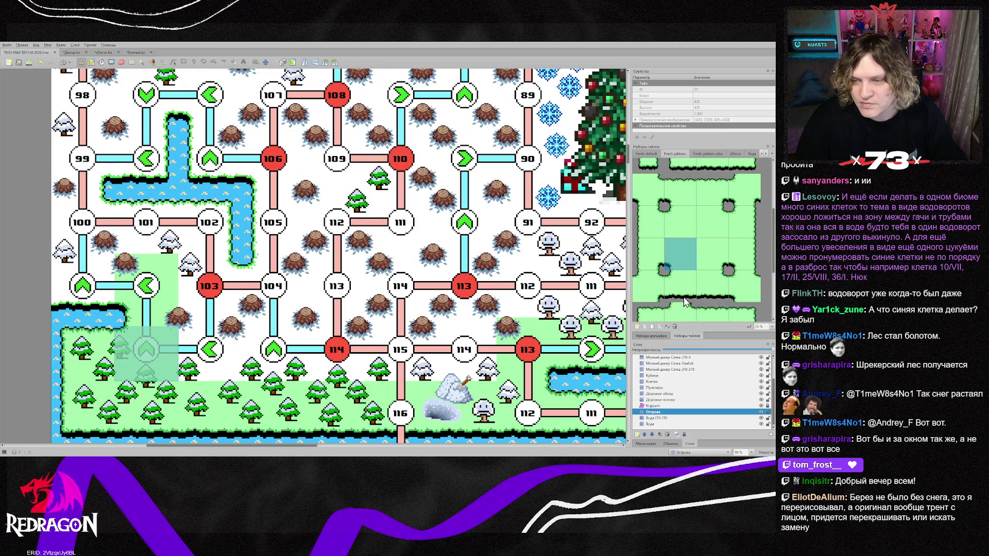
scroll(690, 296, down, 2)
click(83, 286)
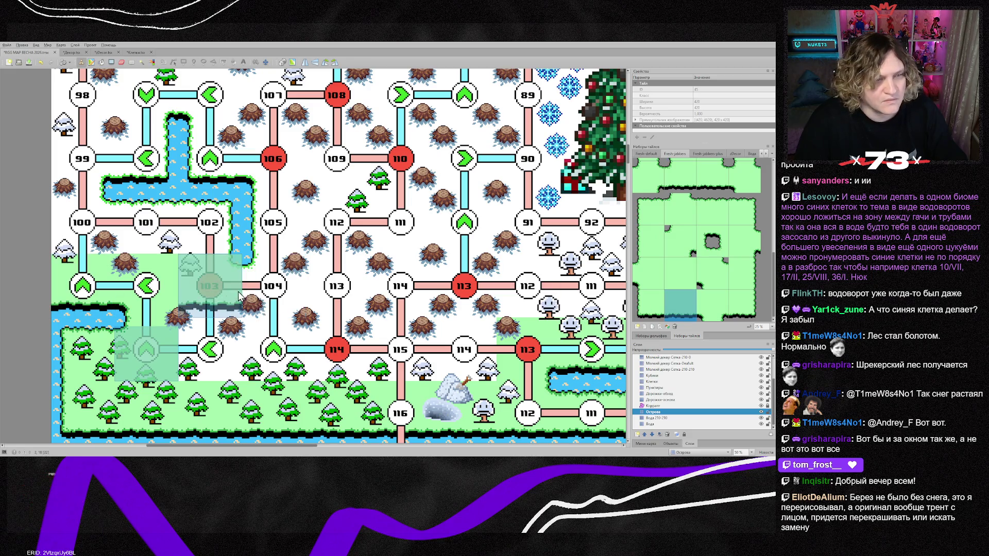
scroll(206, 297, up, 1)
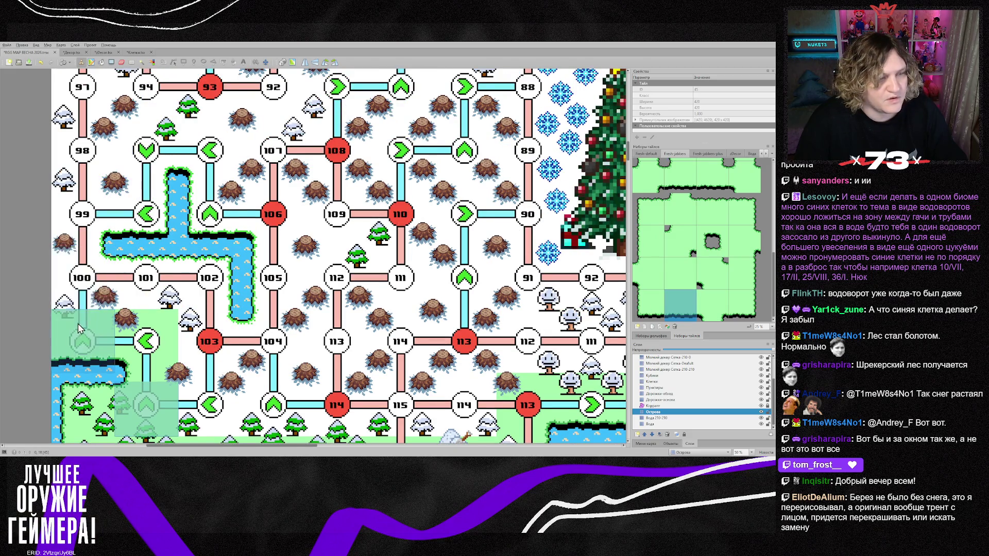
scroll(702, 216, up, 2)
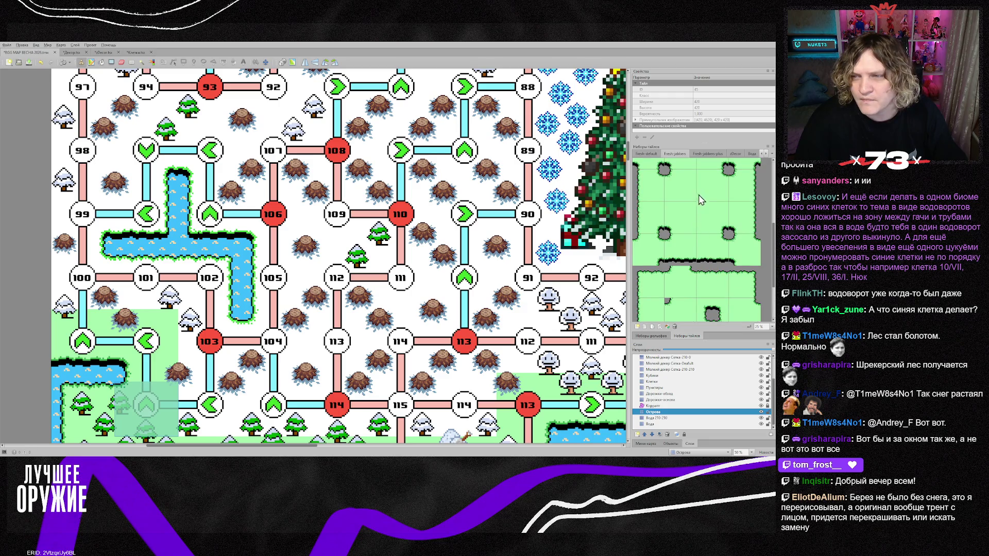
click(712, 186)
click(92, 289)
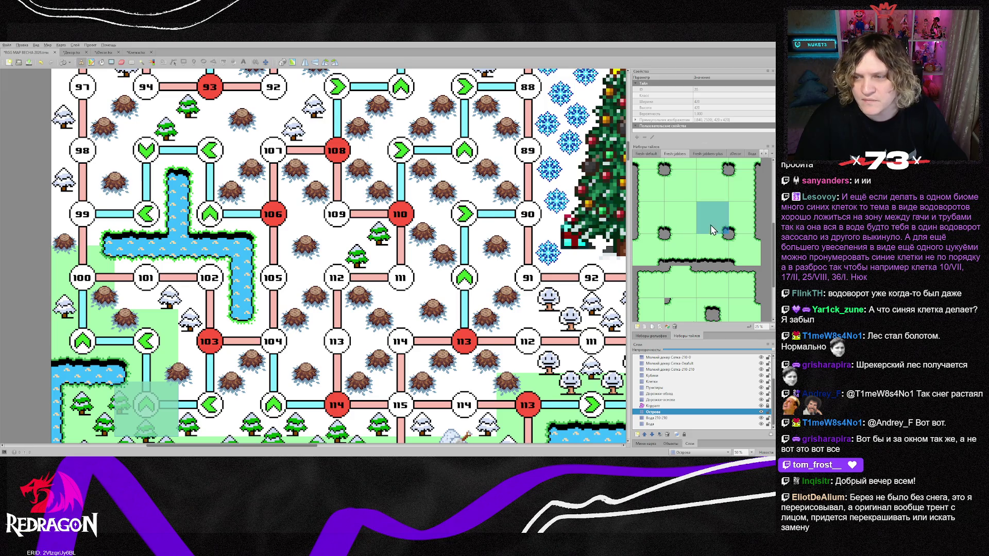
click(91, 234)
Paint grass up the map's left column and along the row of nodes 85–89
scroll(146, 297, up, 2)
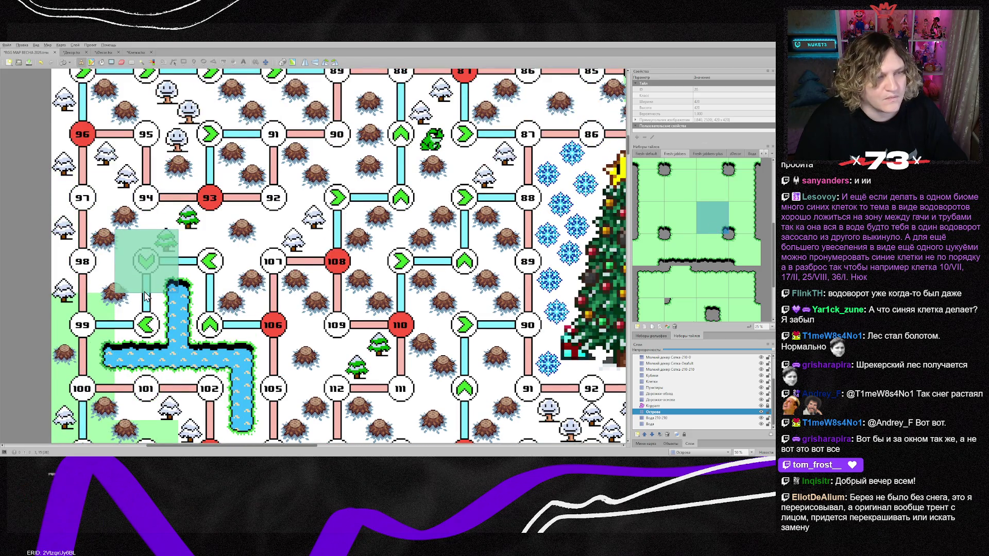
scroll(678, 287, down, 2)
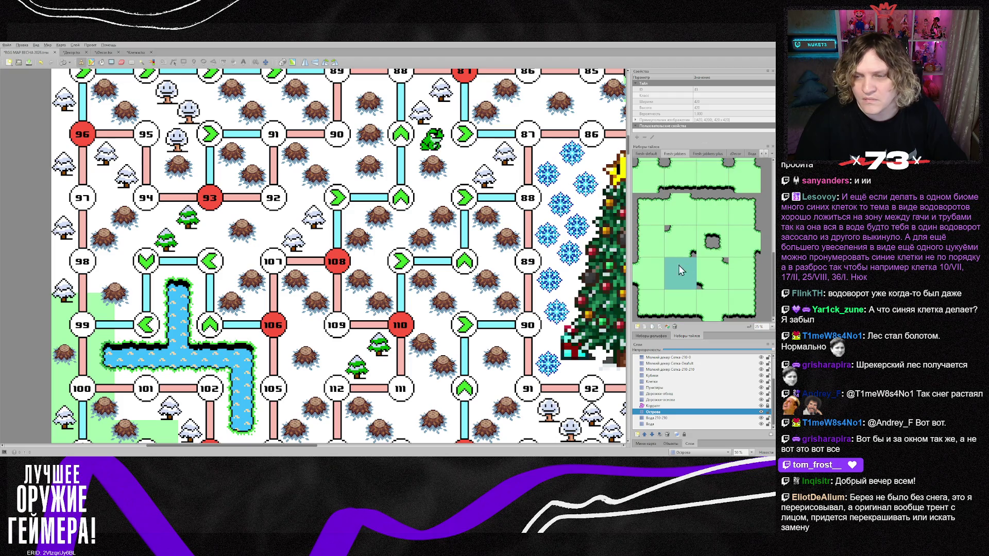
click(679, 265)
drag(82, 262, 82, 131)
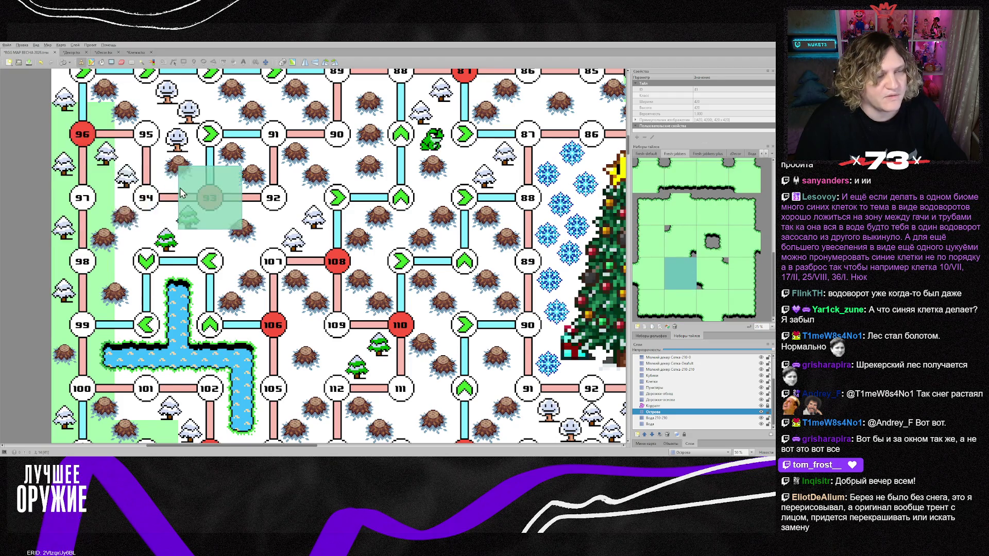
scroll(180, 189, up, 2)
click(710, 211)
drag(82, 186, 621, 188)
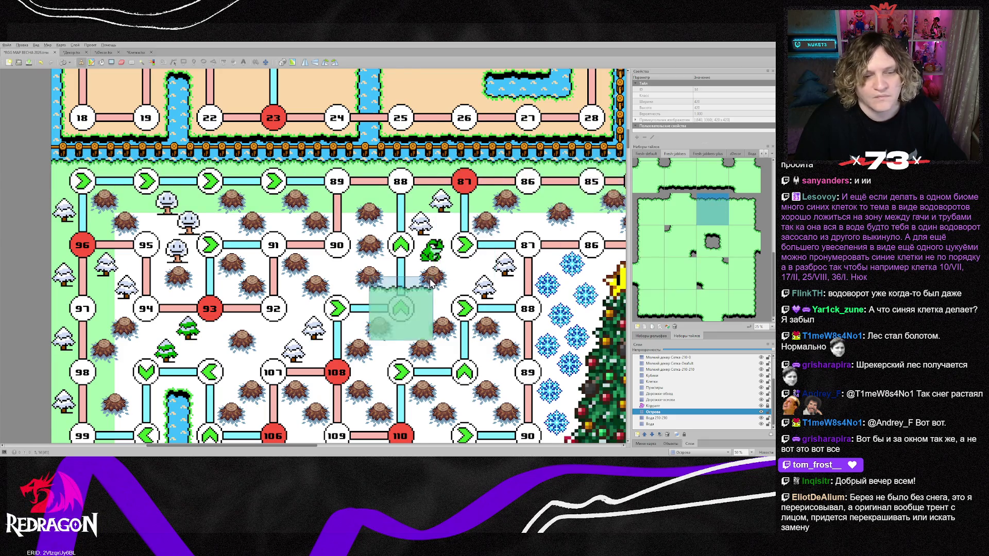
Cover the snowy rows around nodes 91–97 and the cell near node 98 with plain grass
scroll(430, 282, down, 1)
click(688, 274)
mouse_move(175, 191)
mouse_down()
mouse_move(369, 191)
mouse_move(592, 216)
mouse_move(404, 259)
mouse_move(154, 258)
mouse_up()
mouse_move(281, 258)
mouse_down()
mouse_move(345, 319)
mouse_move(531, 320)
mouse_move(353, 361)
mouse_move(592, 381)
mouse_up()
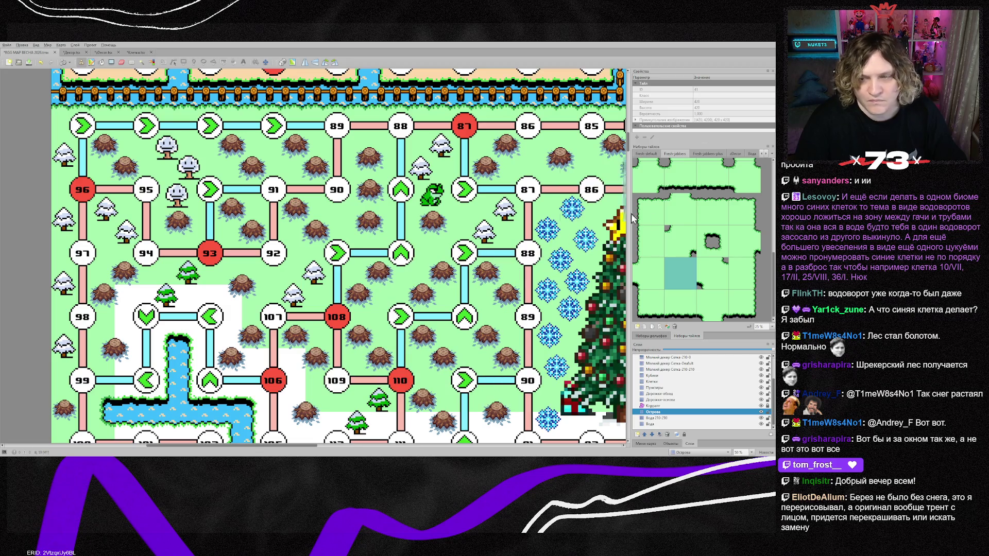
scroll(695, 235, up, 2)
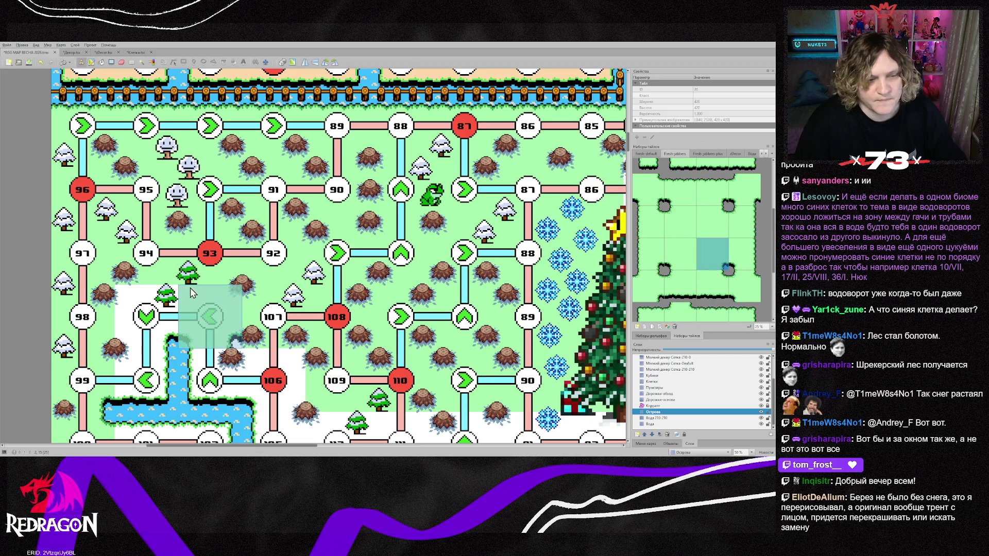
click(168, 292)
drag(272, 317, 208, 317)
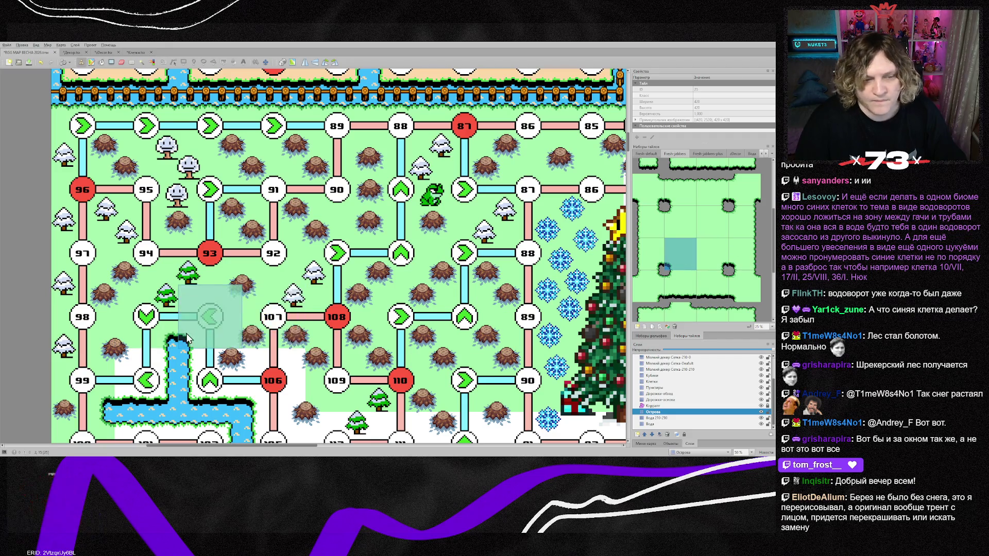
Place a grass edge tile beside node 106
scroll(351, 326, down, 1)
scroll(737, 300, down, 2)
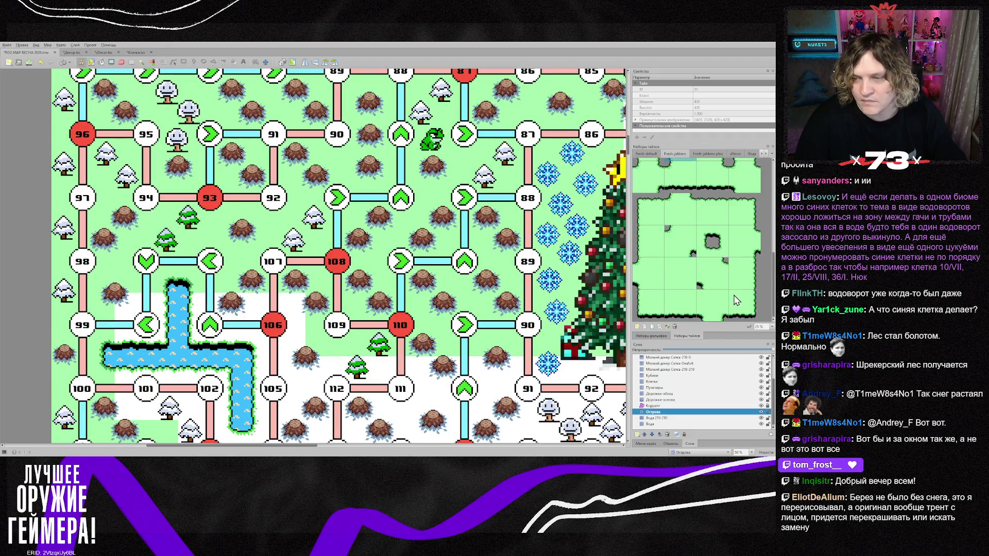
click(645, 309)
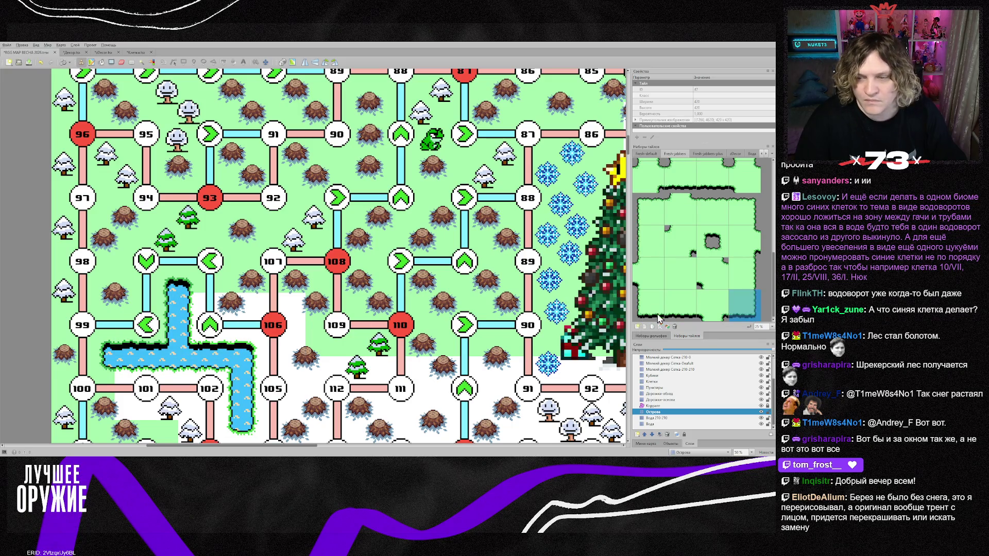
click(254, 332)
scroll(339, 335, down, 2)
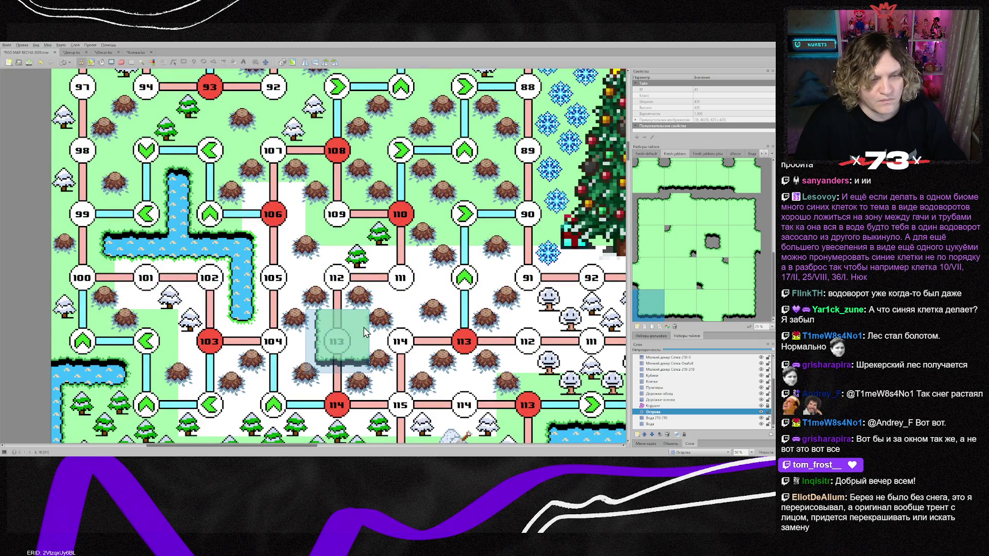
Stamp a chosen grass tile onto the snow patch near nodes 109–115
click(702, 218)
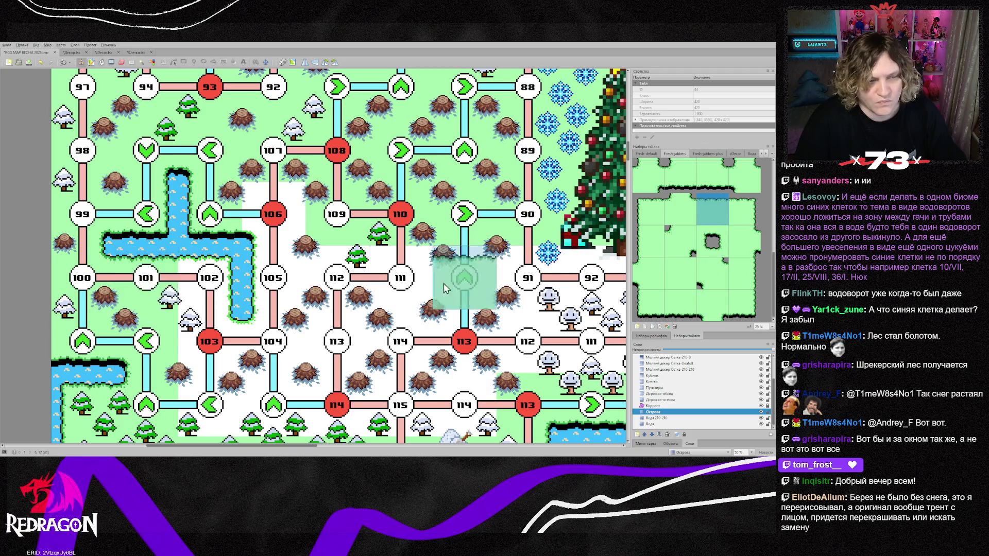
click(745, 210)
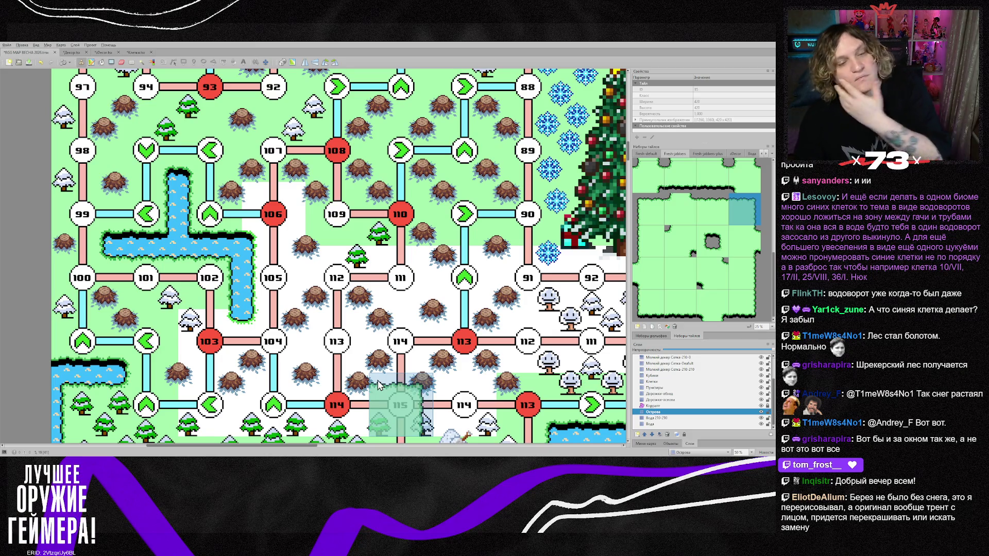
scroll(692, 252, up, 3)
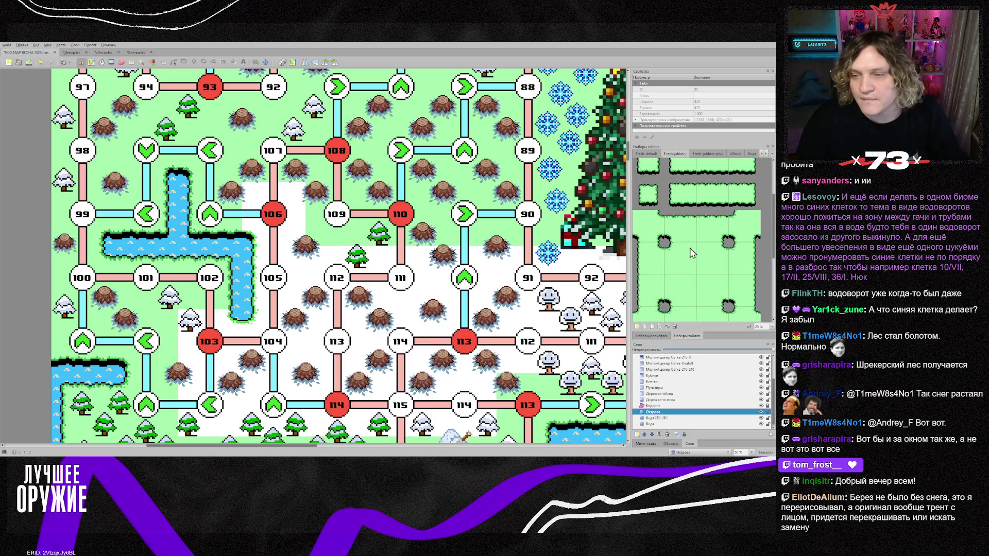
click(720, 268)
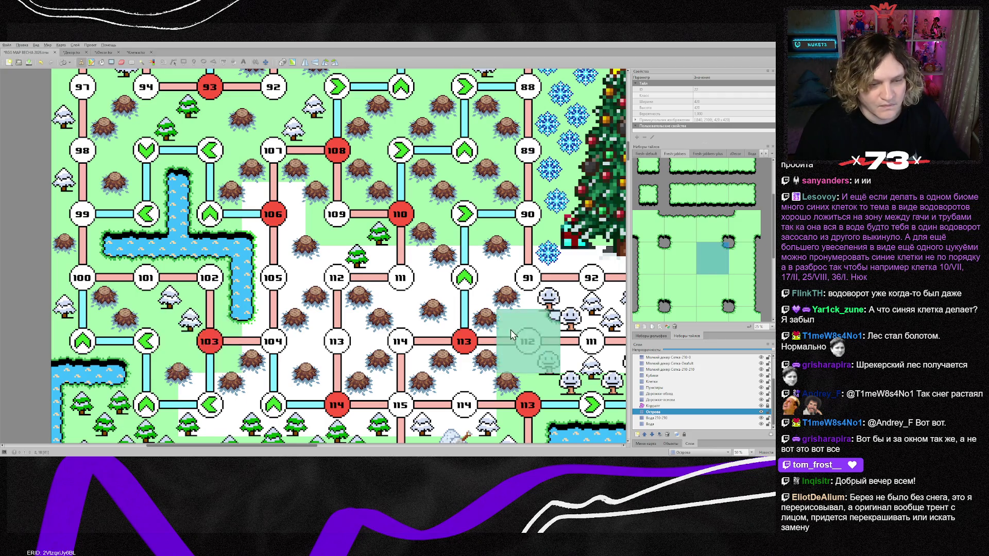
click(672, 263)
click(561, 290)
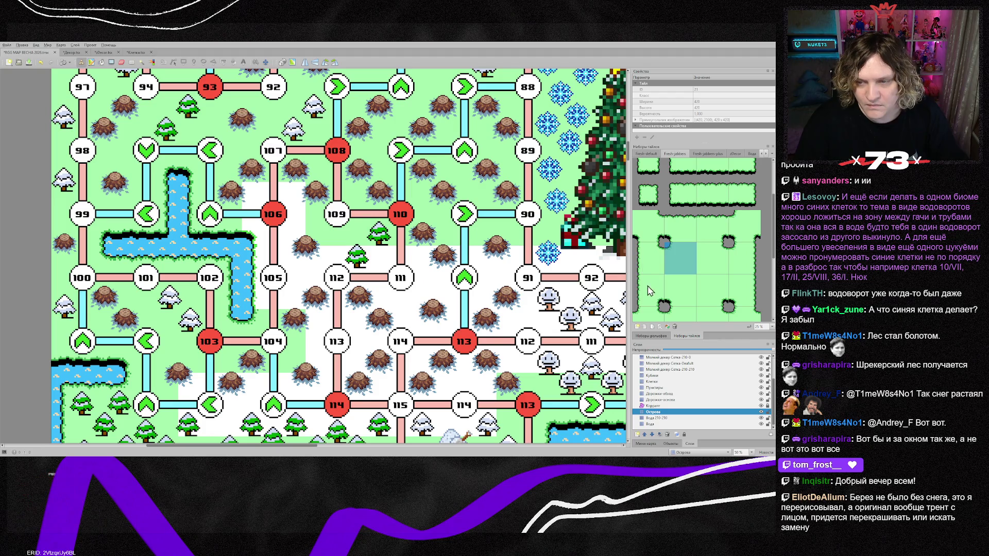
Paint plain grass below node 103 and across the snowy row from node 112 to 92
scroll(648, 296, down, 3)
scroll(654, 297, down, 3)
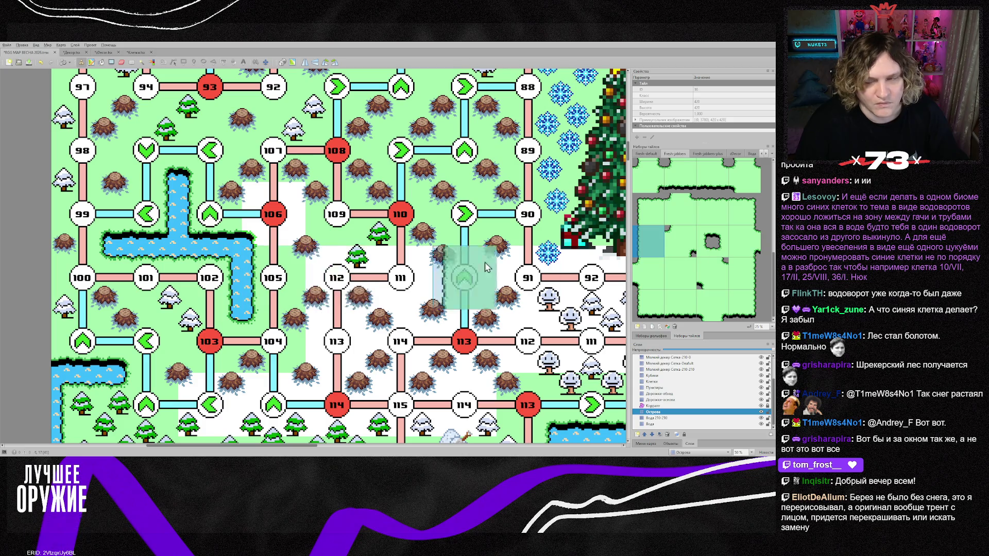
scroll(698, 238, up, 3)
click(679, 219)
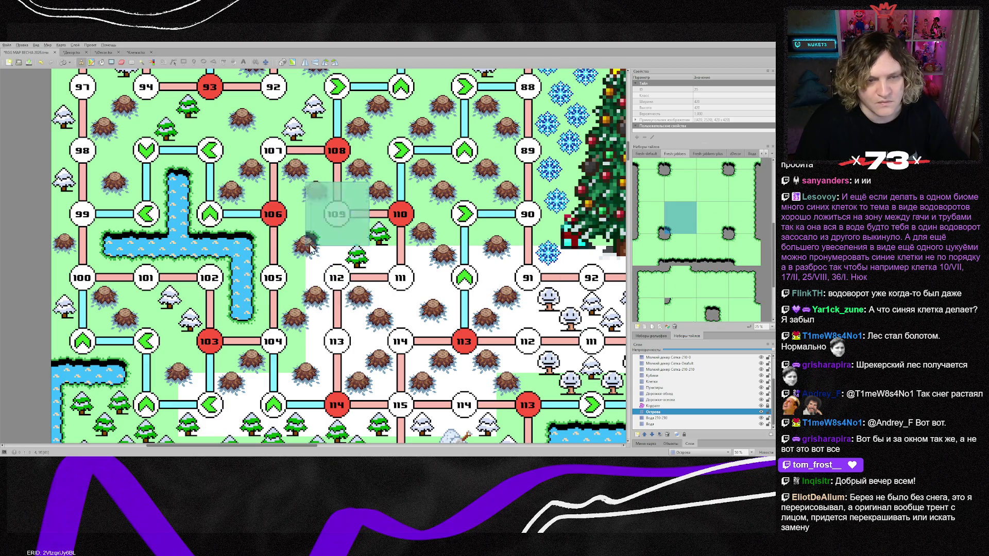
scroll(506, 335, down, 2)
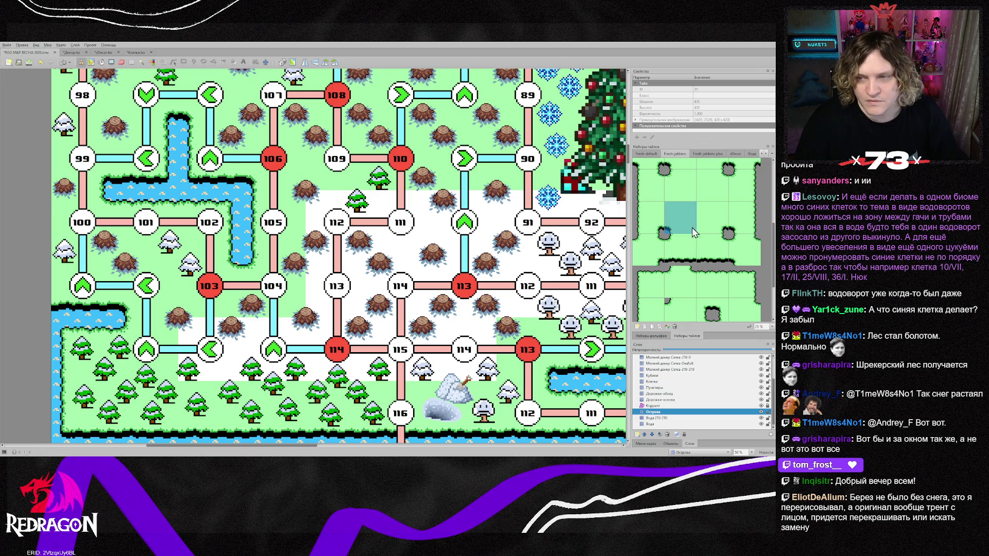
scroll(689, 307, down, 3)
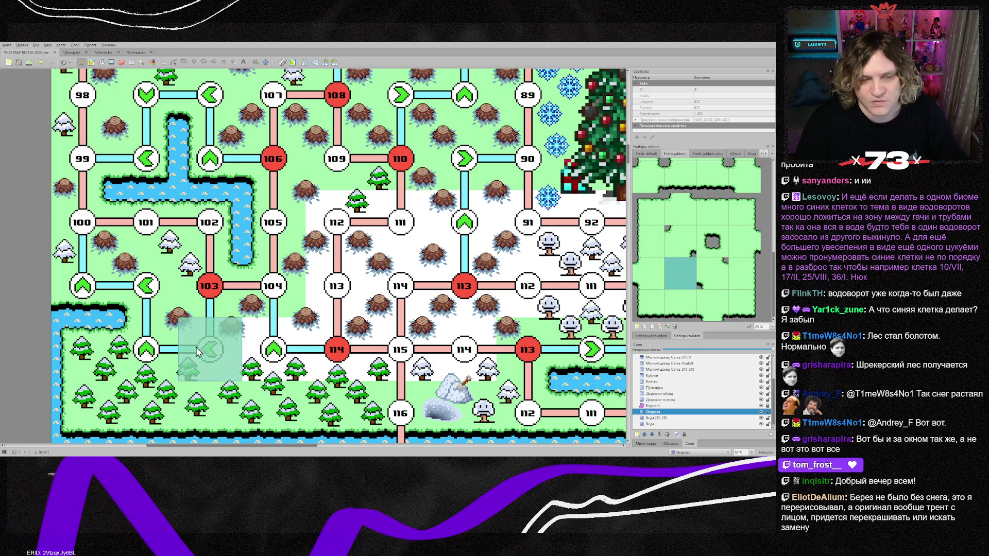
click(149, 350)
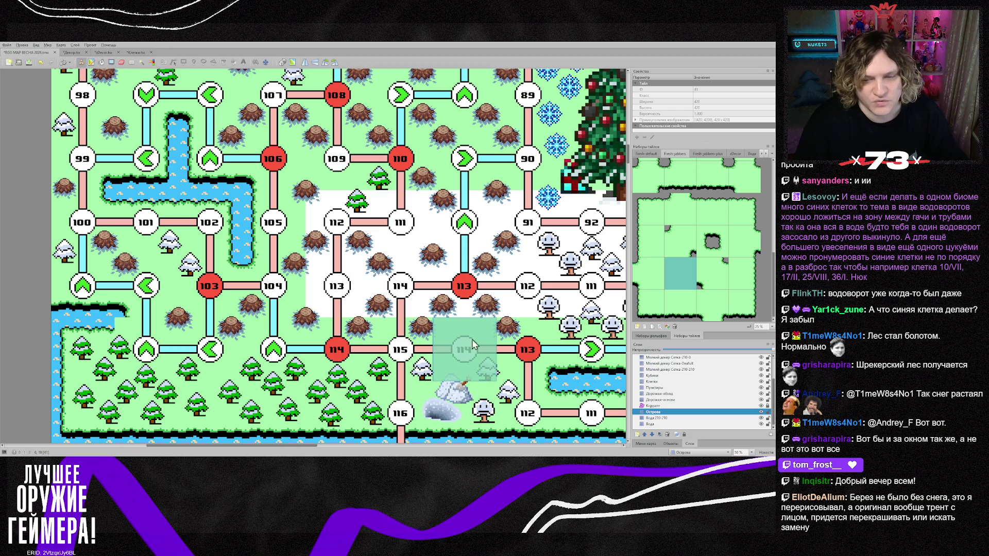
scroll(473, 345, up, 2)
mouse_move(579, 280)
mouse_down()
mouse_move(354, 283)
mouse_move(460, 291)
mouse_up()
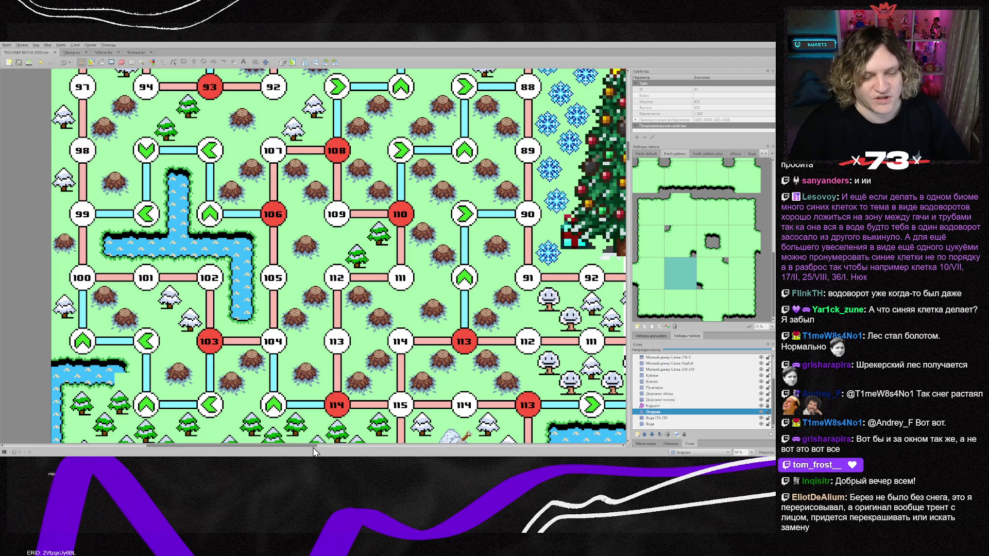
Paint grass over the snowy patch near cell 109 below the Christmas tree
scroll(363, 367, right, 10)
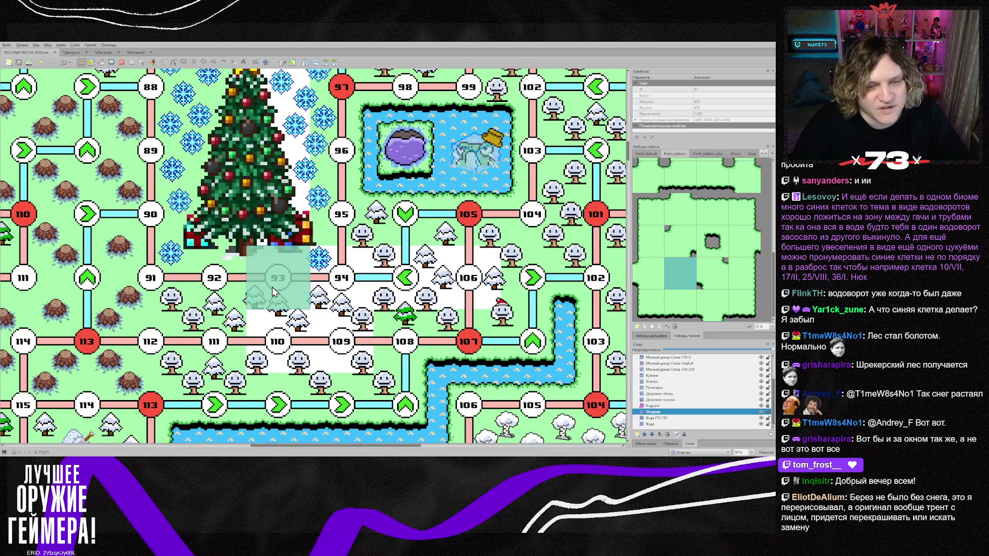
mouse_move(289, 283)
mouse_down()
mouse_move(476, 284)
mouse_move(288, 328)
mouse_up()
scroll(281, 324, up, 3)
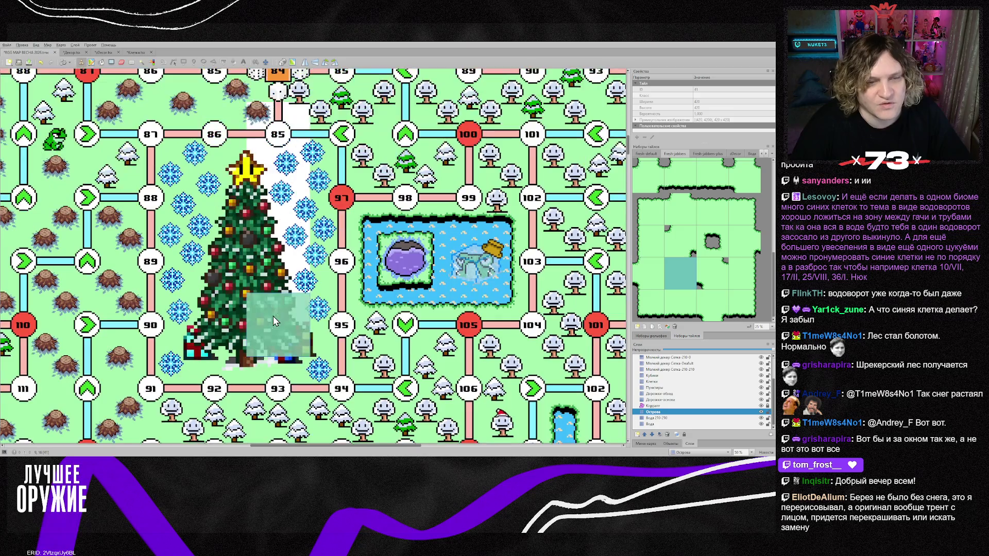
scroll(283, 339, down, 3)
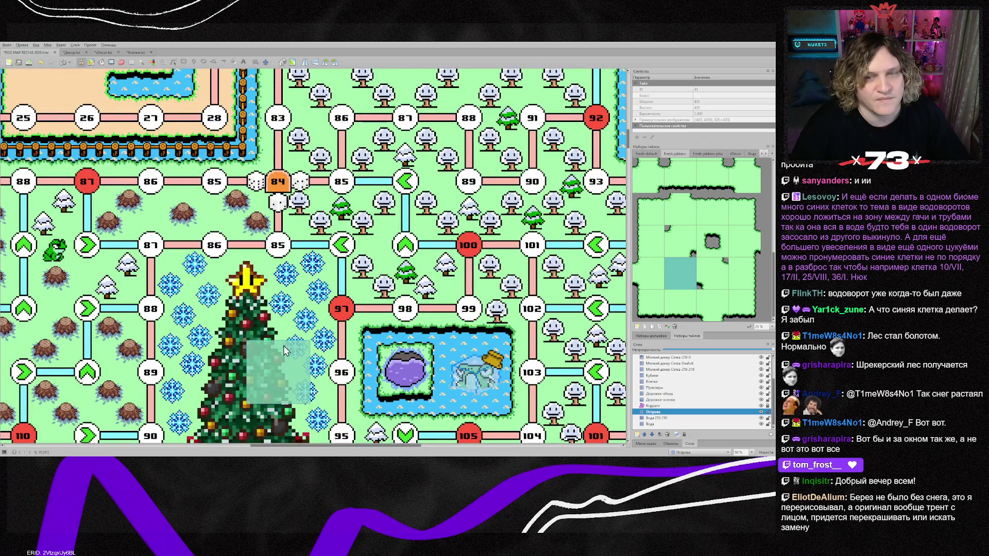
Scroll around the board to review the green middle and the southern winter zone
scroll(339, 340, down, 3)
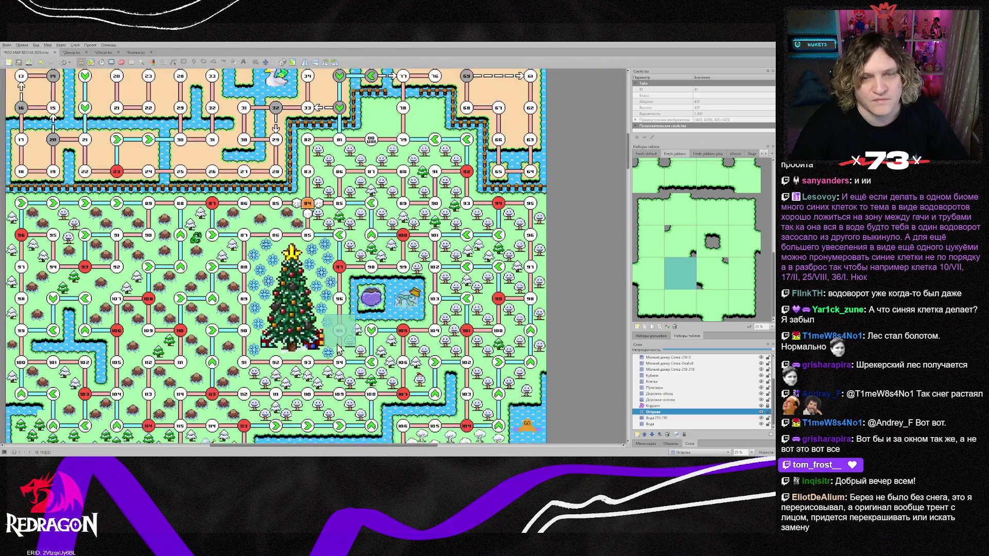
scroll(337, 348, down, 1)
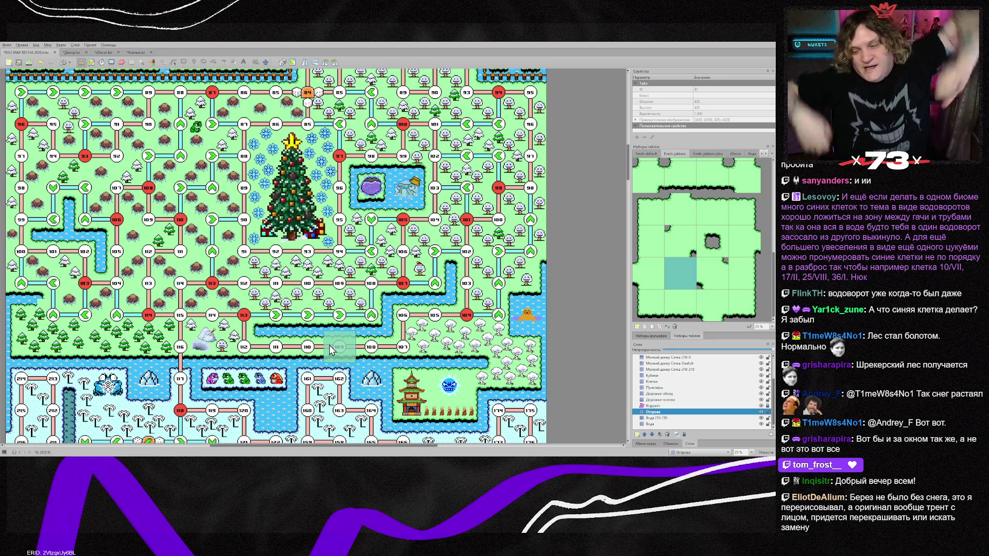
scroll(311, 360, down, 5)
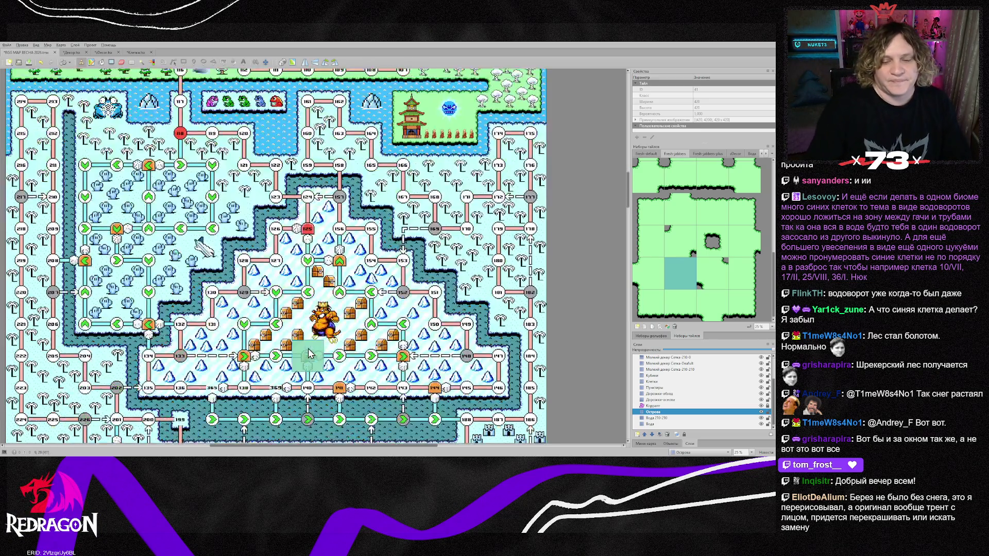
scroll(309, 352, down, 5)
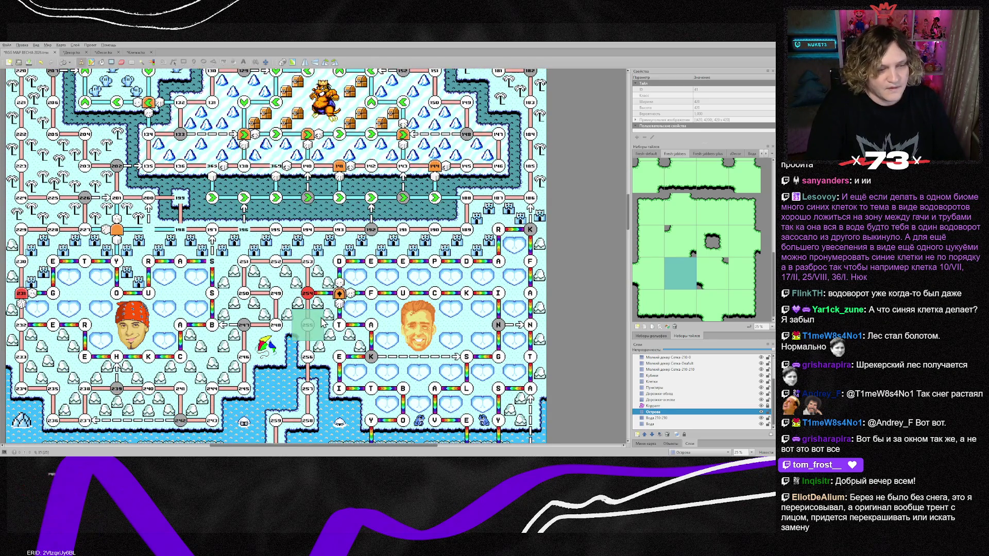
scroll(321, 322, up, 4)
scroll(322, 322, up, 4)
scroll(322, 320, up, 1)
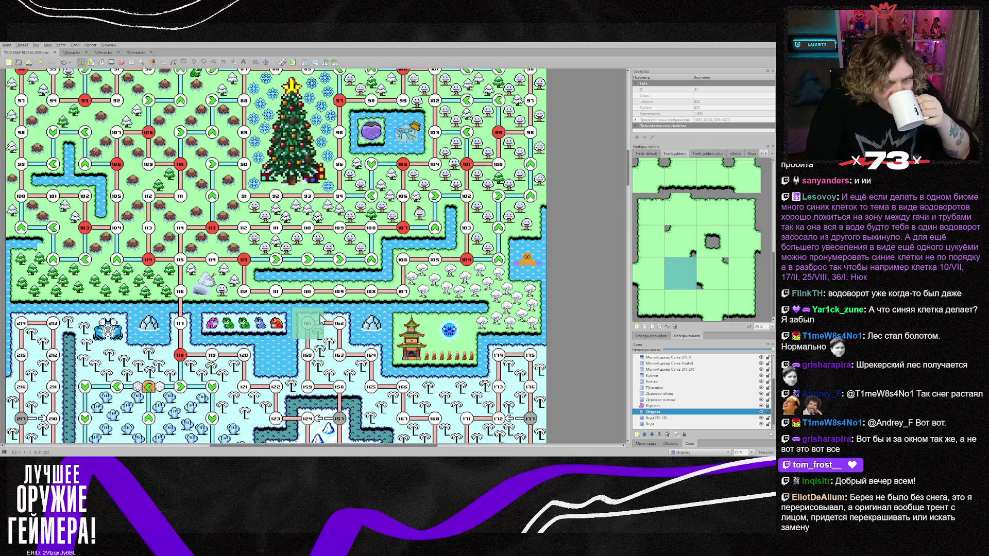
scroll(319, 315, down, 10)
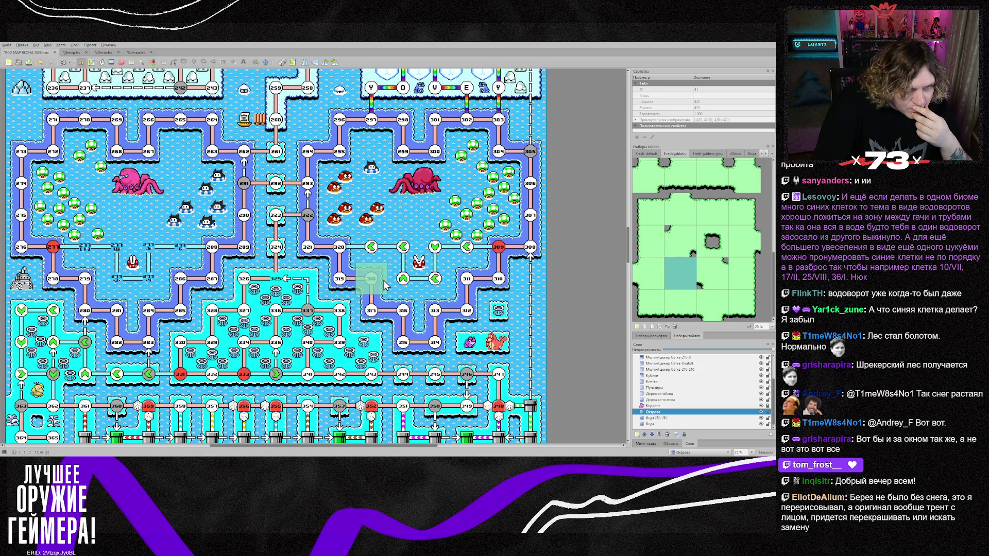
scroll(383, 286, up, 3)
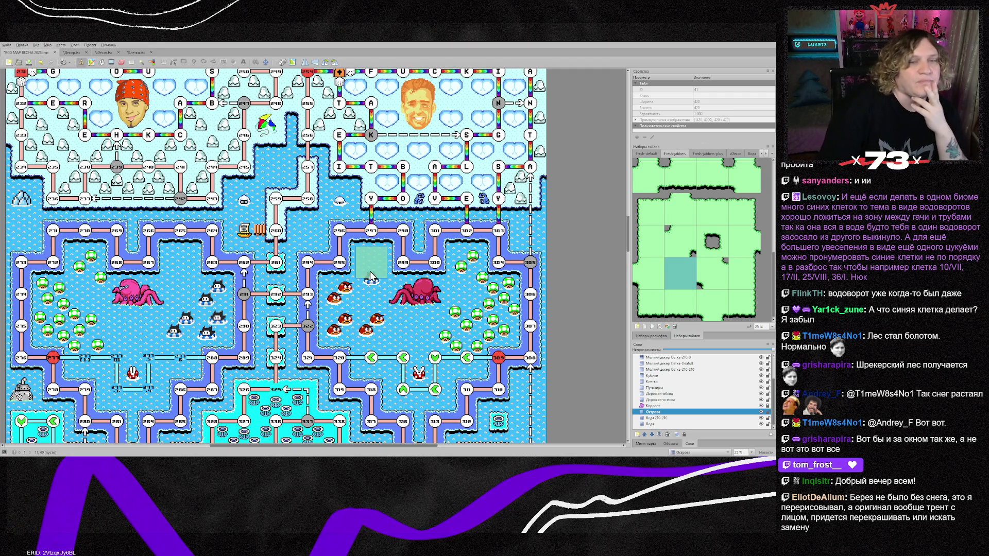
scroll(360, 278, up, 4)
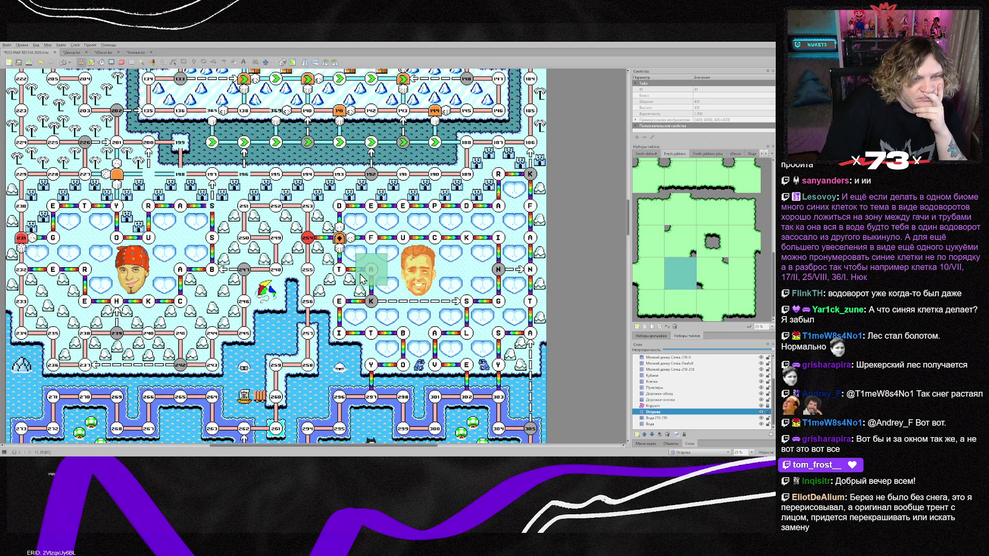
scroll(360, 278, up, 1)
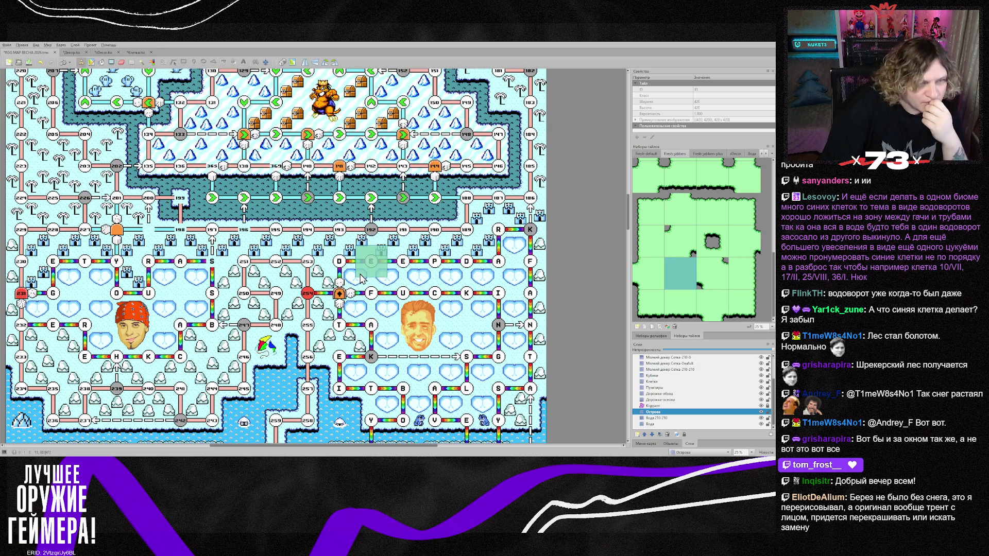
scroll(361, 278, down, 2)
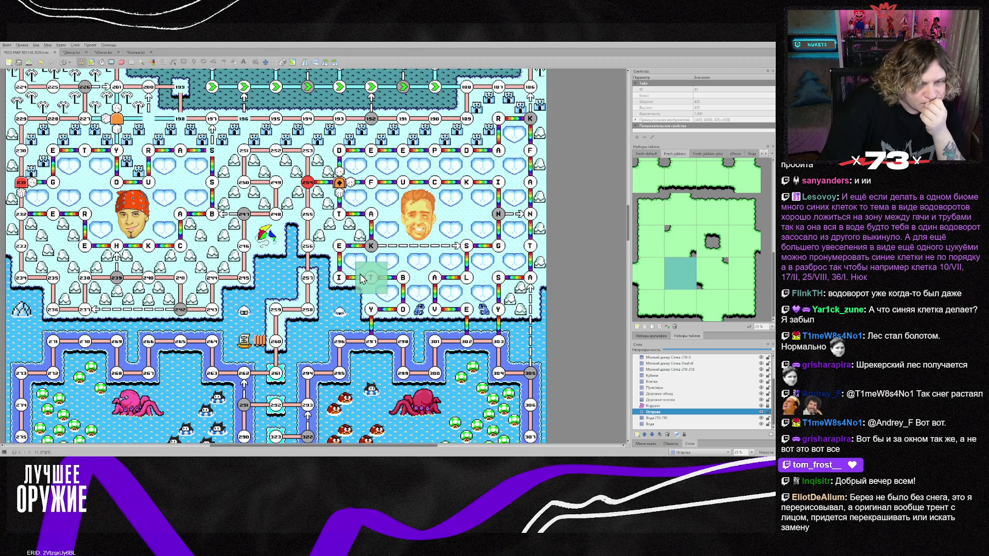
scroll(360, 278, down, 4)
scroll(361, 278, down, 2)
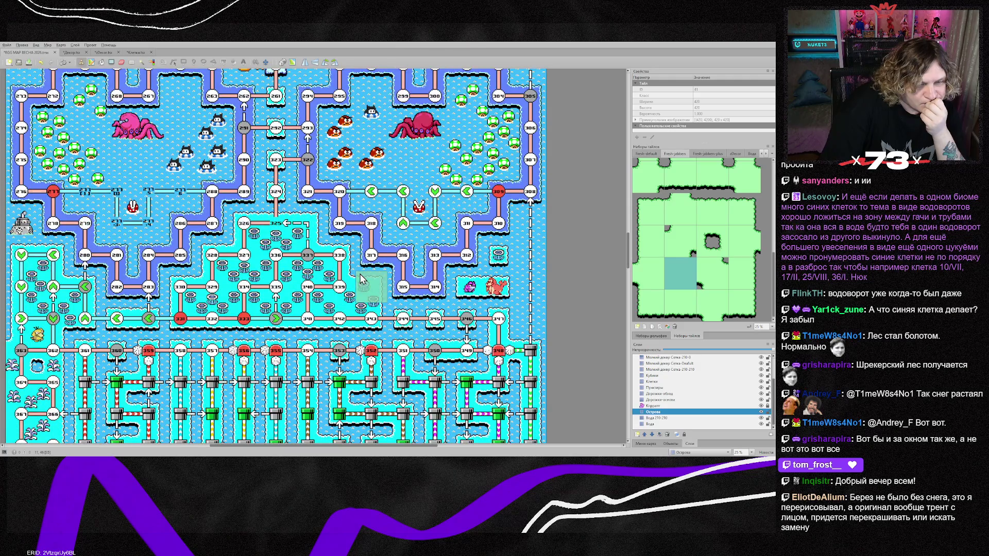
scroll(359, 278, up, 1)
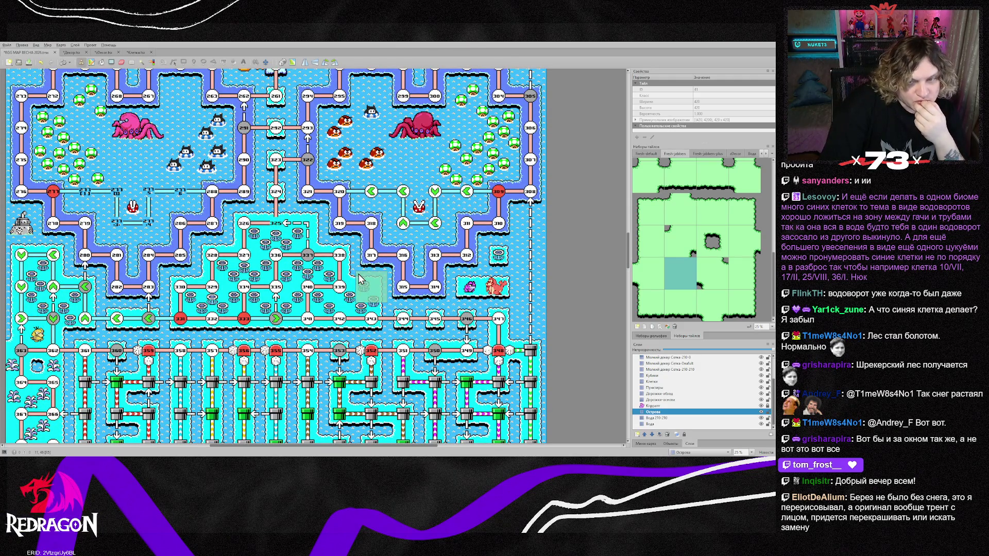
scroll(359, 278, up, 16)
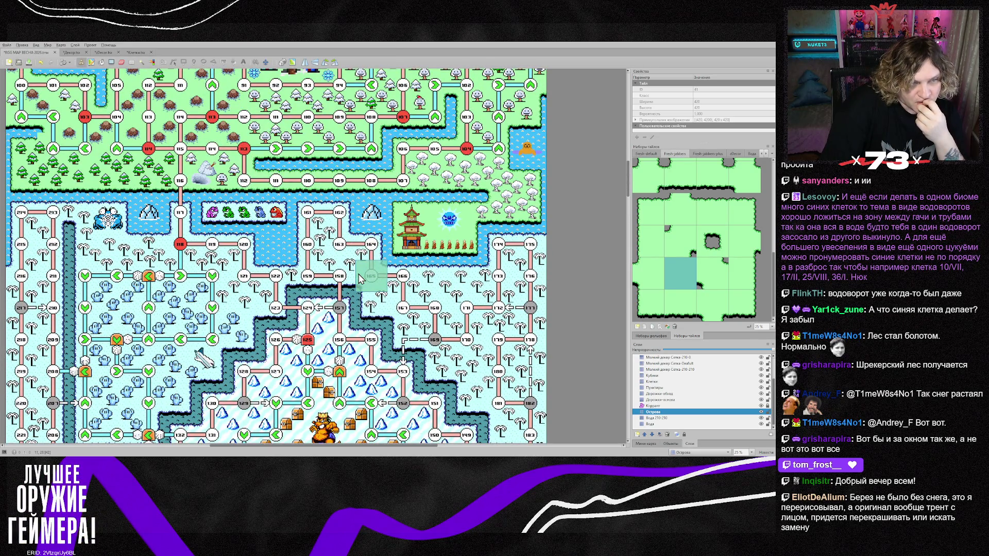
scroll(670, 369, up, 2)
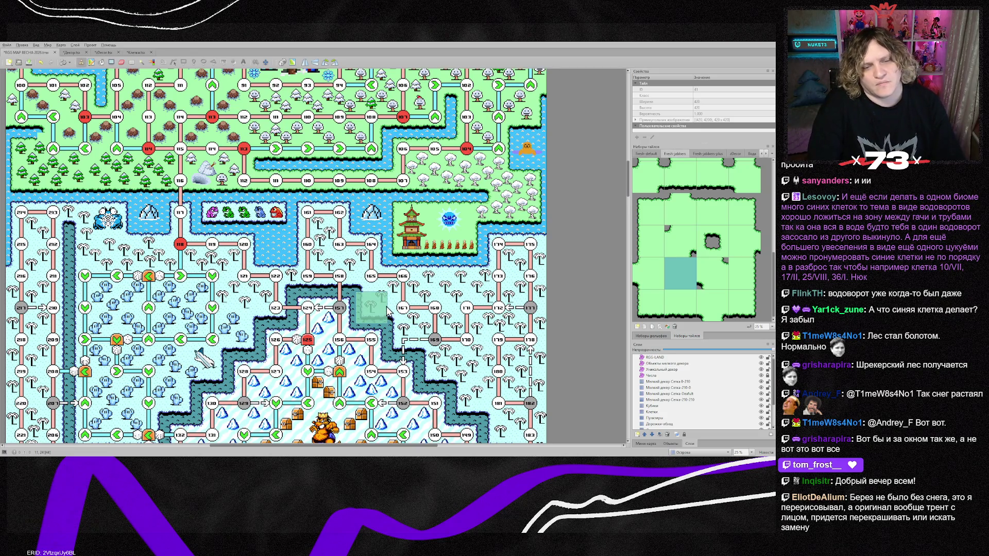
scroll(387, 312, down, 3)
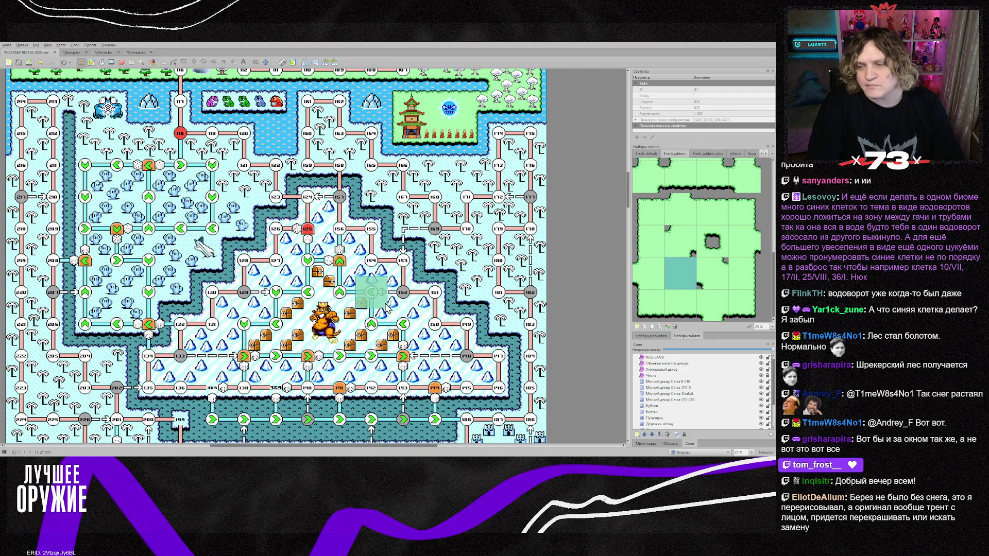
scroll(387, 307, up, 5)
scroll(387, 307, up, 5)
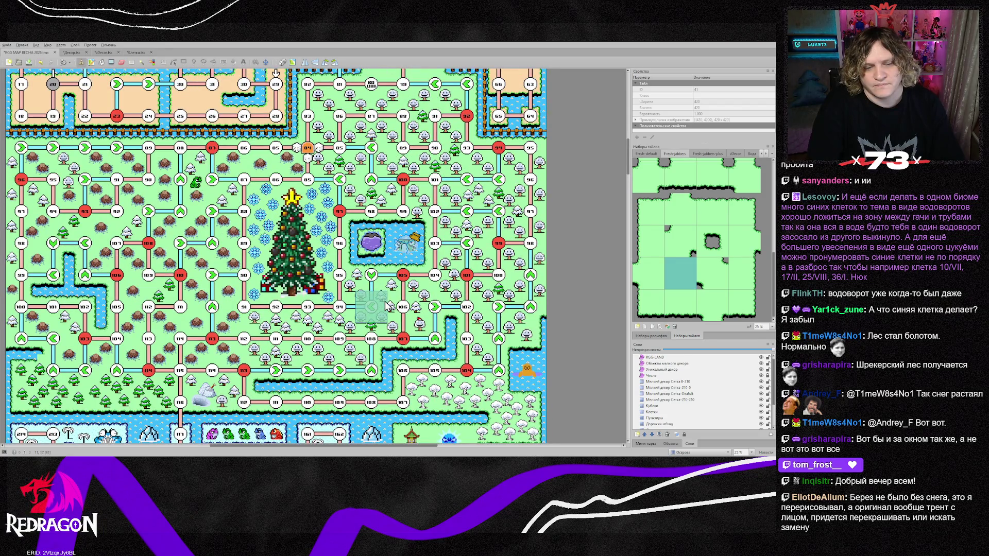
Erase the creatures, ice mountain, frog and blue creature from the water strip on the small-decor tile layers
scroll(387, 306, down, 7)
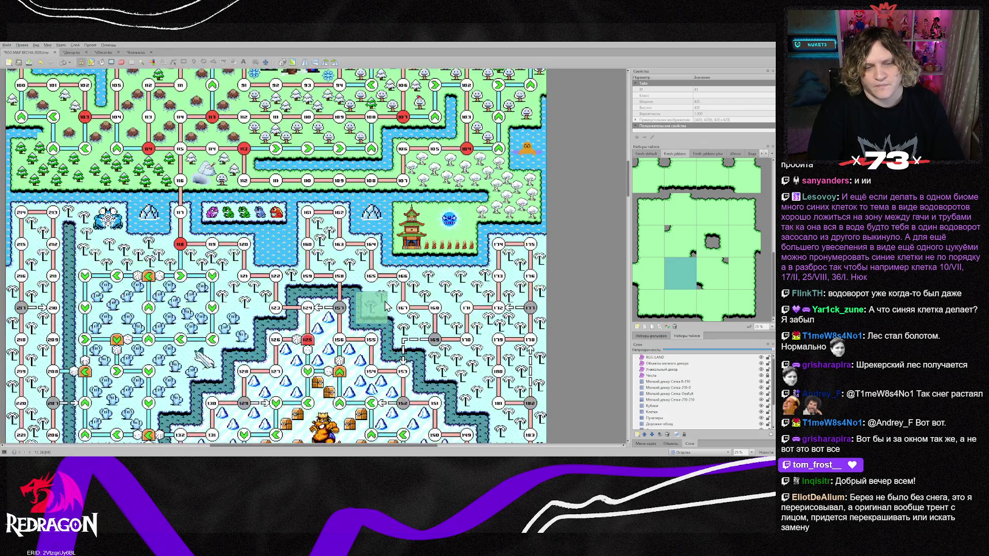
click(675, 364)
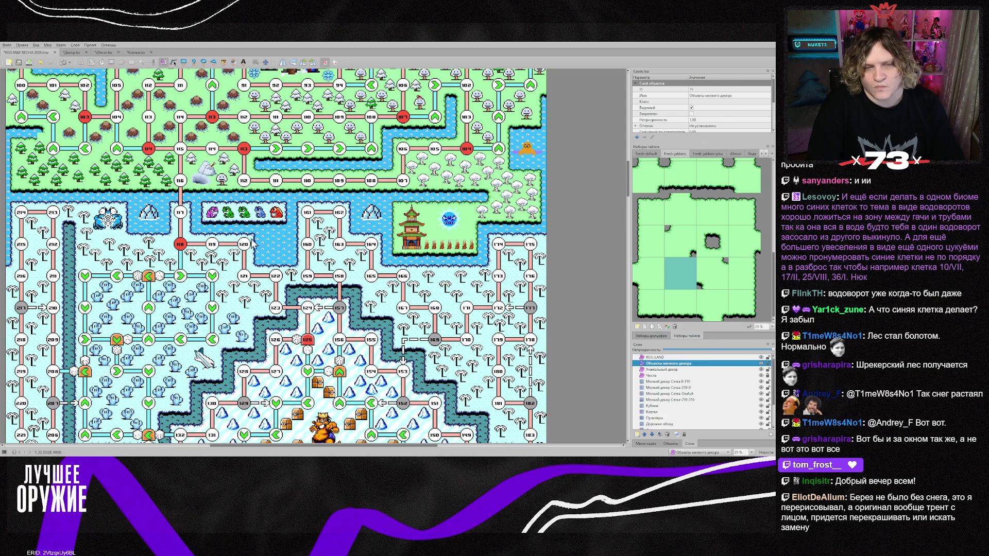
click(663, 370)
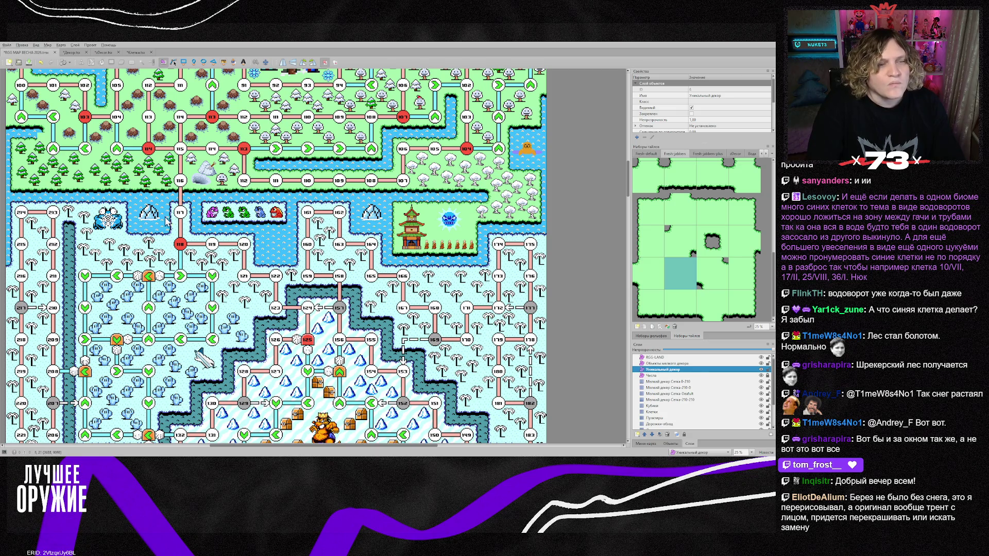
click(669, 387)
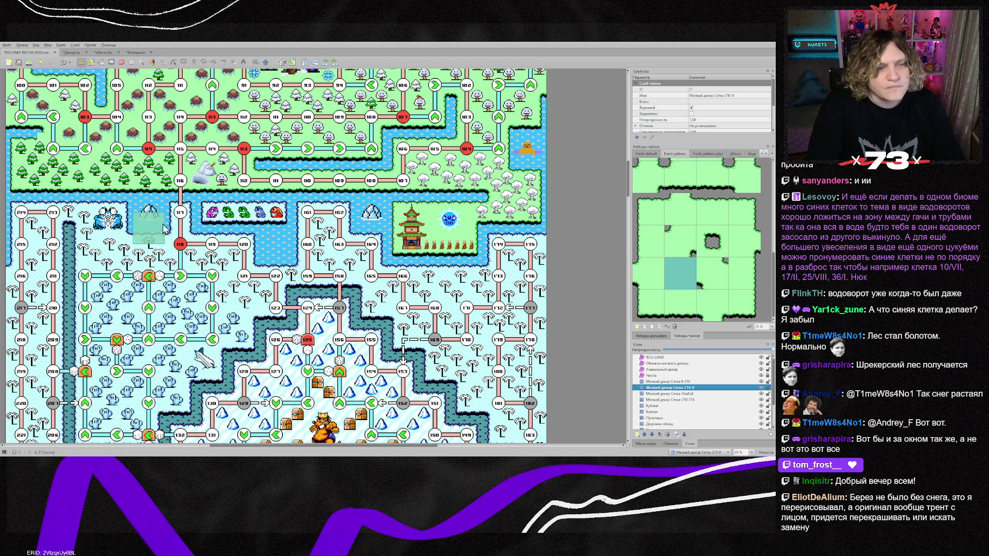
click(675, 400)
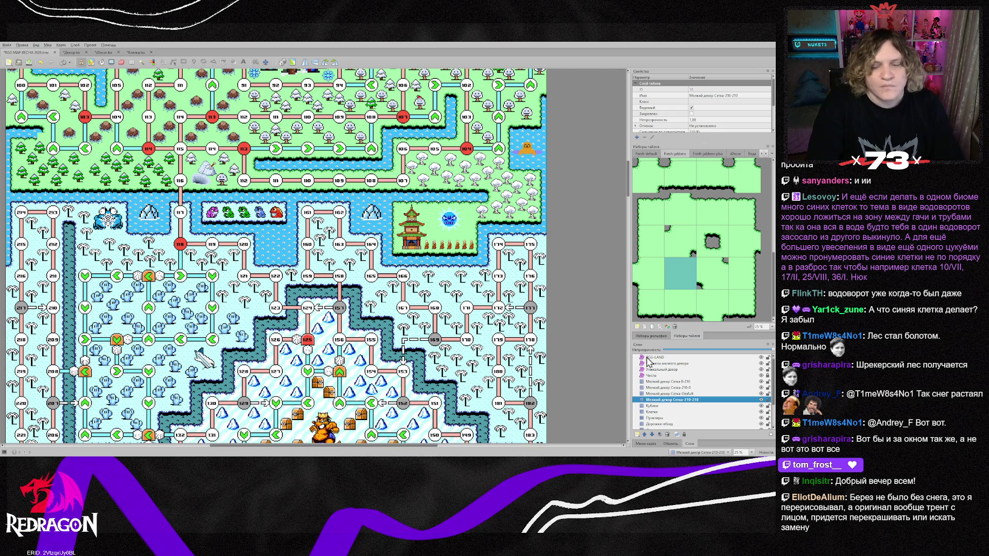
click(663, 393)
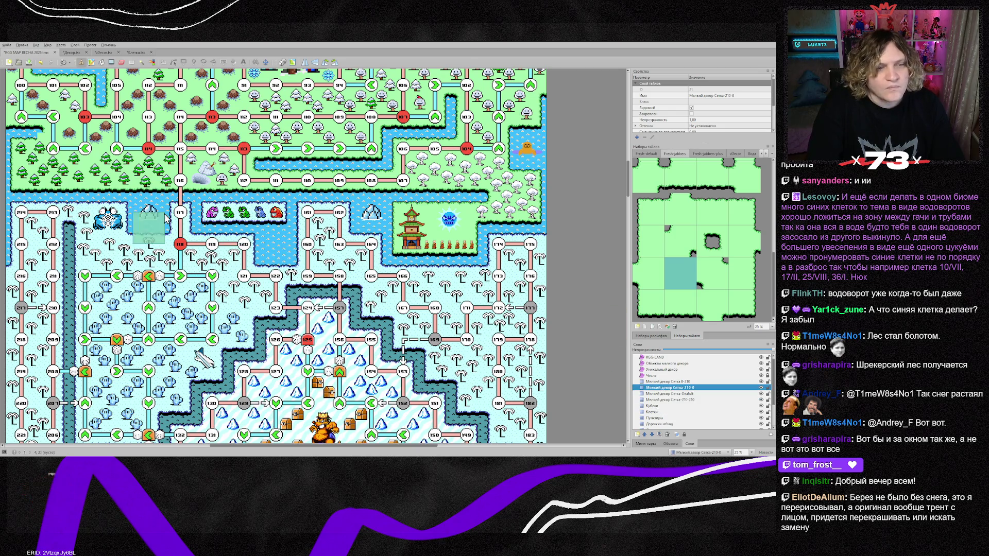
drag(157, 222, 361, 225)
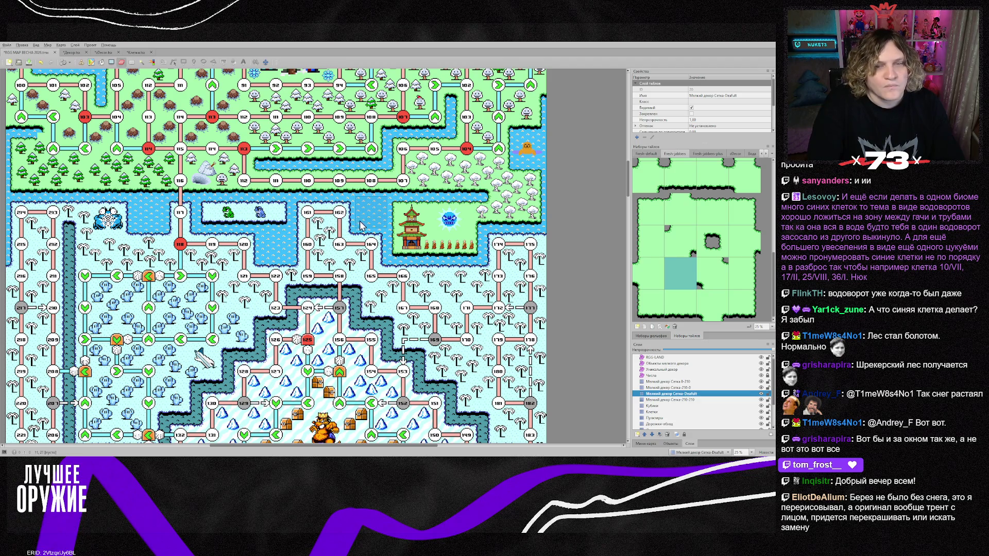
click(638, 387)
click(669, 381)
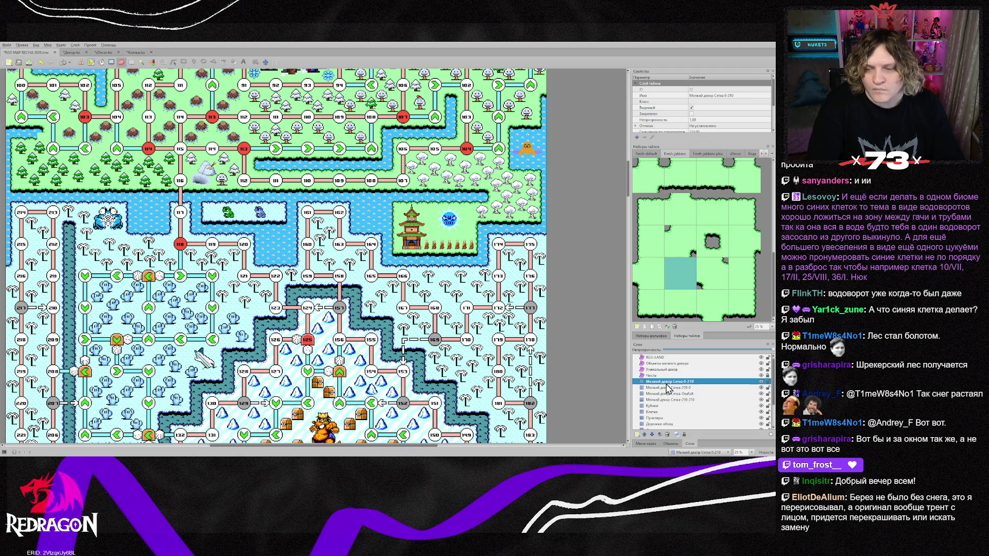
drag(227, 214, 260, 212)
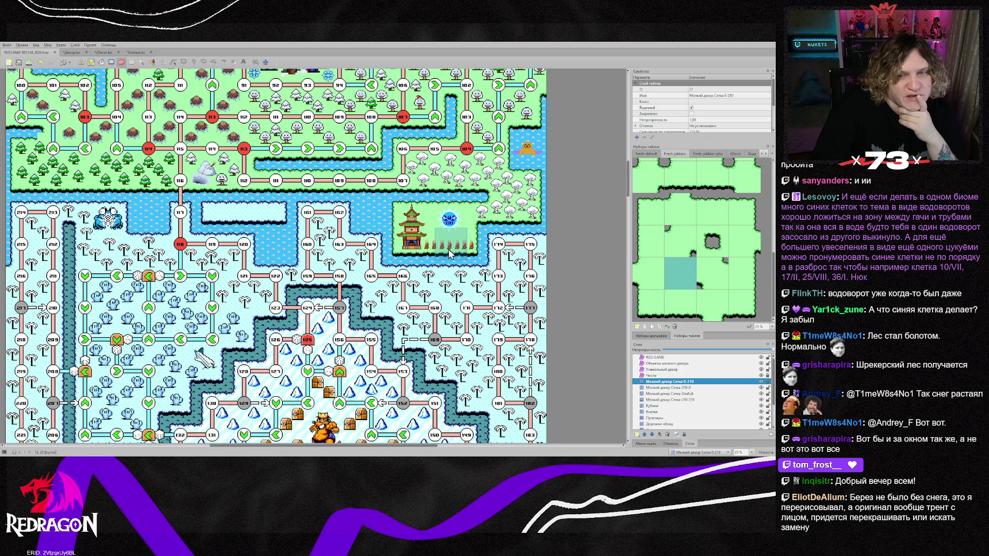
Delete the orange character object on the right shore from the unique-decor layer
click(698, 369)
click(526, 150)
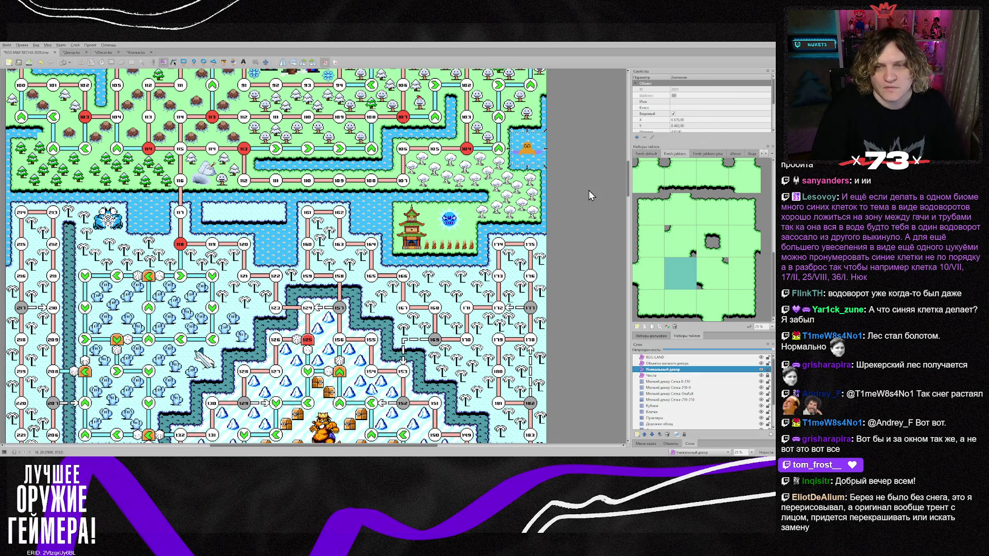
key(Delete)
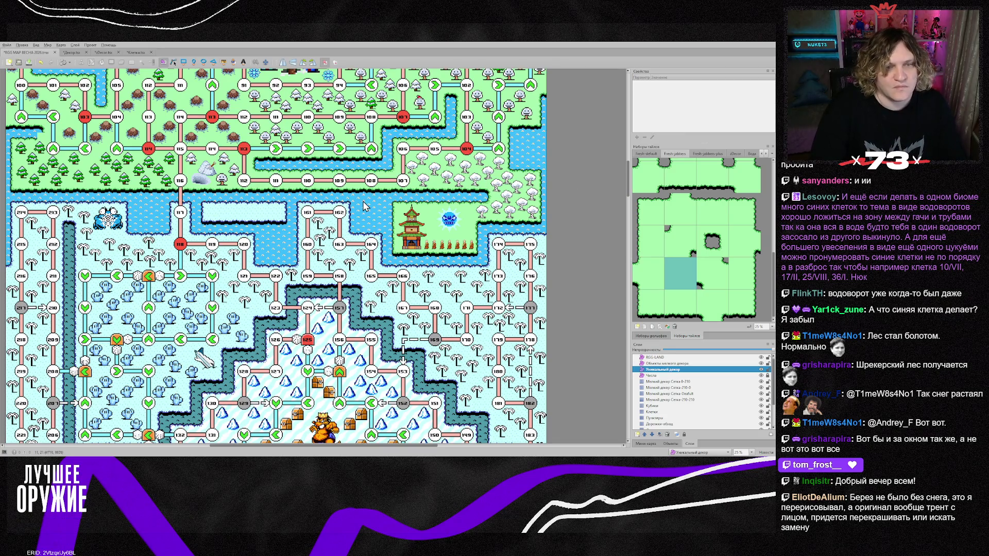
scroll(364, 205, up, 3)
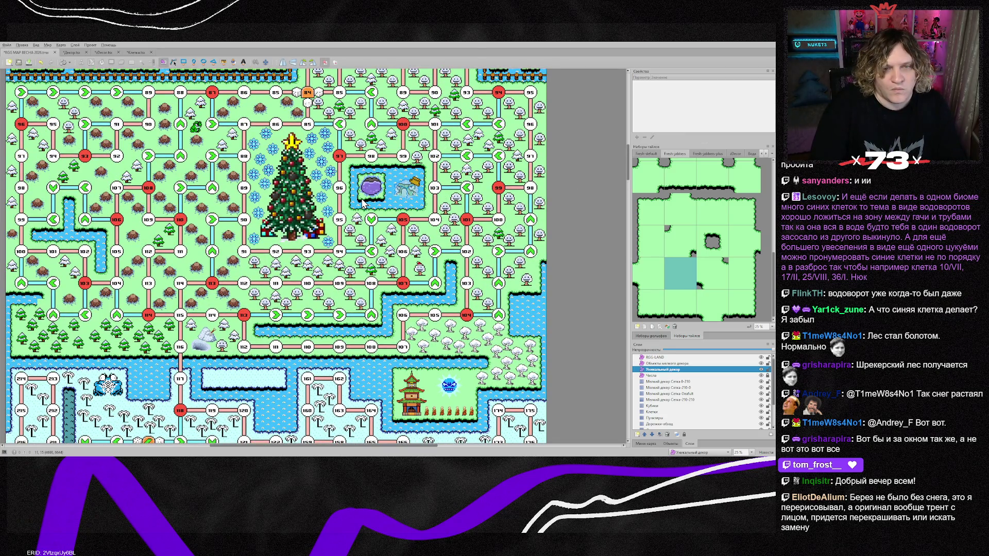
scroll(363, 202, up, 1)
scroll(363, 202, up, 2)
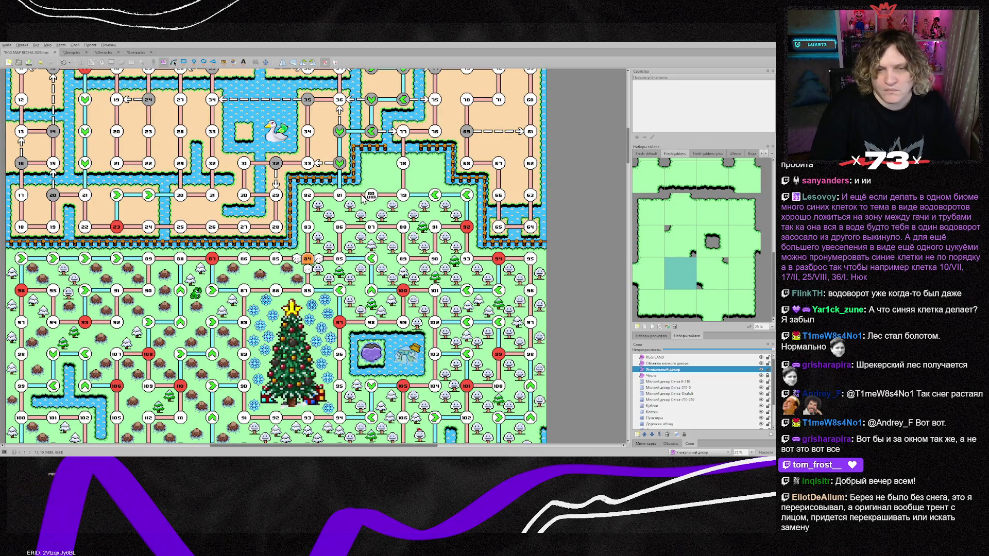
scroll(363, 198, down, 1)
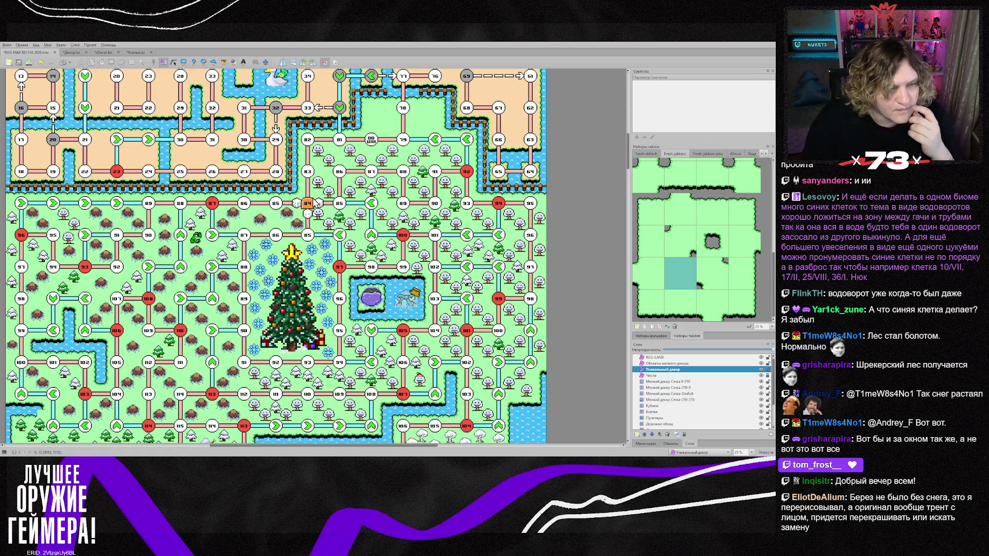
scroll(258, 213, down, 2)
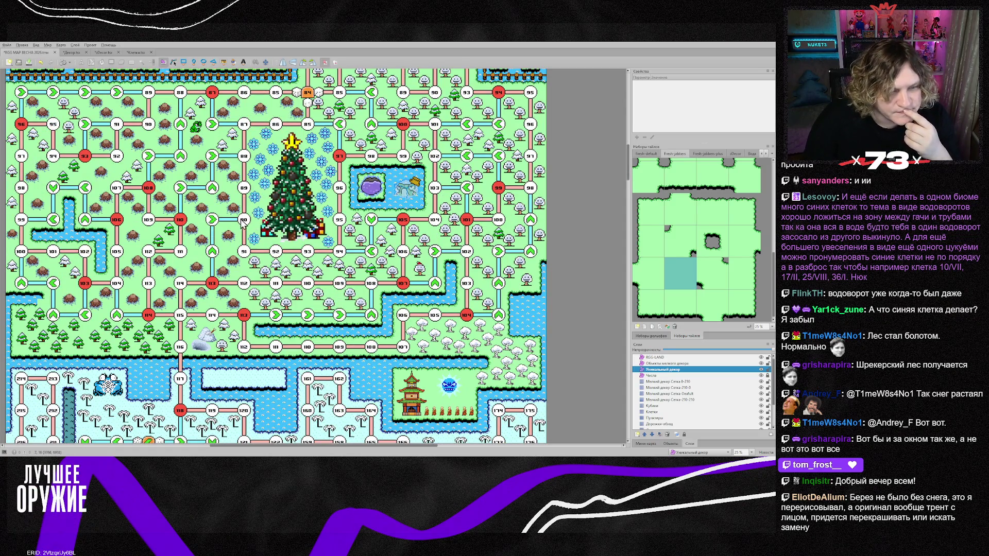
scroll(219, 302, up, 3)
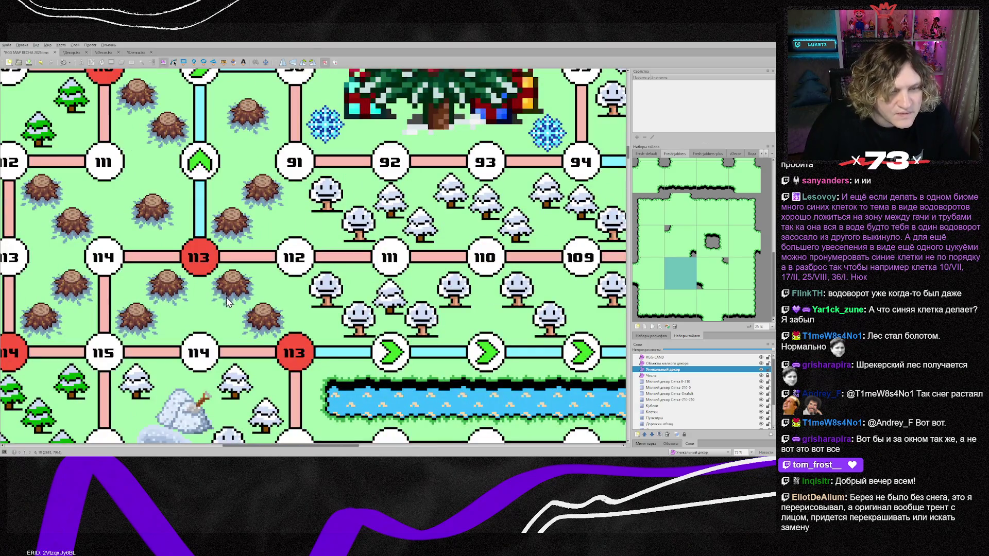
scroll(220, 304, up, 2)
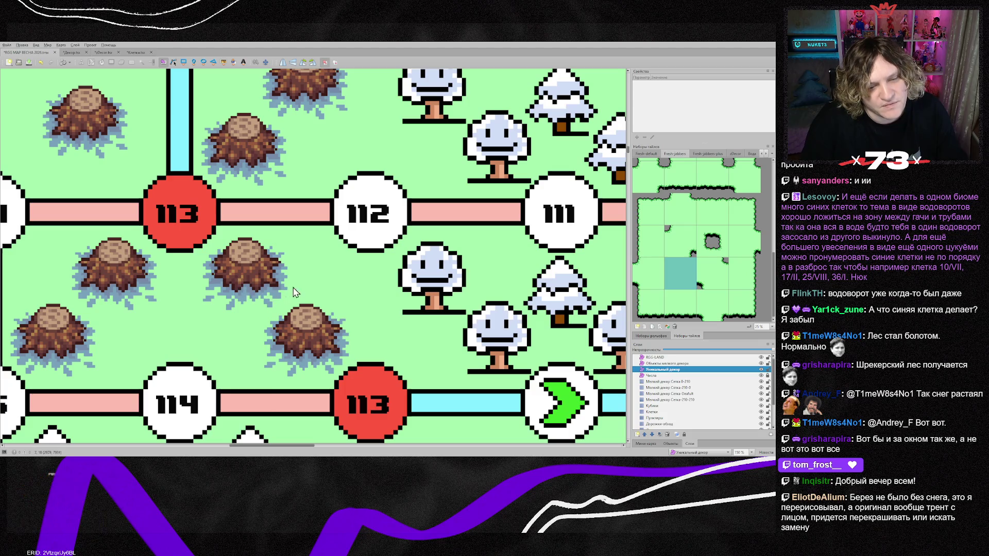
scroll(277, 298, up, 3)
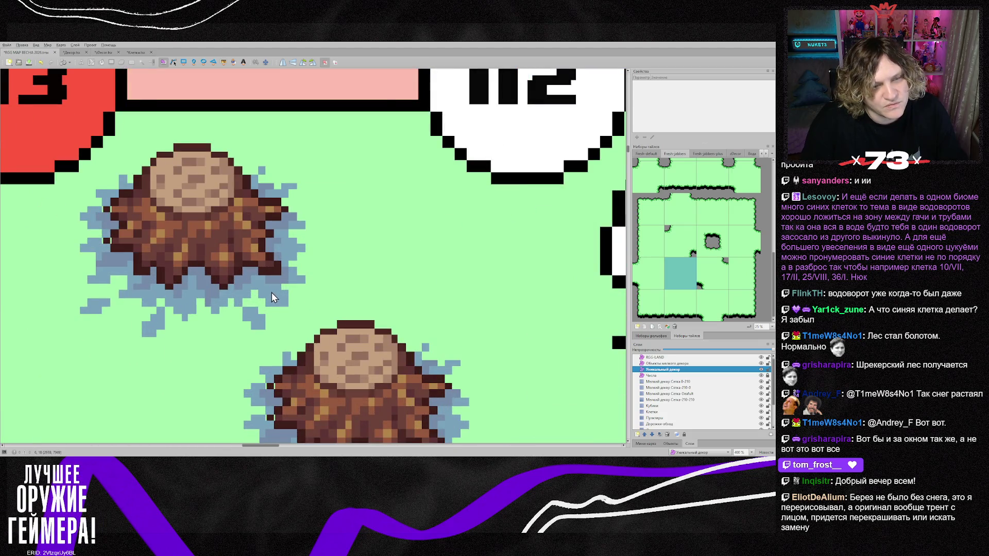
scroll(255, 298, down, 5)
scroll(253, 297, down, 2)
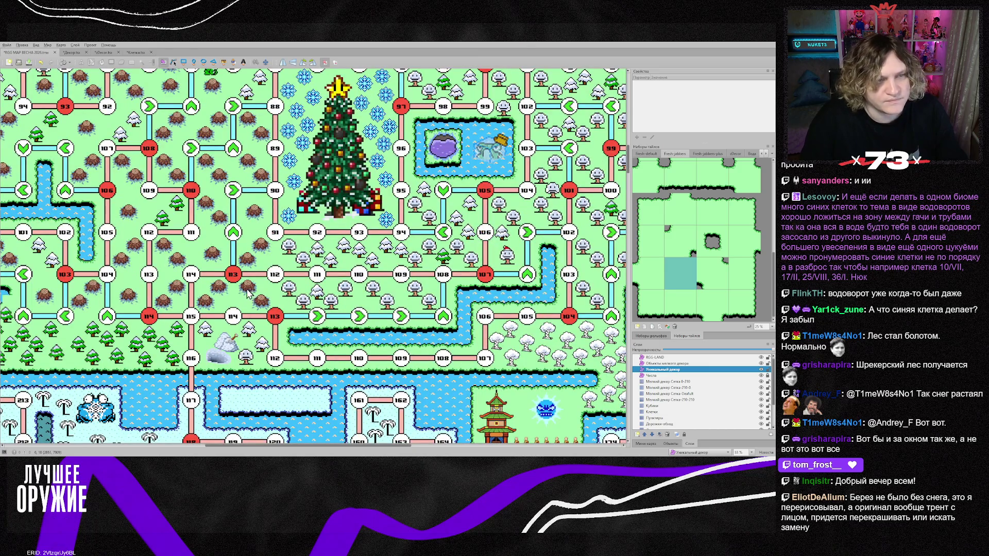
scroll(242, 292, down, 1)
scroll(241, 291, down, 1)
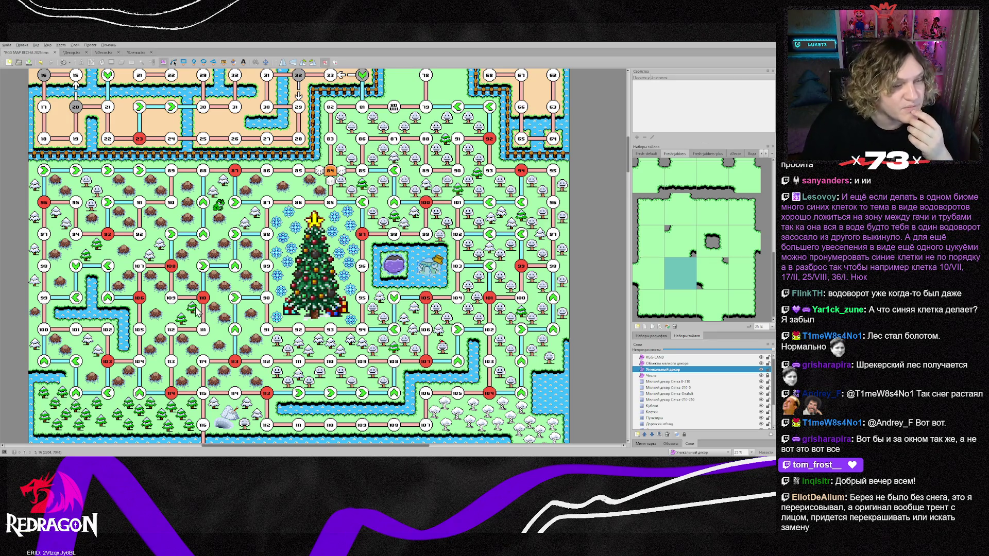
scroll(196, 315, down, 2)
scroll(195, 316, down, 2)
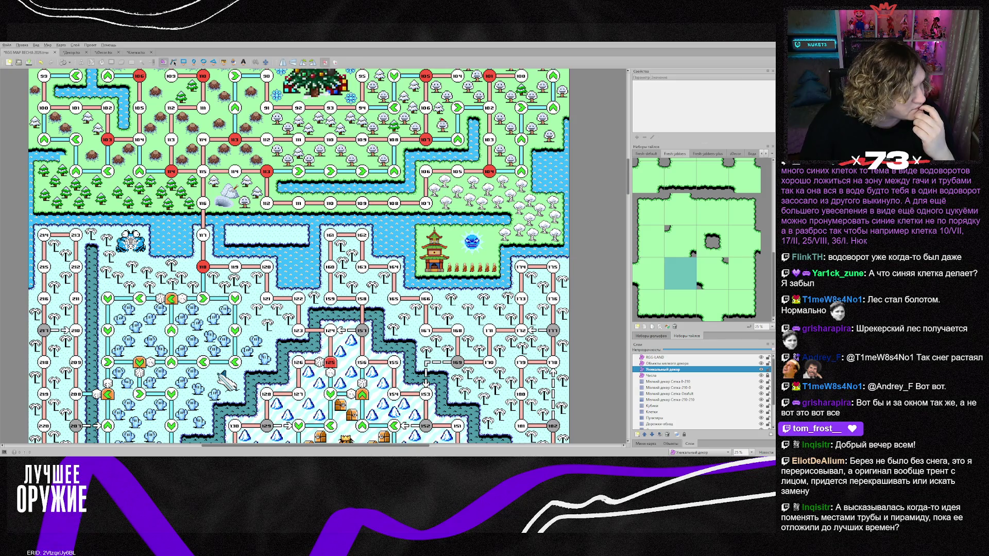
scroll(299, 257, up, 5)
scroll(299, 256, up, 2)
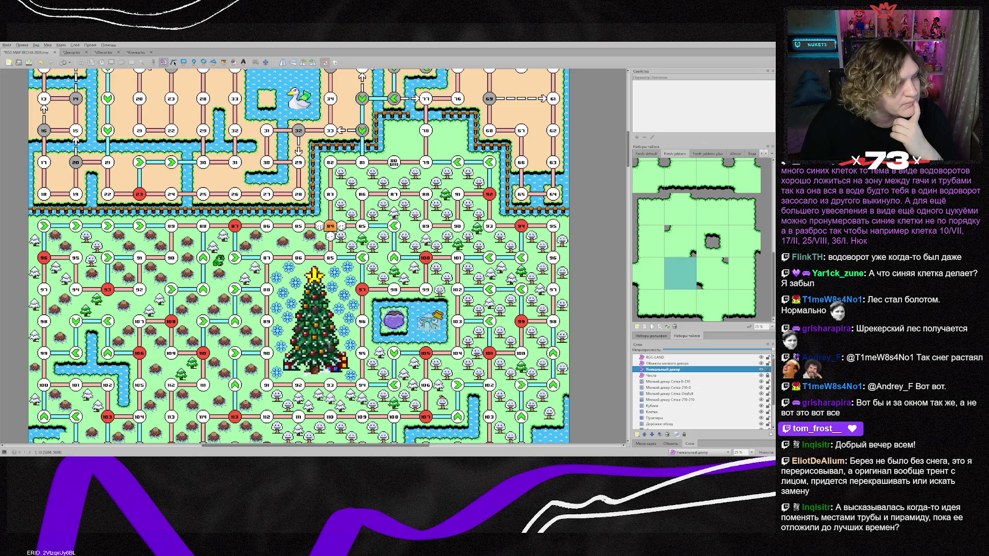
scroll(298, 258, down, 2)
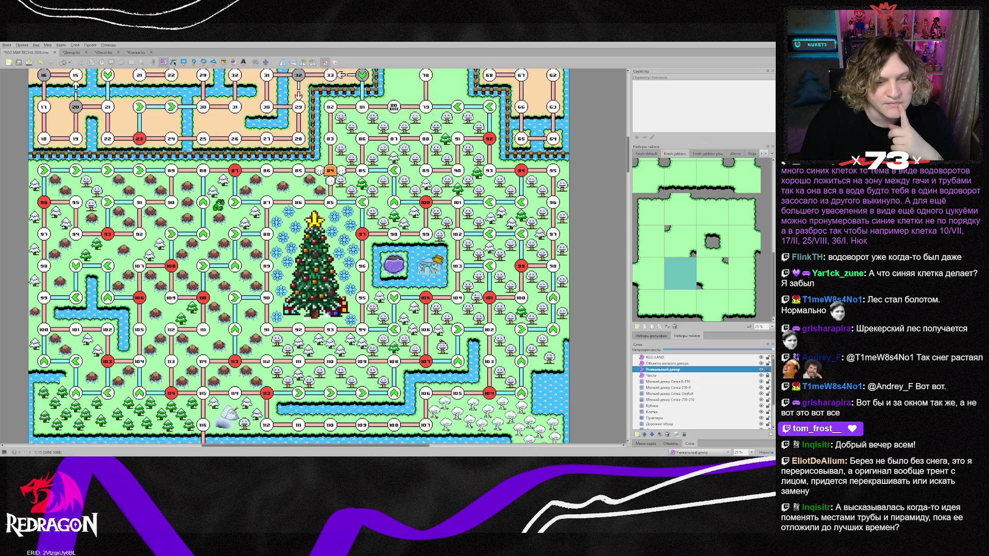
scroll(299, 256, down, 2)
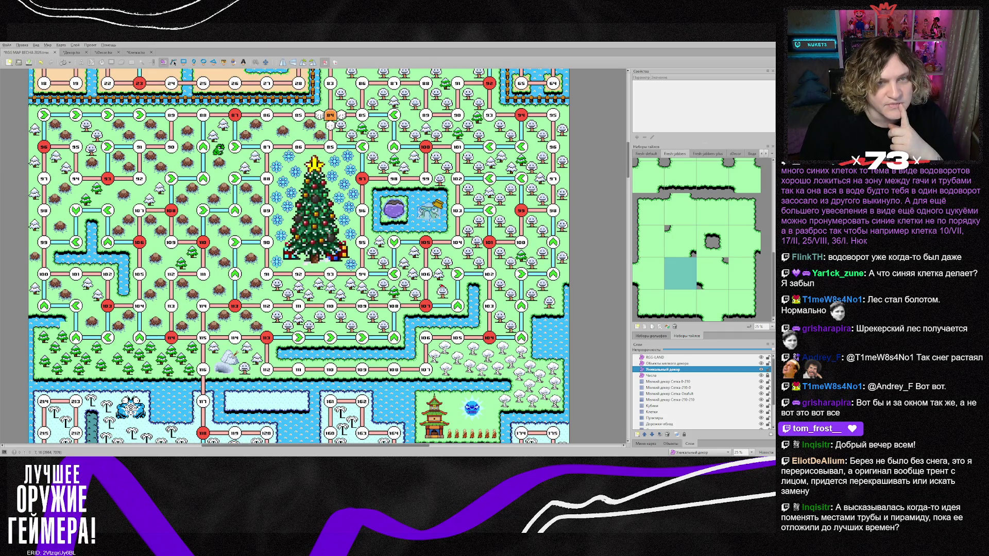
scroll(299, 258, down, 15)
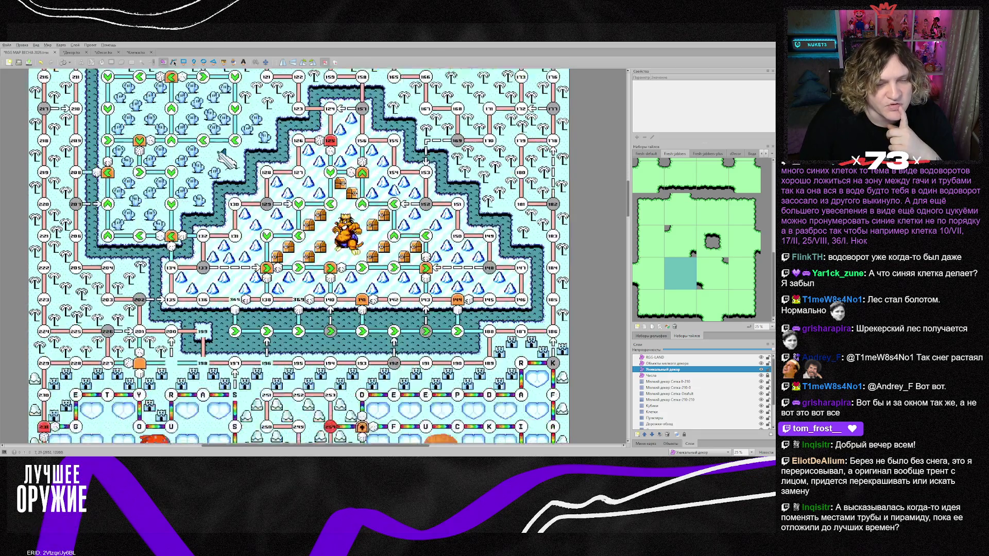
scroll(299, 256, down, 15)
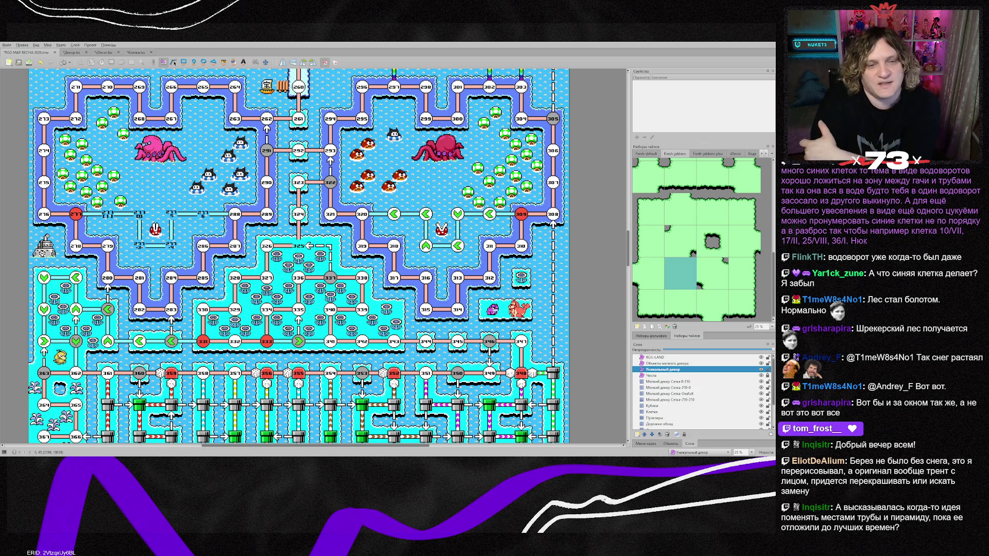
scroll(298, 256, up, 10)
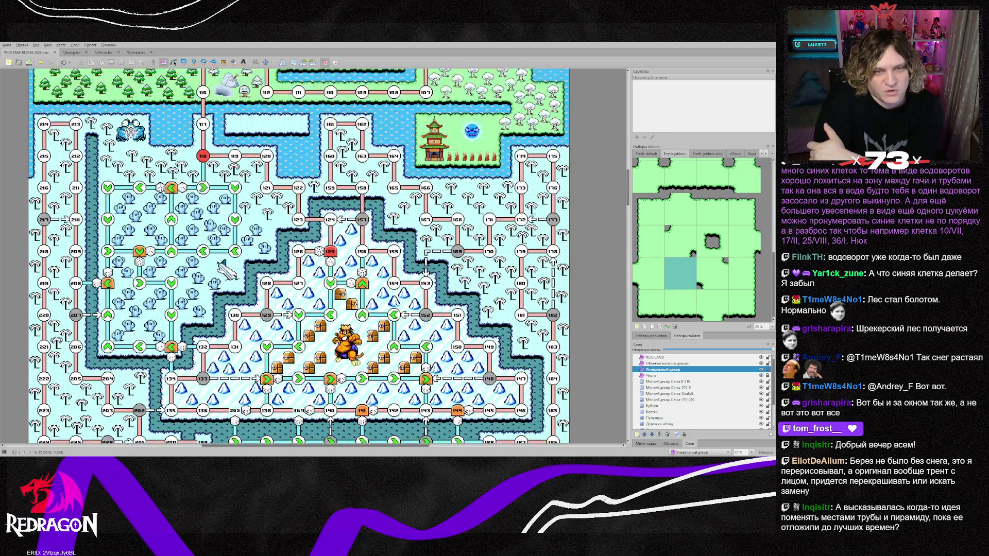
scroll(299, 95, up, 3)
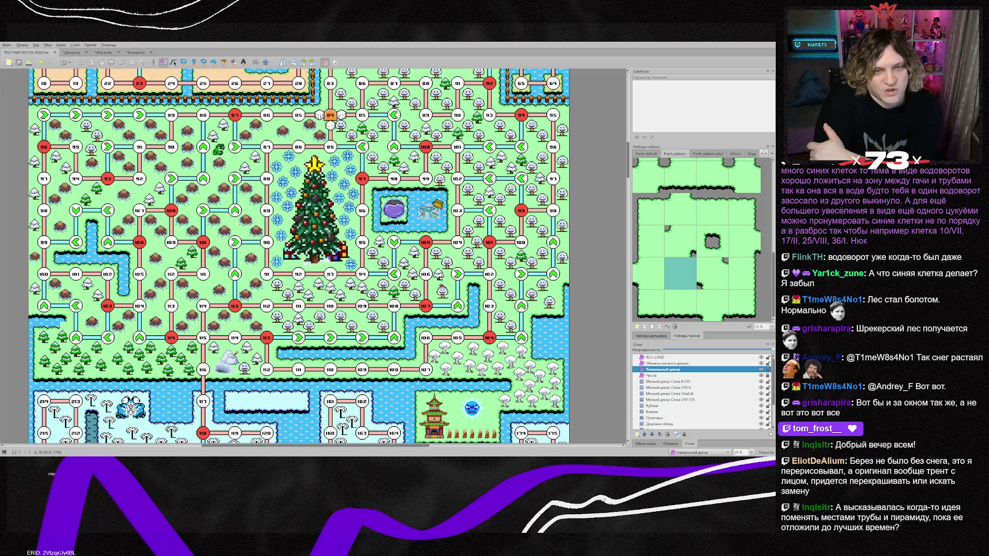
scroll(299, 256, up, 1)
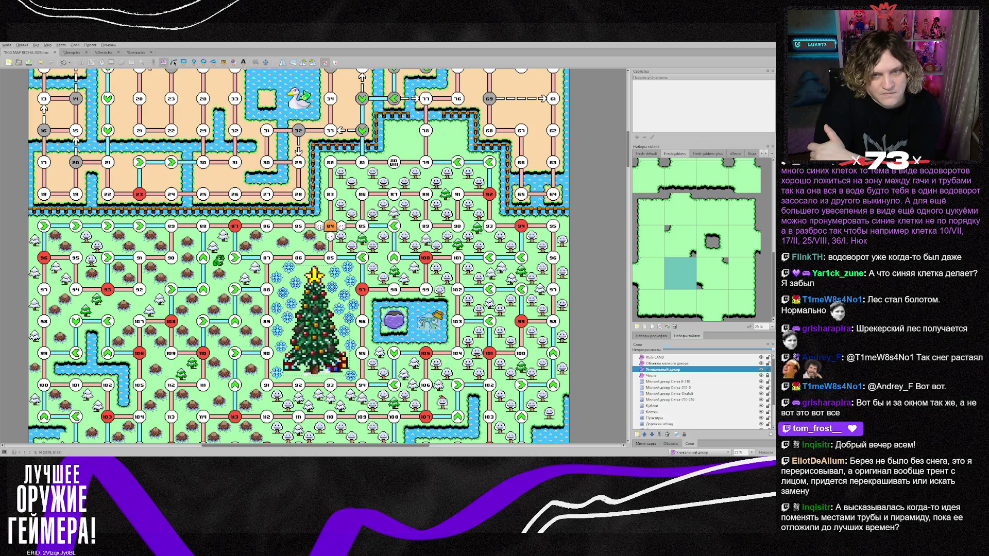
scroll(298, 256, down, 3)
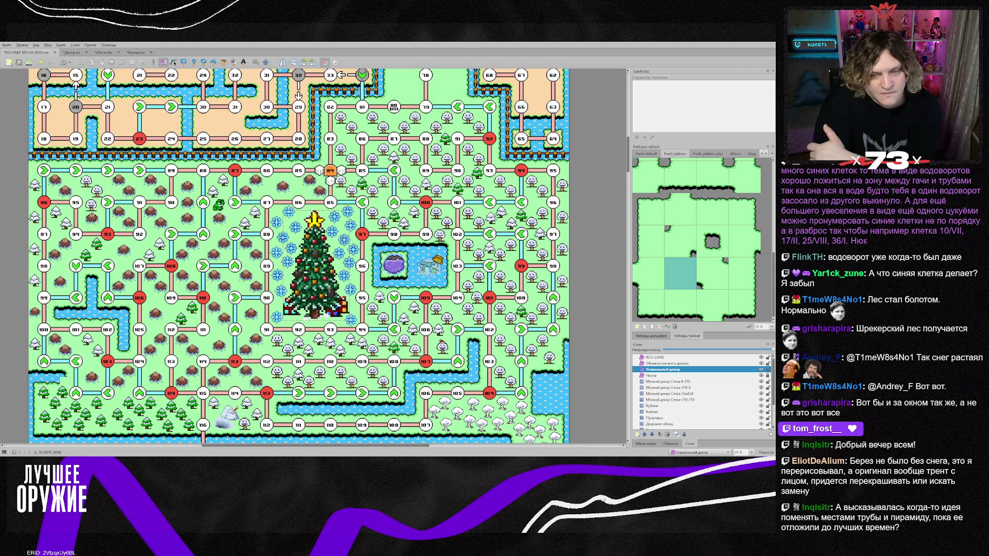
scroll(298, 256, down, 6)
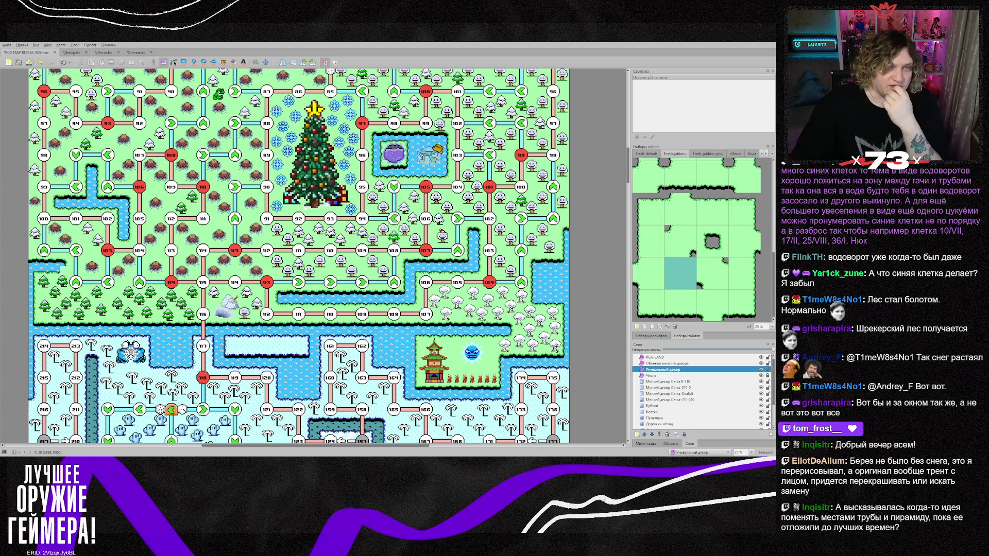
scroll(299, 257, up, 2)
scroll(299, 257, up, 2)
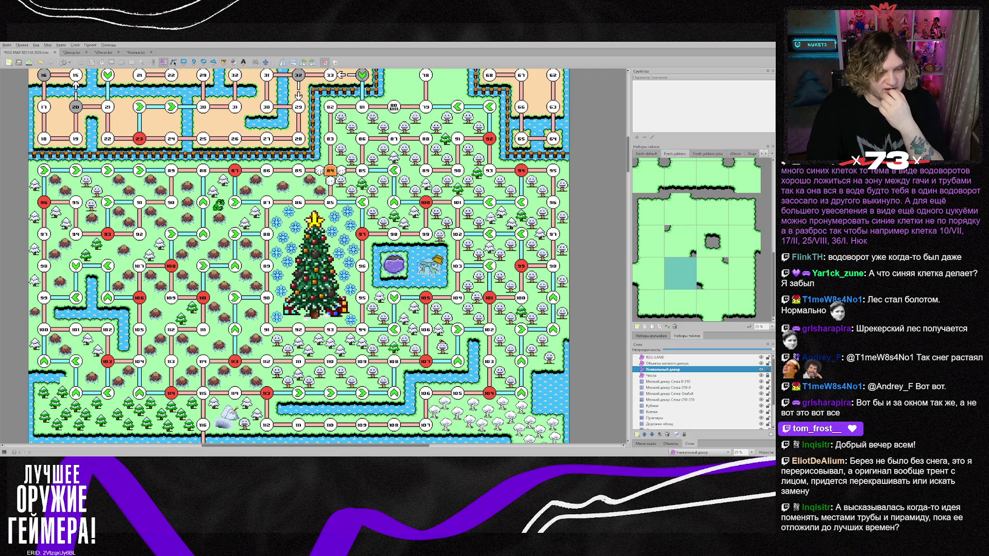
In Photoshop, browse the open tile documents and move tileset_420px_others.psb earlier in the tab order
key(alt+Tab)
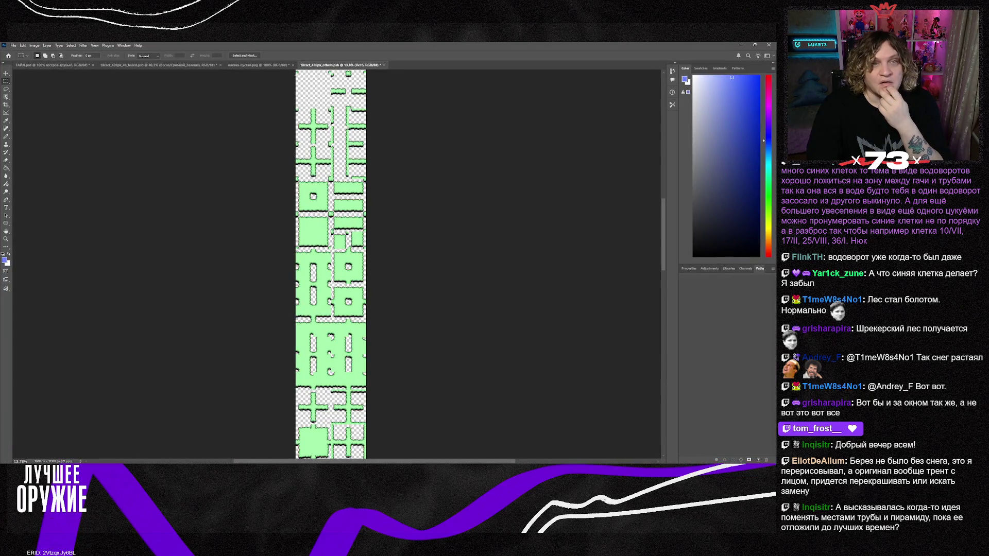
click(241, 65)
click(194, 66)
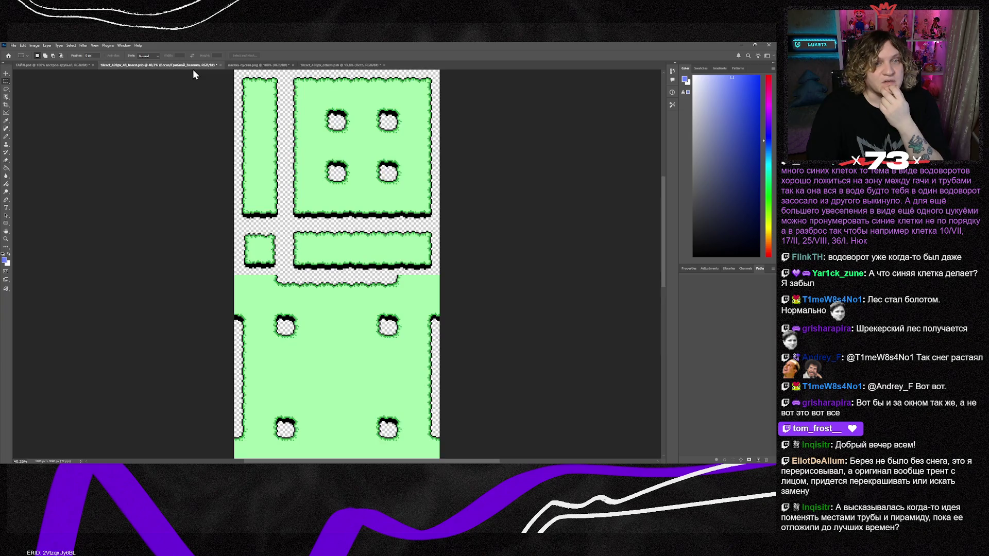
drag(345, 68, 242, 67)
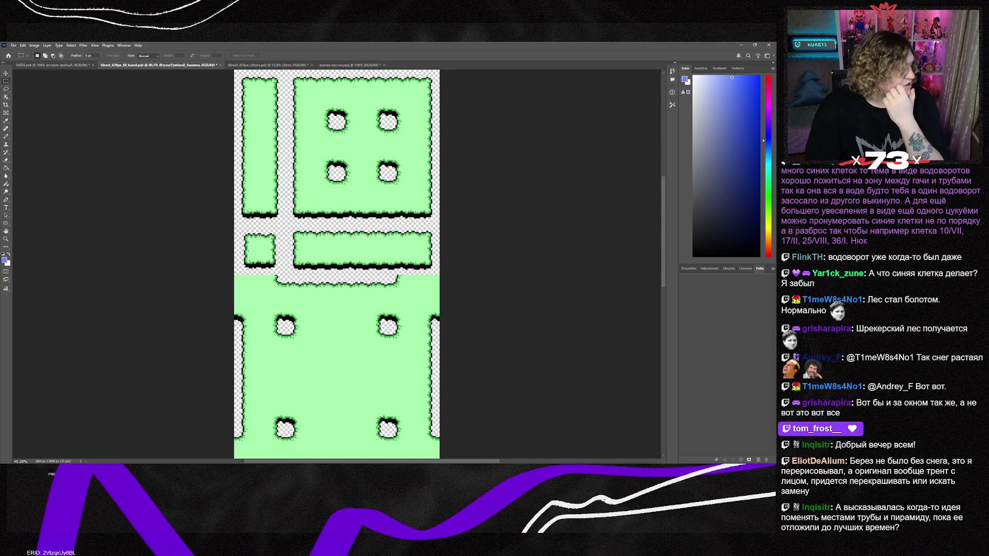
click(64, 68)
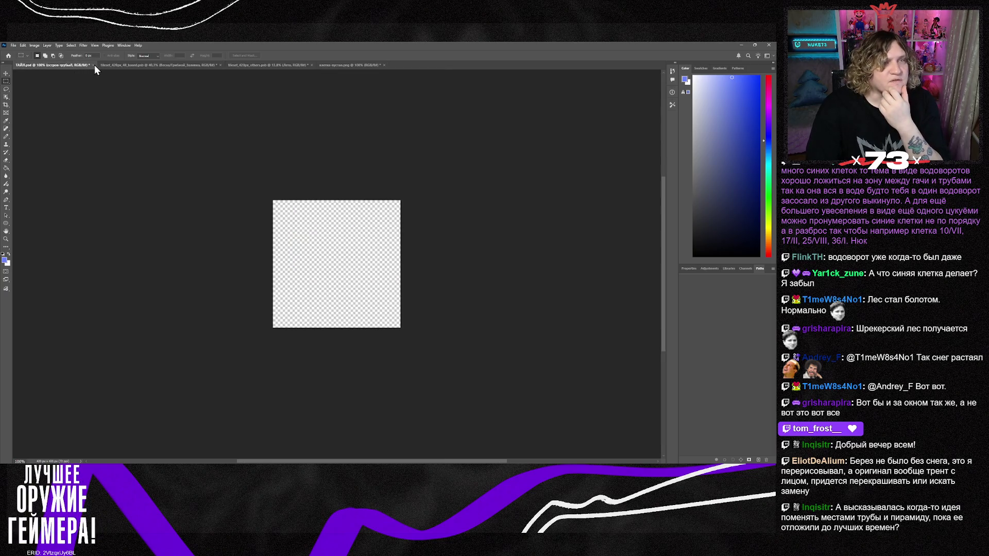
click(336, 69)
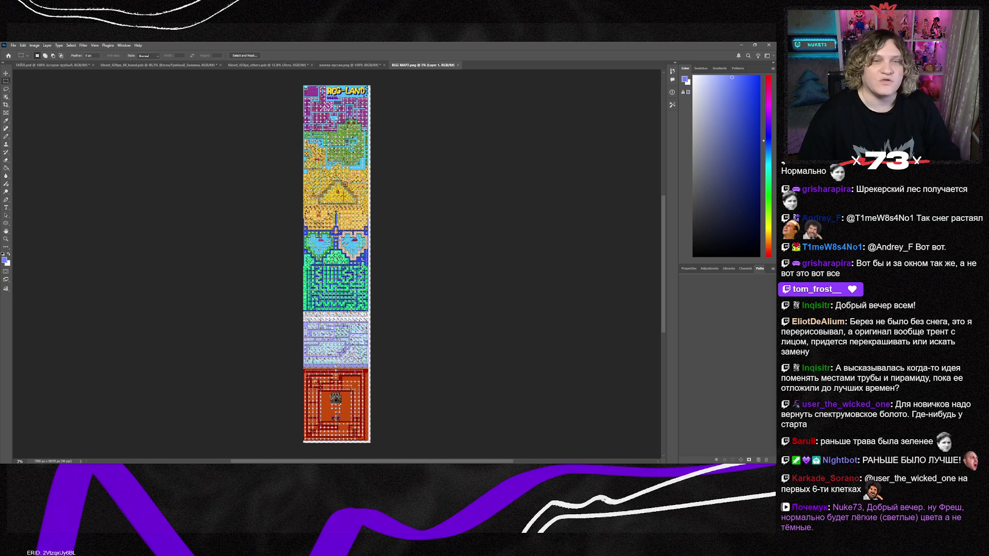
Zoom into RGG MAP2.png, close it, and return to the Tiled map
scroll(332, 177, up, 10)
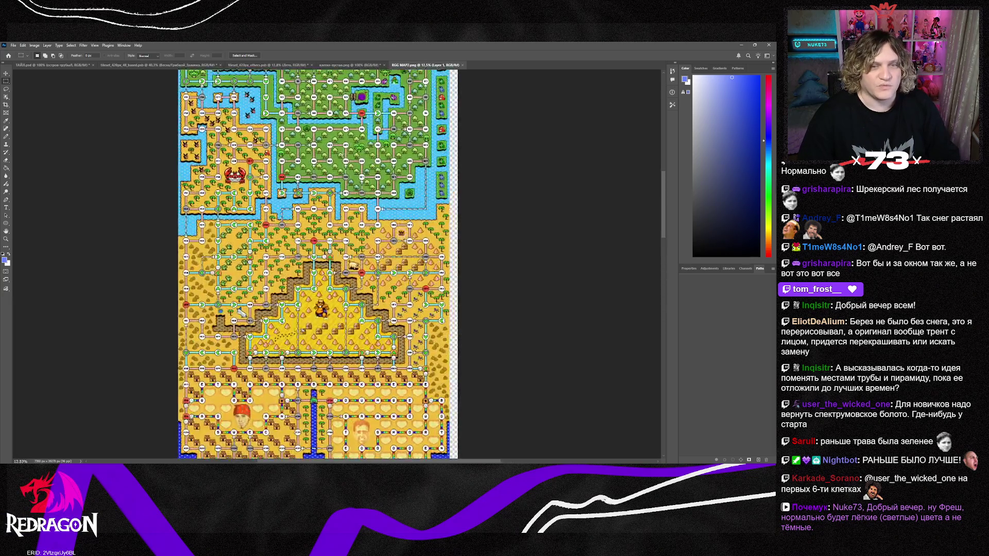
scroll(302, 263, up, 5)
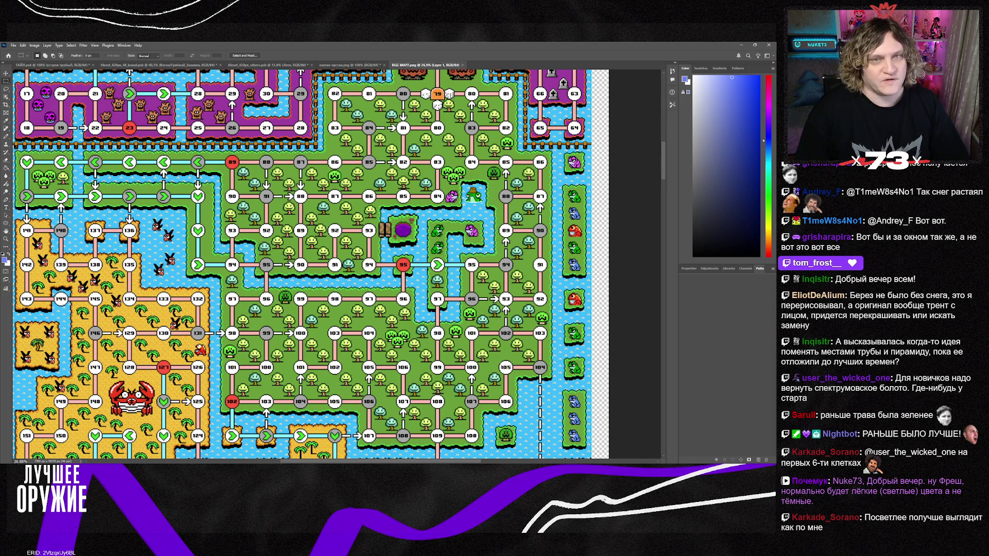
click(462, 65)
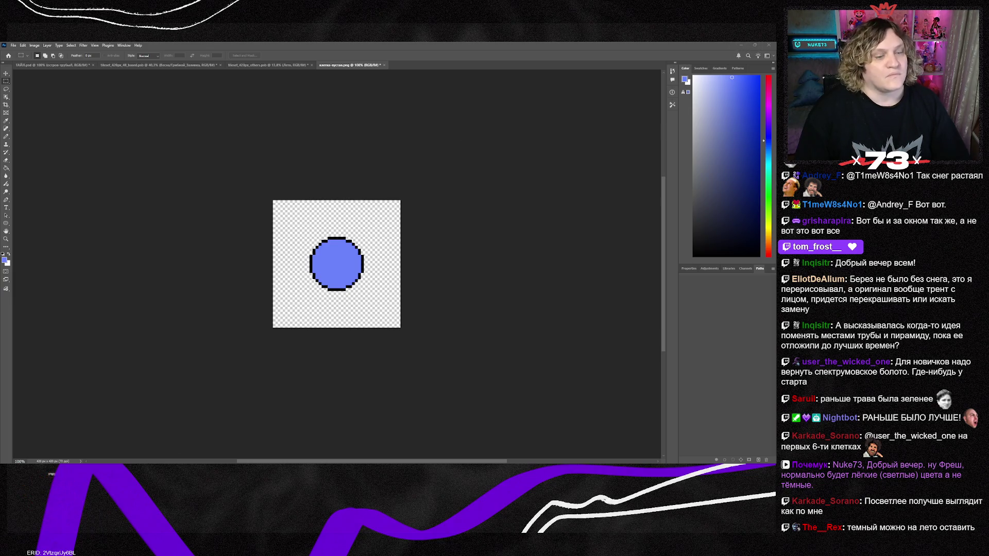
key(alt+Tab)
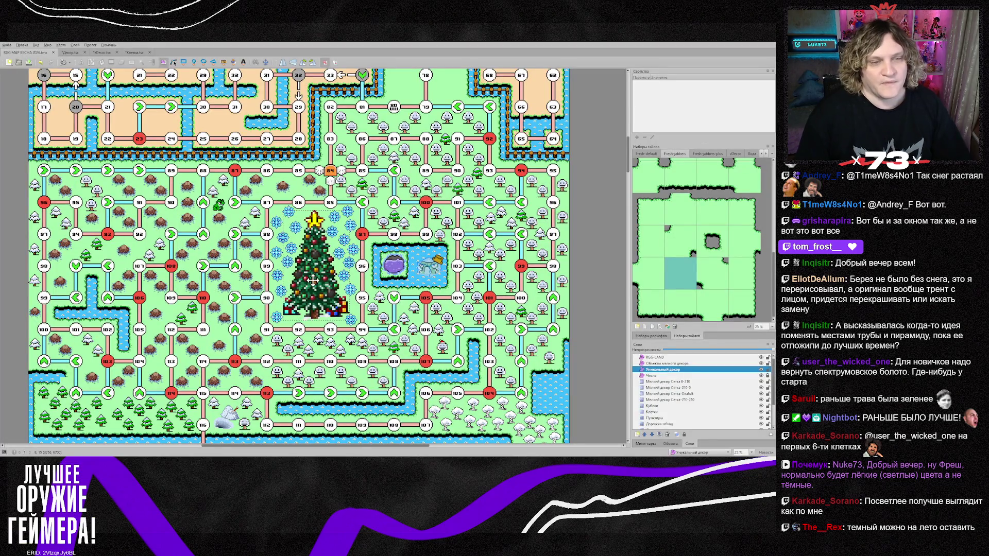
Select the Мелкий декор, Кубики, Клетки, Пунктиры and both Дорожки layers together
scroll(306, 257, up, 2)
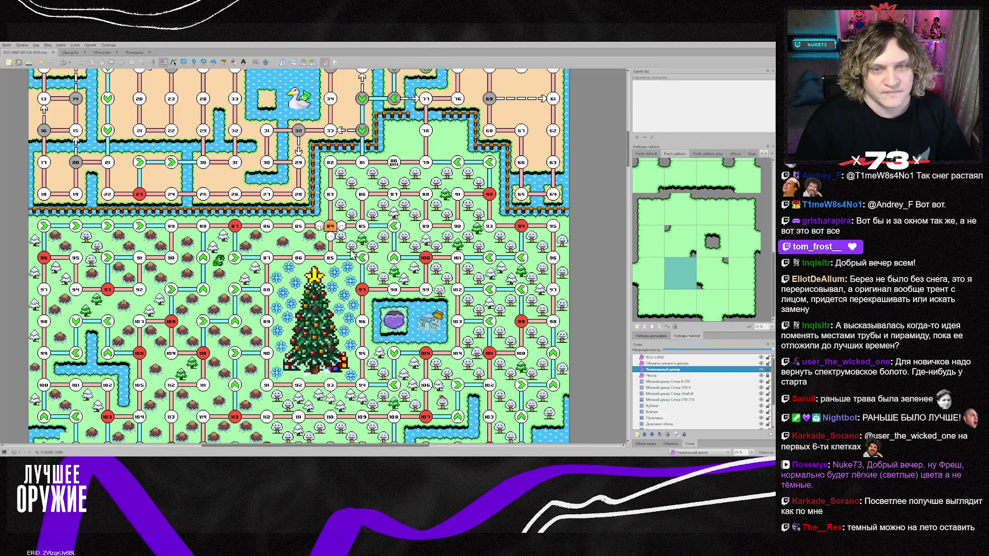
click(695, 382)
shift+click(690, 400)
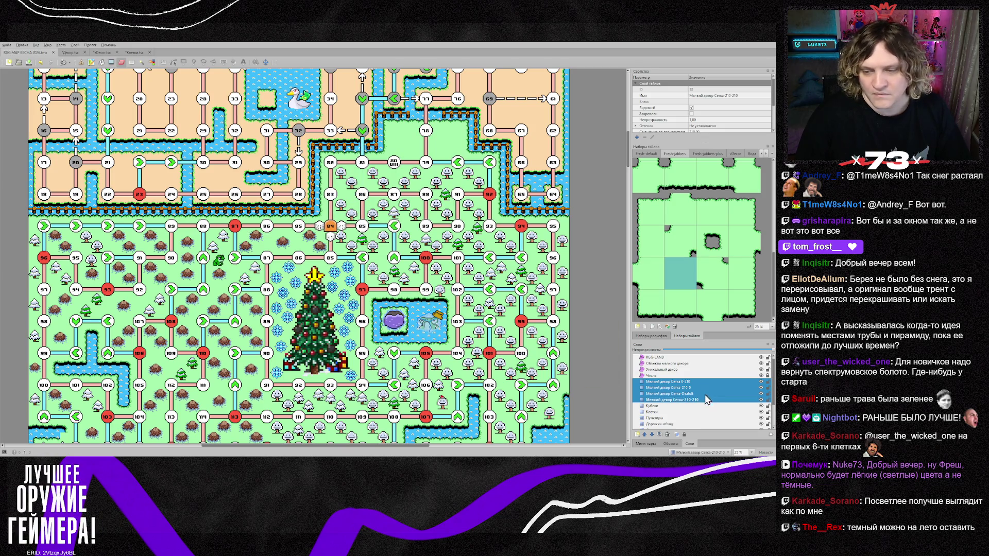
scroll(705, 400, down, 1)
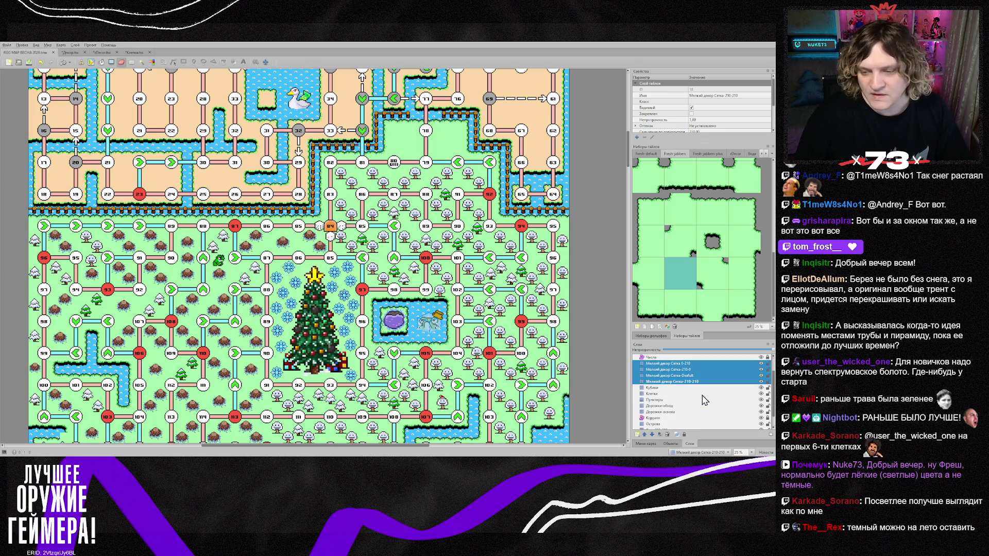
shift+click(665, 389)
shift+click(666, 401)
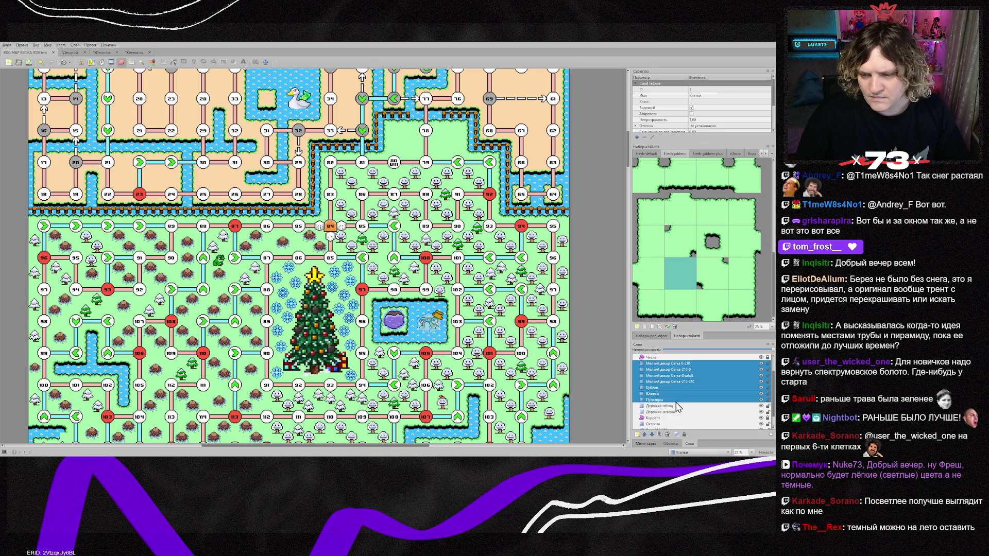
shift+click(676, 412)
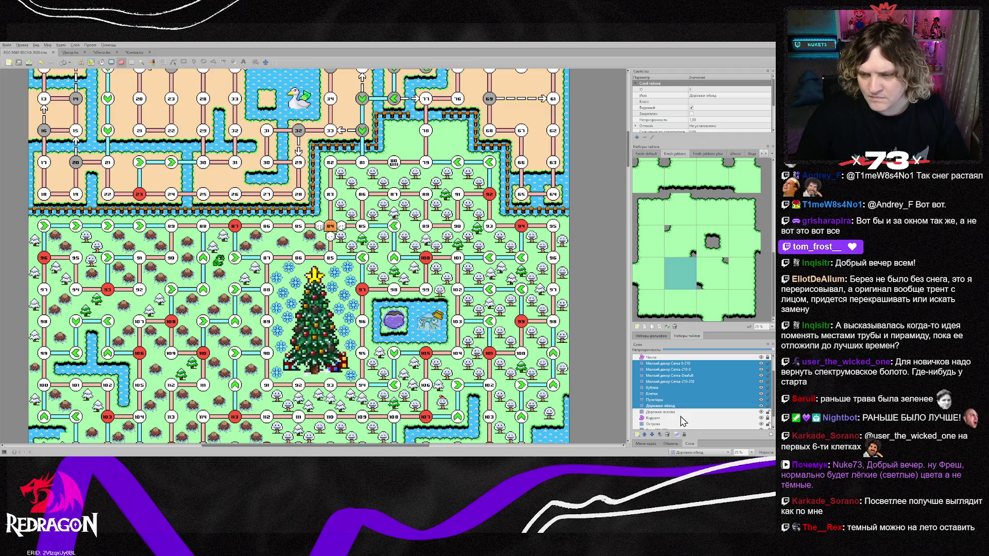
scroll(685, 412, down, 1)
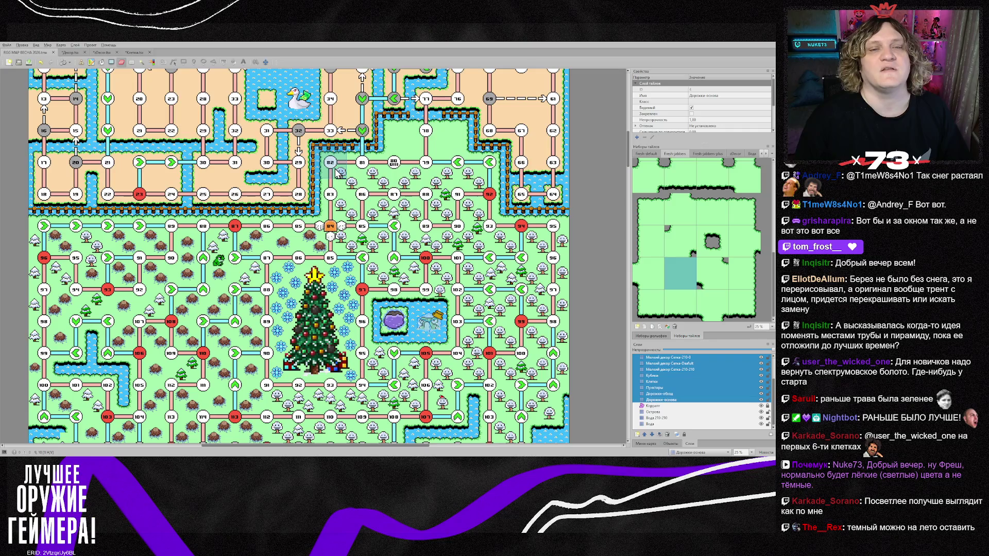
Erase the upper path row and the lower row from 114 to 104 on the map
mouse_move(337, 177)
mouse_down()
mouse_move(332, 163)
mouse_move(426, 163)
mouse_move(431, 155)
mouse_move(426, 193)
mouse_move(487, 167)
mouse_move(417, 196)
mouse_move(327, 206)
mouse_move(434, 236)
mouse_move(520, 227)
mouse_move(552, 247)
mouse_move(554, 268)
mouse_move(129, 257)
mouse_move(49, 242)
mouse_move(303, 245)
mouse_move(268, 289)
mouse_move(46, 309)
mouse_move(232, 325)
mouse_move(551, 322)
mouse_move(458, 297)
mouse_move(549, 361)
mouse_move(108, 356)
mouse_move(51, 387)
mouse_move(406, 389)
mouse_move(499, 422)
mouse_move(42, 415)
mouse_up()
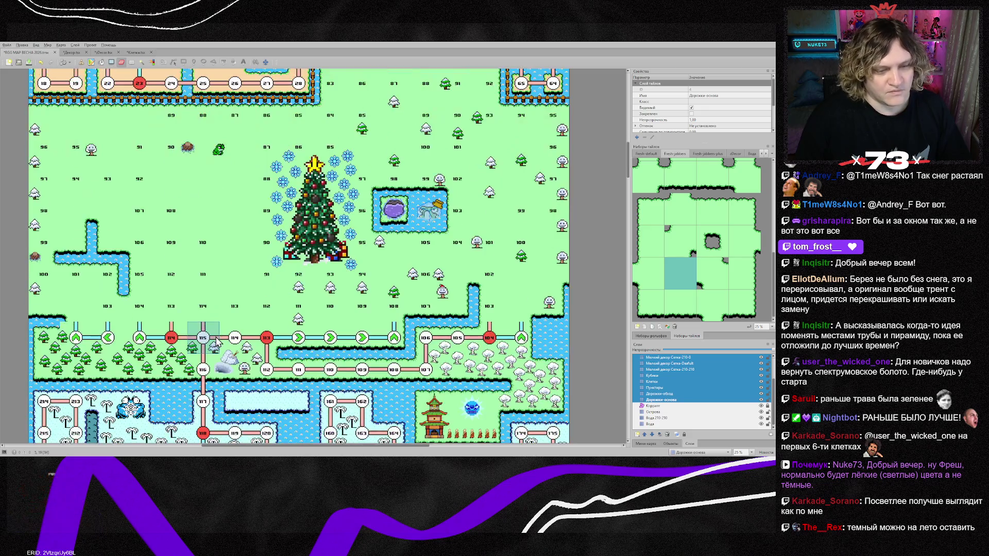
scroll(84, 333, down, 3)
mouse_move(84, 334)
mouse_down()
mouse_move(523, 338)
mouse_move(428, 342)
mouse_move(428, 370)
mouse_move(52, 370)
mouse_move(82, 340)
mouse_move(179, 352)
mouse_up()
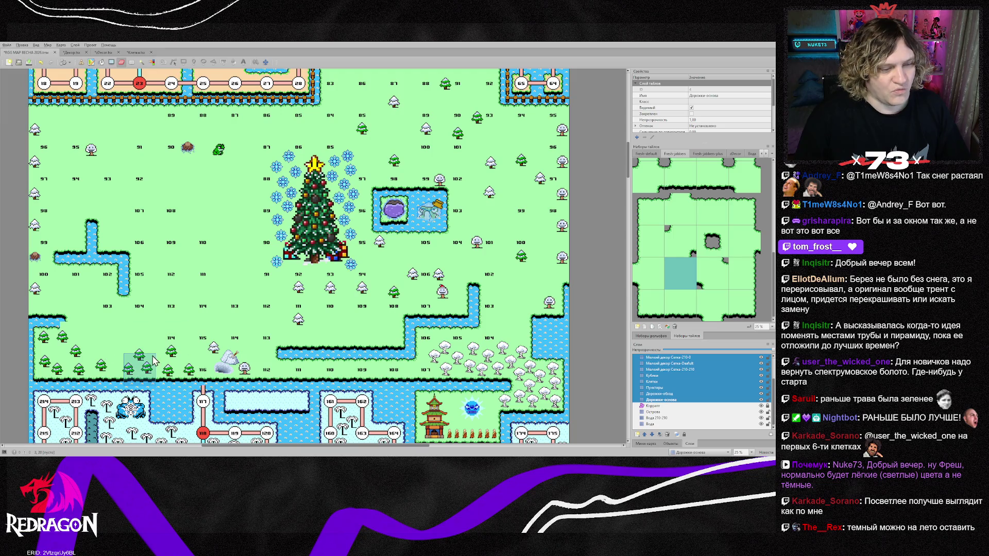
click(671, 412)
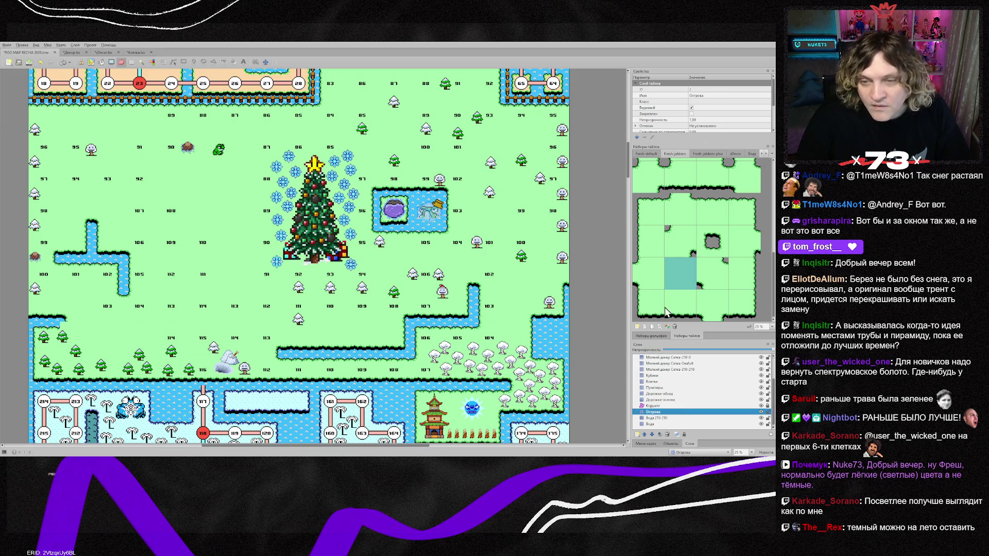
Pick a plain grass tile, then delete the frog and brown creature on Объекты мелкого декора
scroll(699, 246, up, 3)
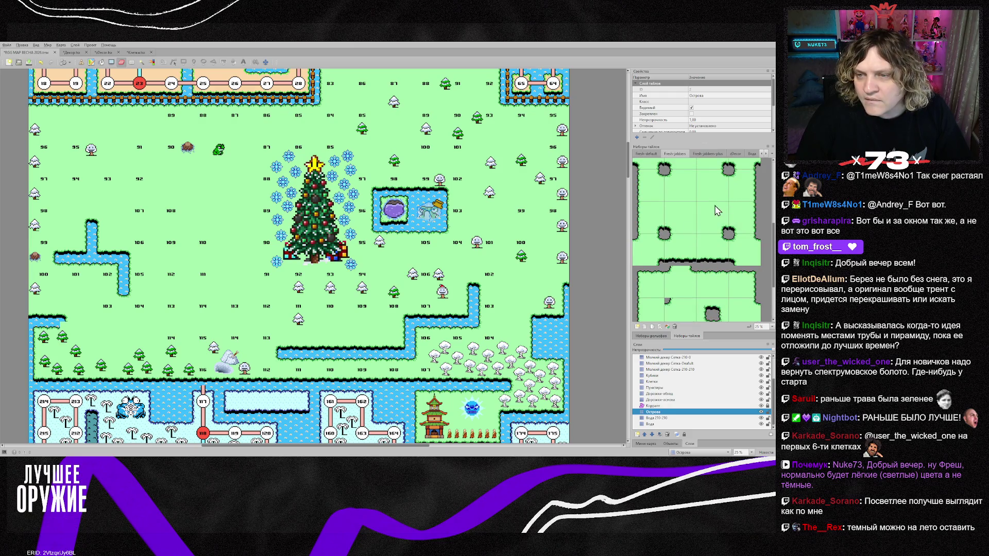
click(690, 200)
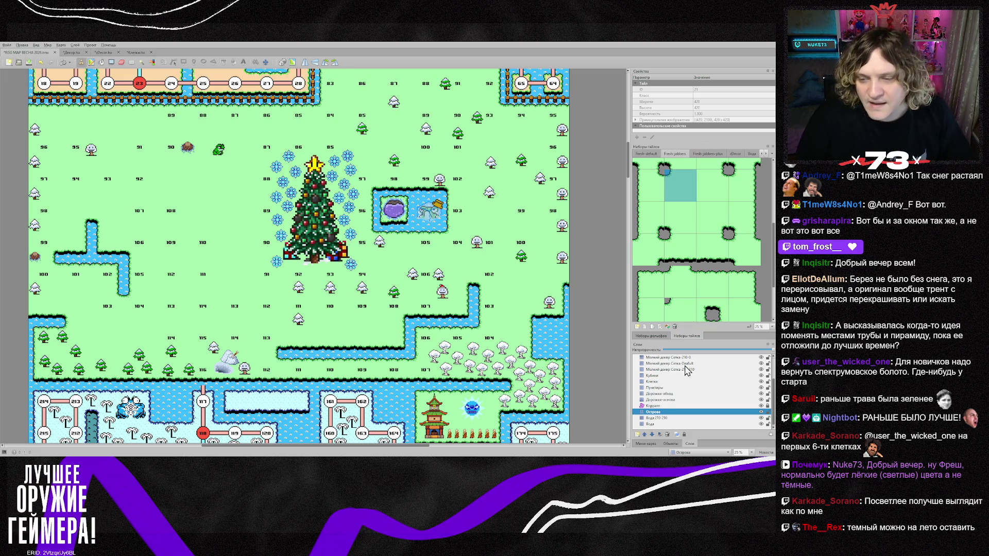
scroll(686, 375, up, 3)
click(669, 364)
click(219, 150)
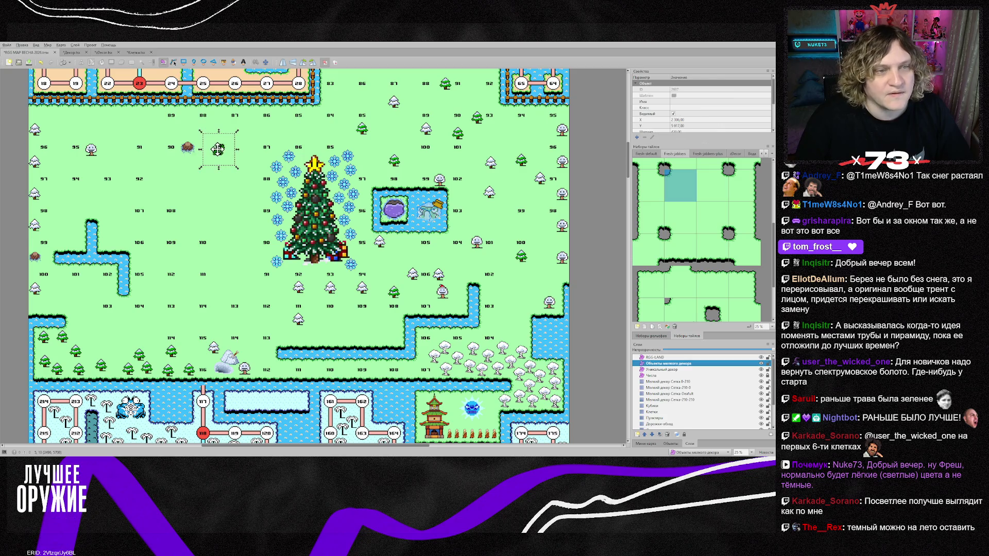
key(Delete)
click(188, 148)
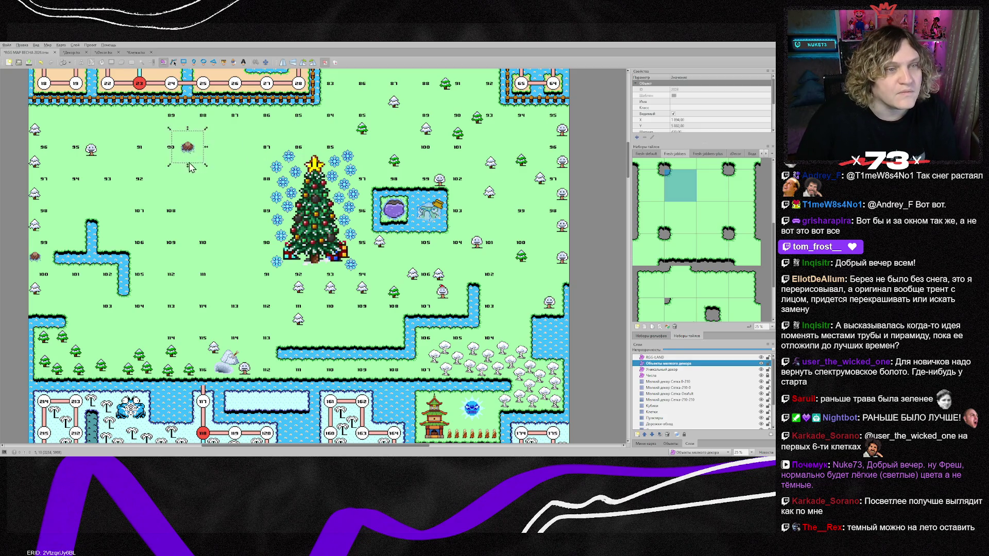
key(Delete)
Delete another decor object and the tall tree column along the left edge
click(91, 151)
key(Delete)
mouse_move(52, 110)
mouse_down()
mouse_move(20, 142)
mouse_move(14, 318)
mouse_up()
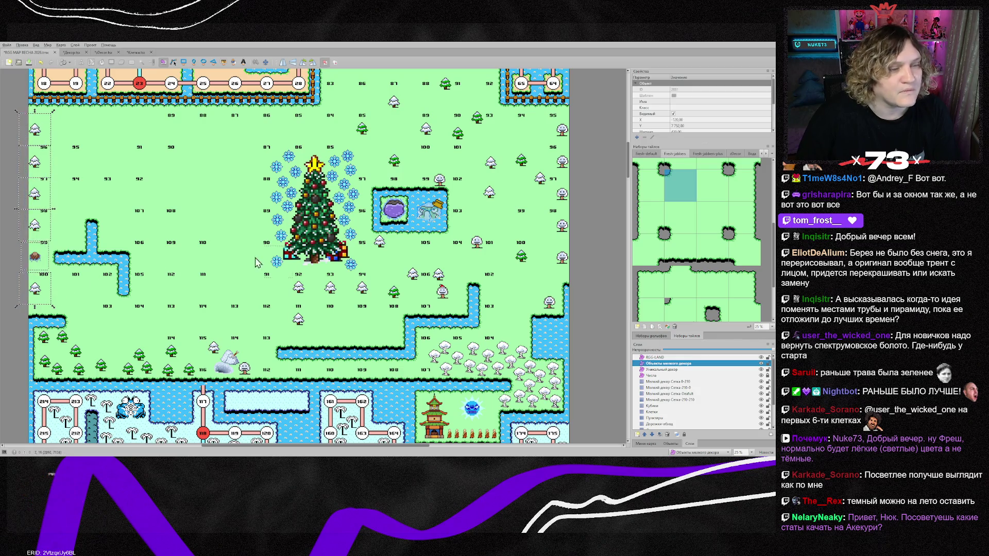
key(Delete)
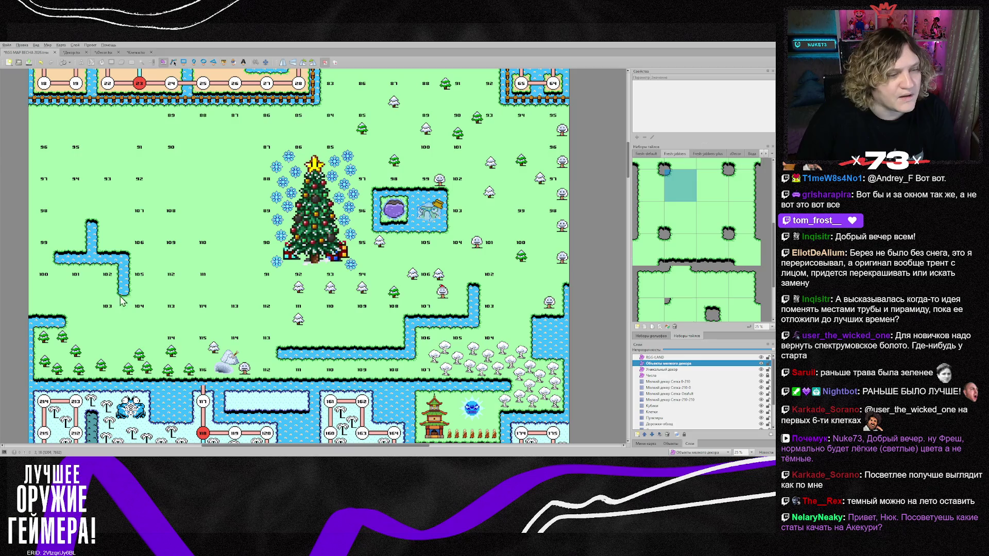
Delete the bottom-left row of trees and a snowy decor object
mouse_move(36, 330)
mouse_down()
mouse_move(118, 369)
mouse_move(226, 389)
mouse_move(206, 379)
mouse_up()
key(Delete)
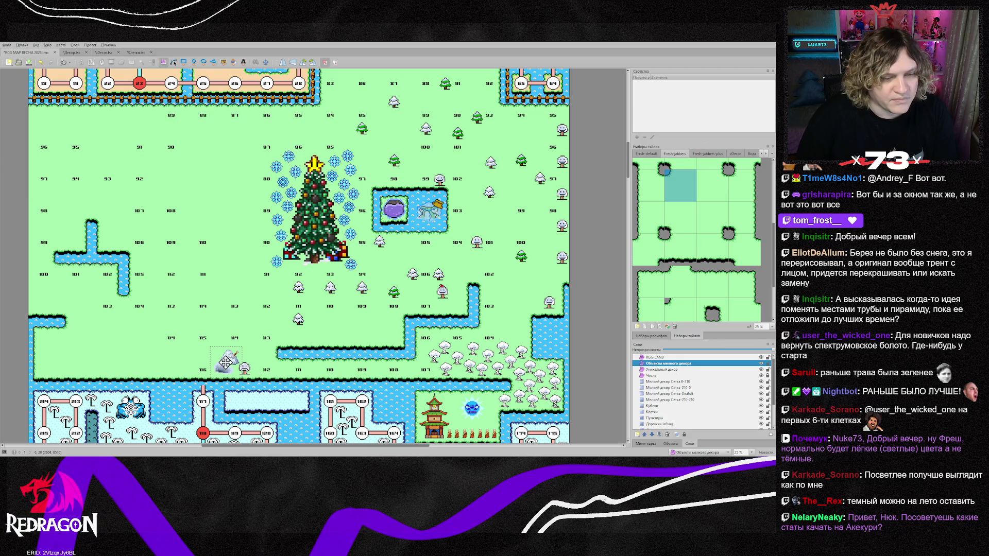
click(225, 363)
key(Delete)
click(486, 366)
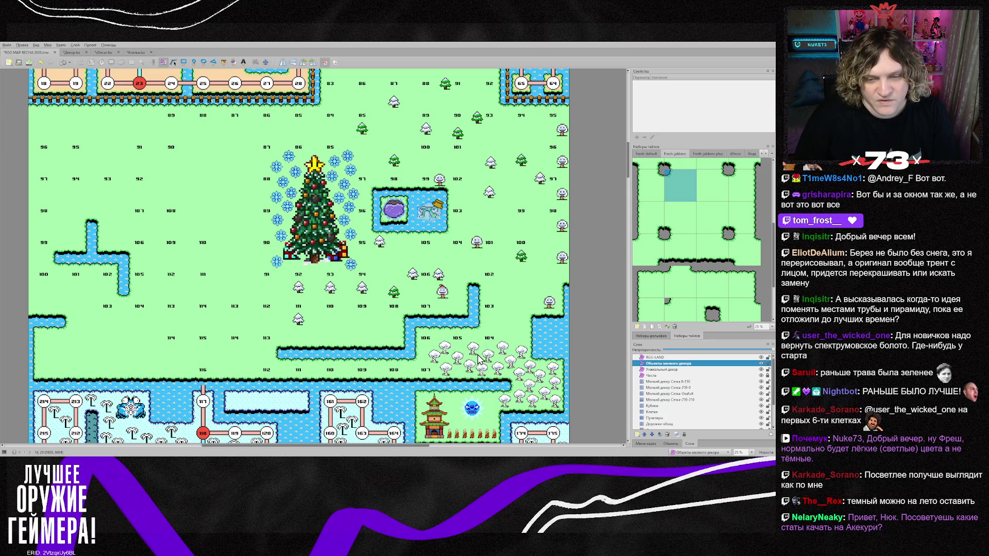
scroll(483, 403, down, 1)
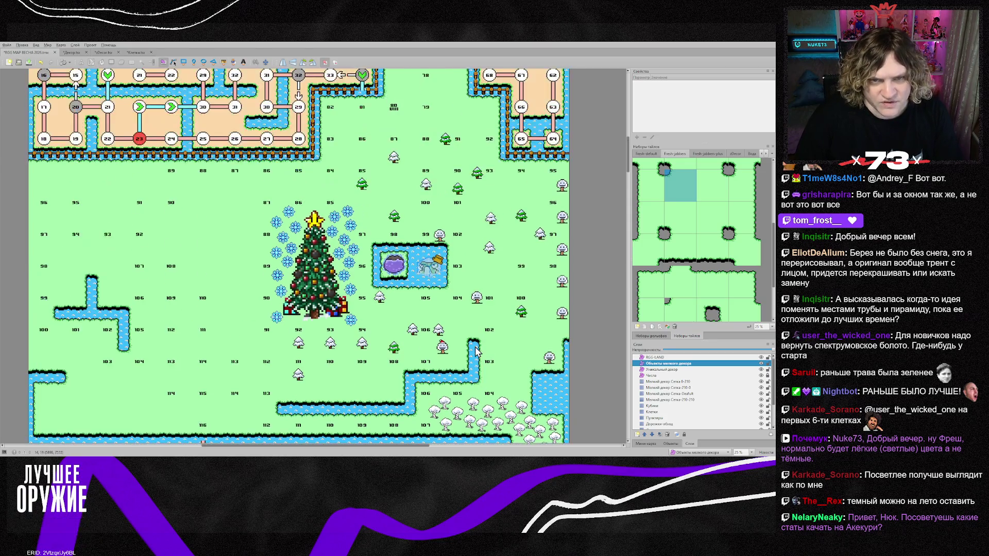
scroll(394, 276, up, 2)
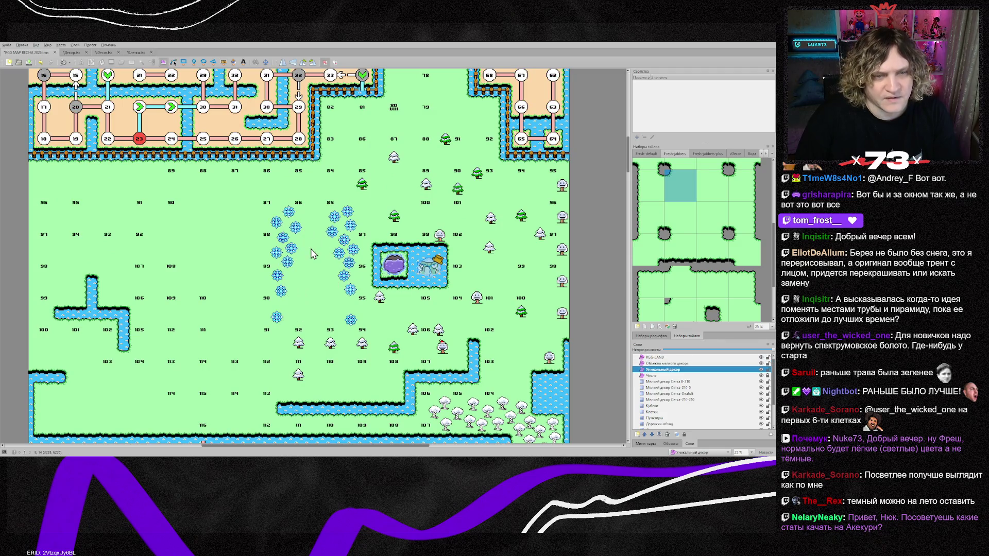
Delete the Christmas tree, its snowflakes, the snowy trees, mushroom and trees around the lake
click(304, 248)
key(Delete)
mouse_move(252, 203)
mouse_down()
mouse_move(349, 334)
mouse_move(367, 337)
mouse_up()
key(Delete)
drag(287, 325, 459, 368)
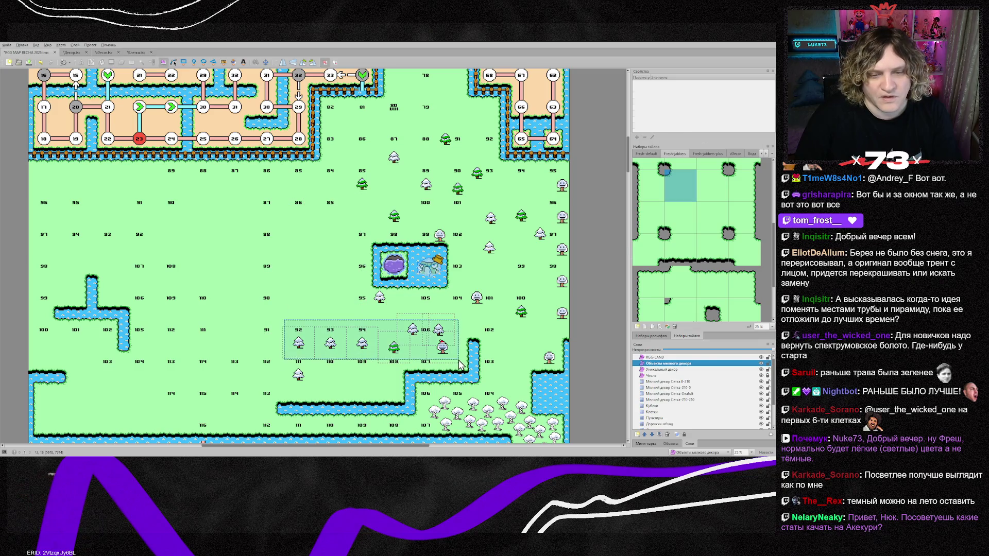
key(Delete)
drag(355, 135, 568, 350)
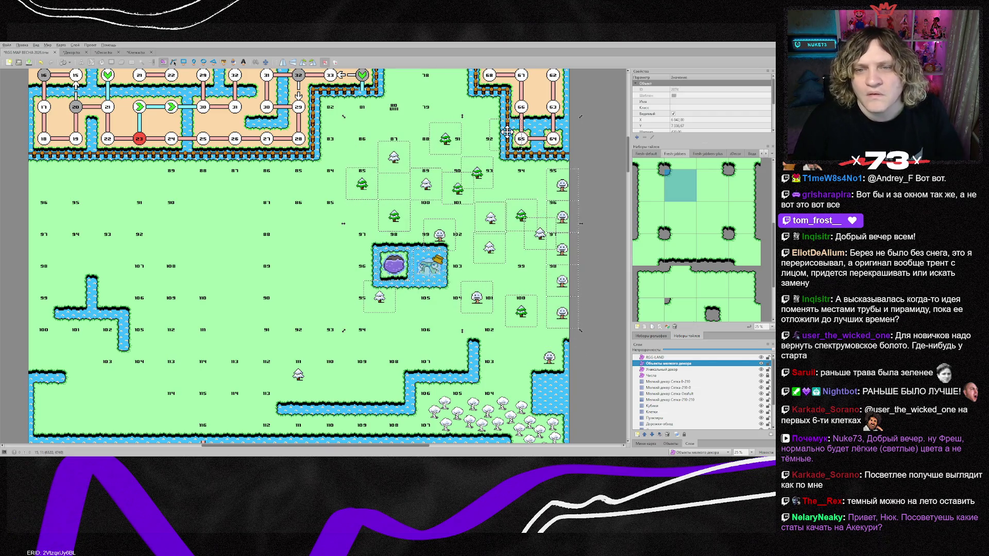
key(Delete)
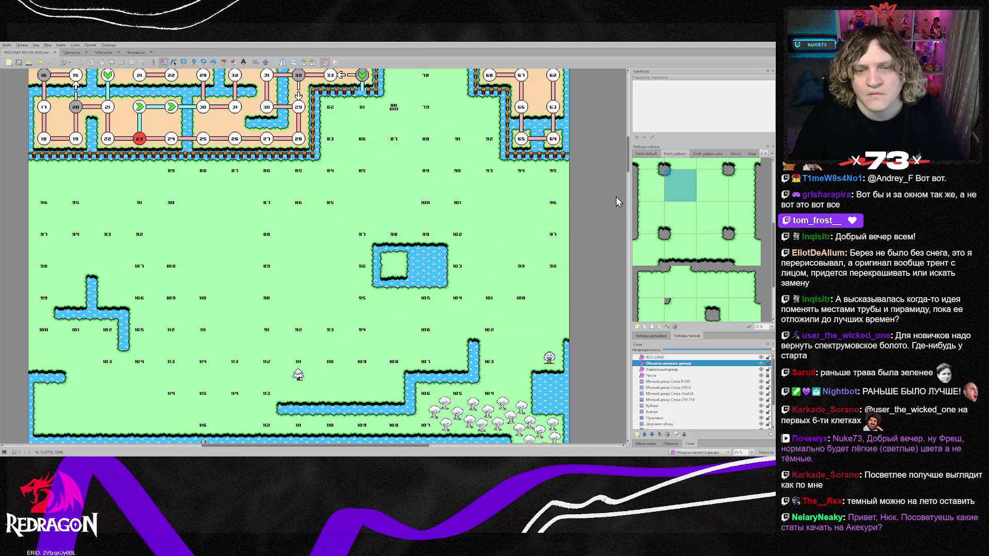
scroll(518, 267, up, 1)
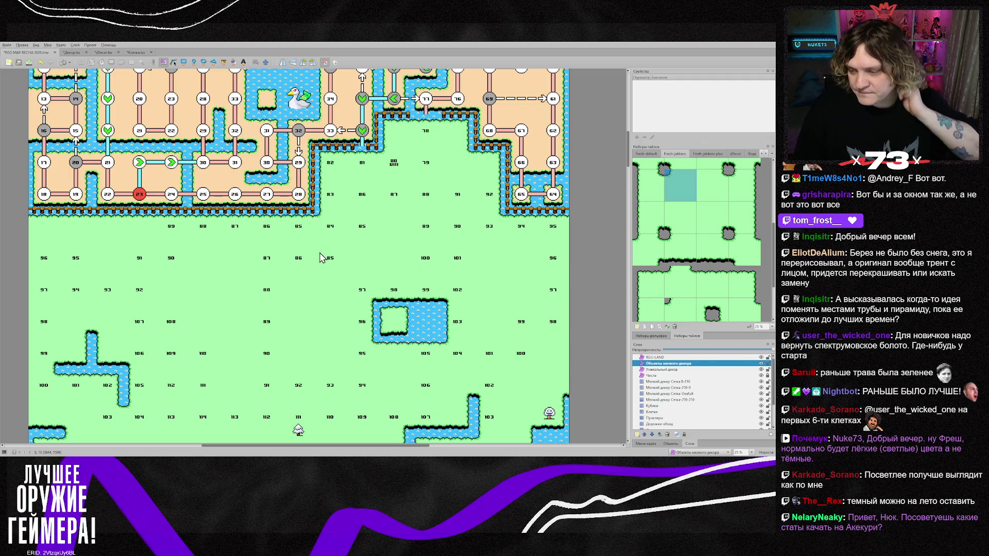
Show the zDecor tileset and pick the mushroom swamp pond sprite
scroll(305, 252, down, 1)
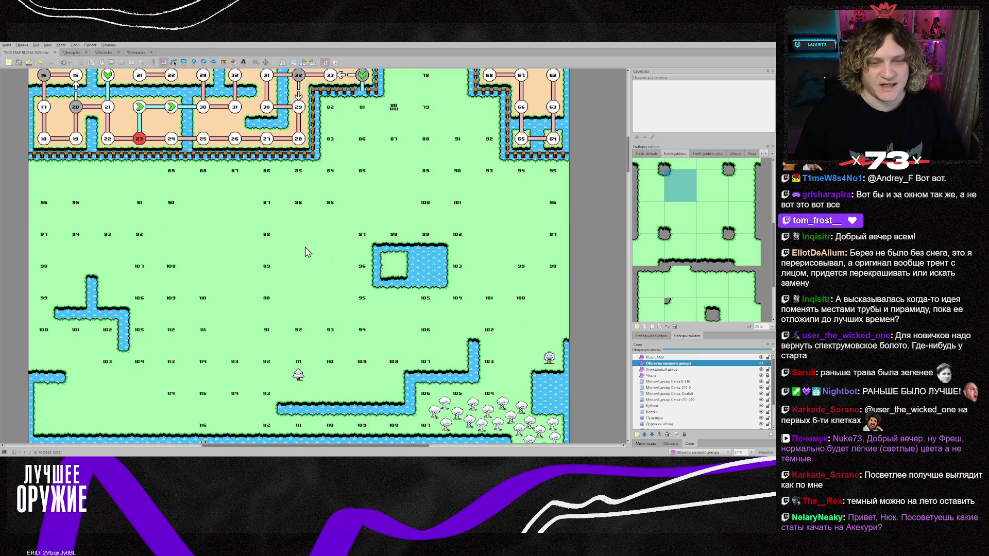
scroll(305, 251, down, 1)
scroll(305, 251, up, 1)
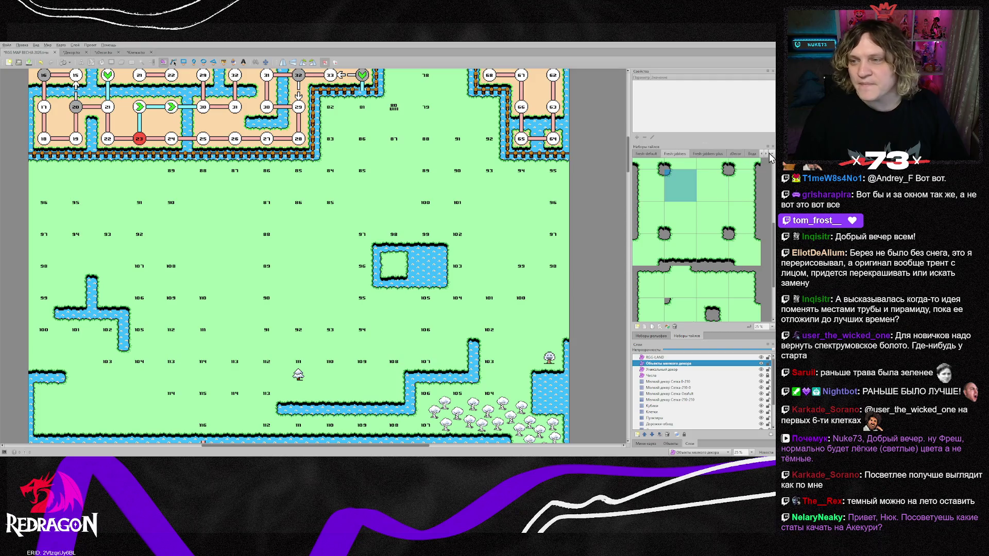
click(740, 155)
scroll(662, 246, down, 5)
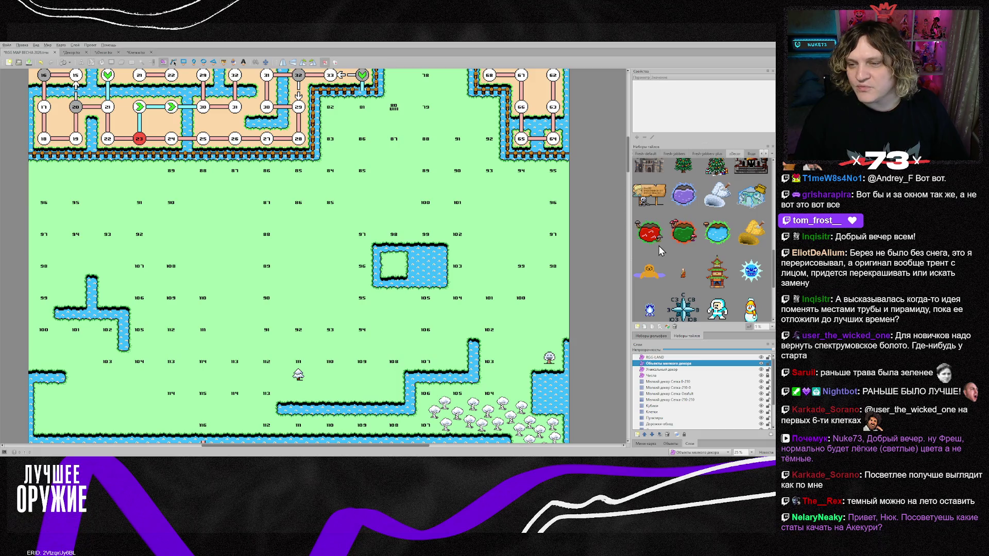
scroll(690, 245, up, 1)
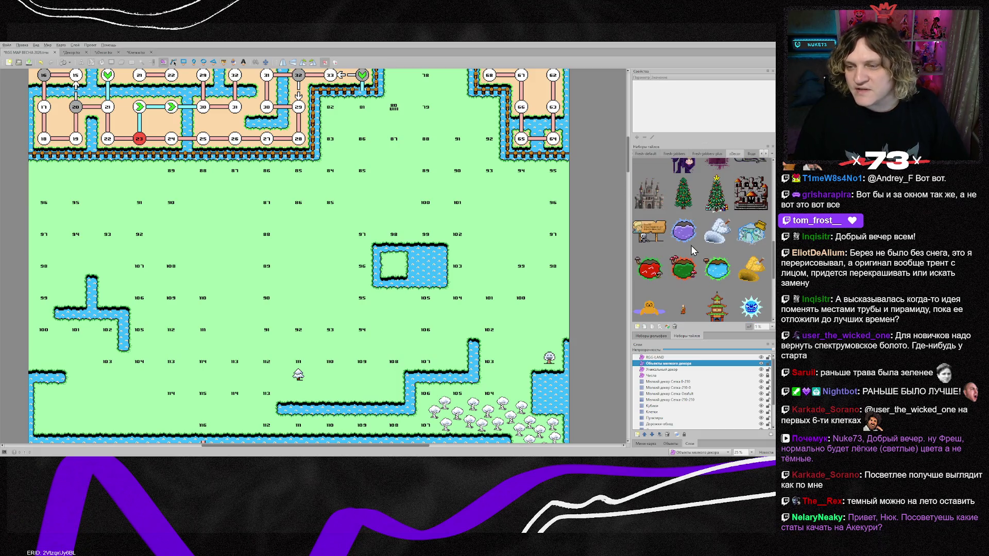
scroll(691, 245, down, 1)
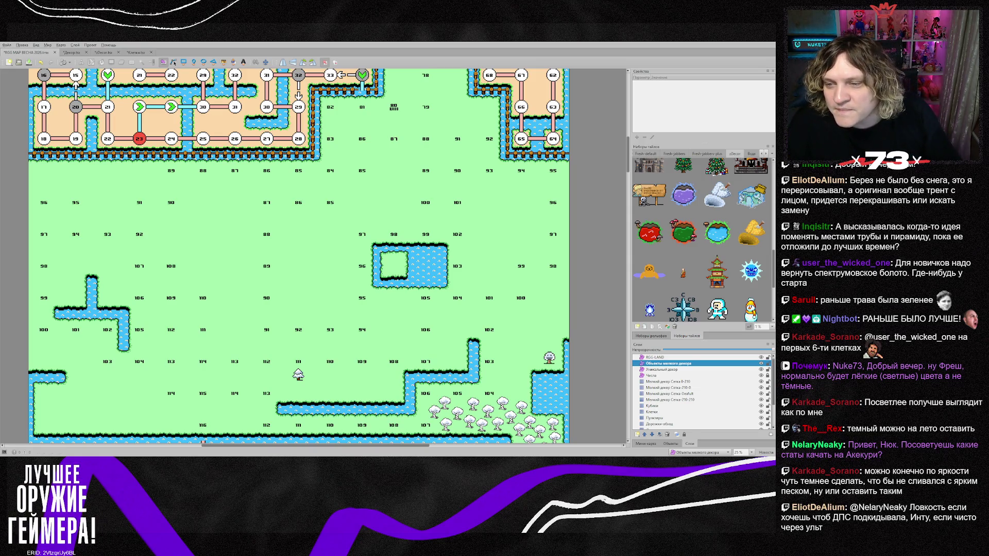
click(683, 233)
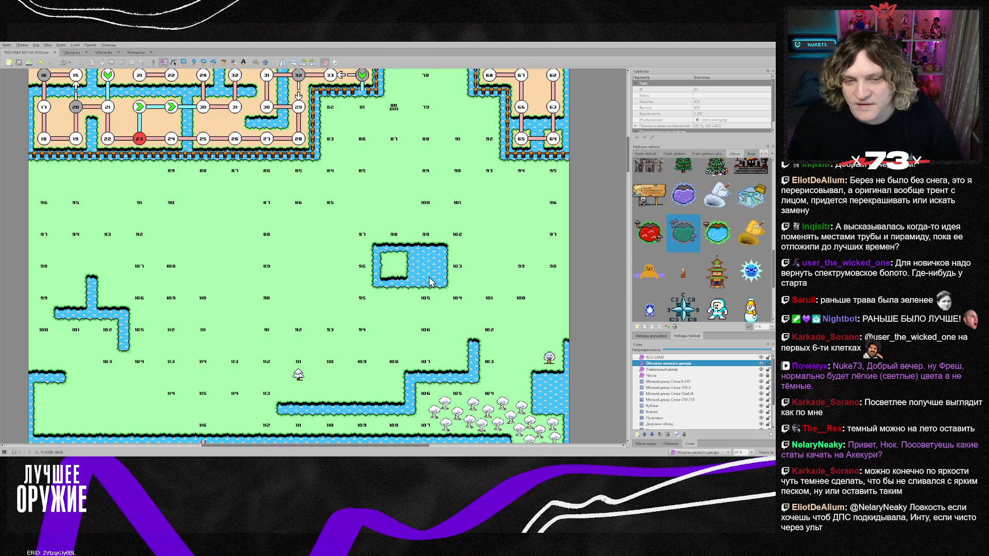
Place the swamp pond sprite as an object in the lake's left square
key(t)
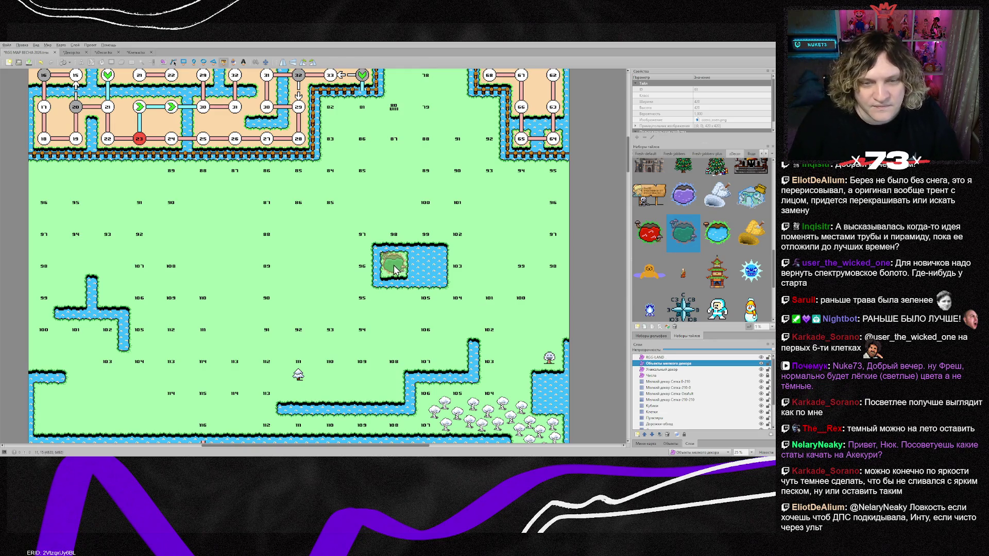
click(396, 270)
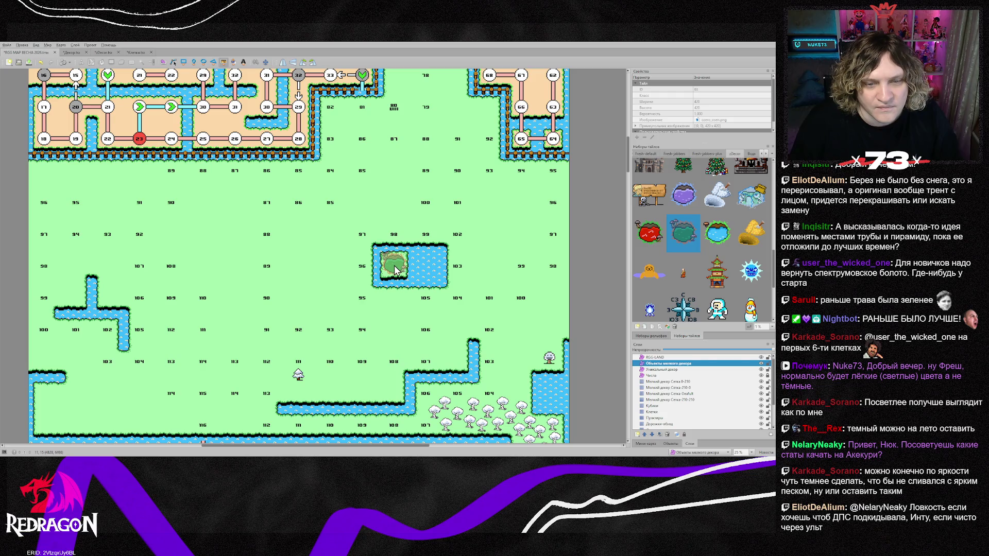
click(395, 269)
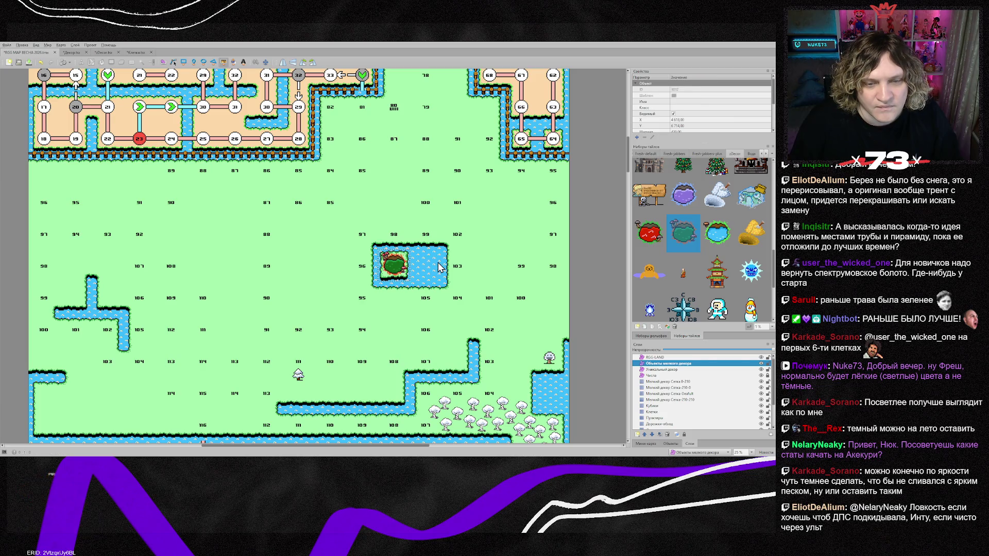
key(s)
scroll(421, 265, up, 3)
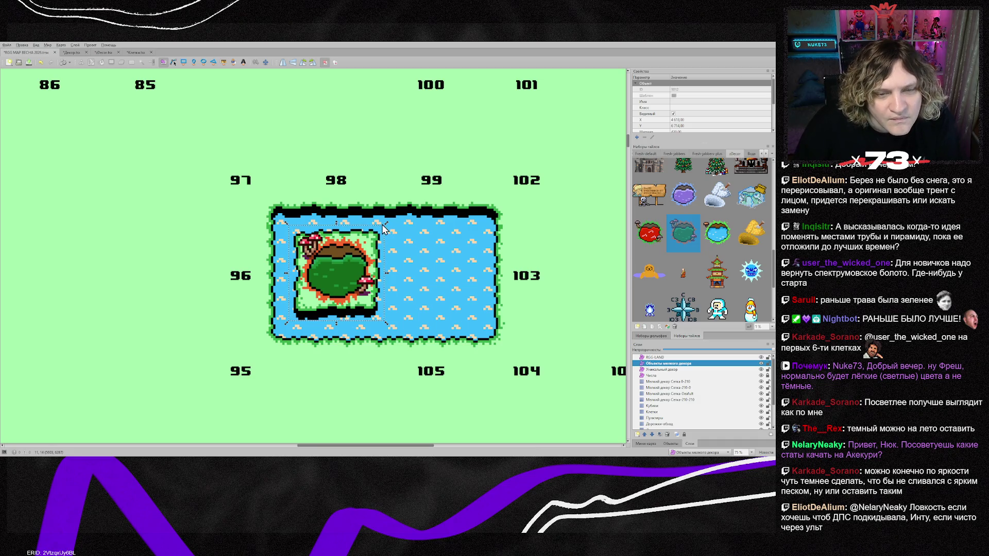
Shrink and nudge the swamp pond to fit its square, then bring up Photoshop
drag(386, 225, 380, 237)
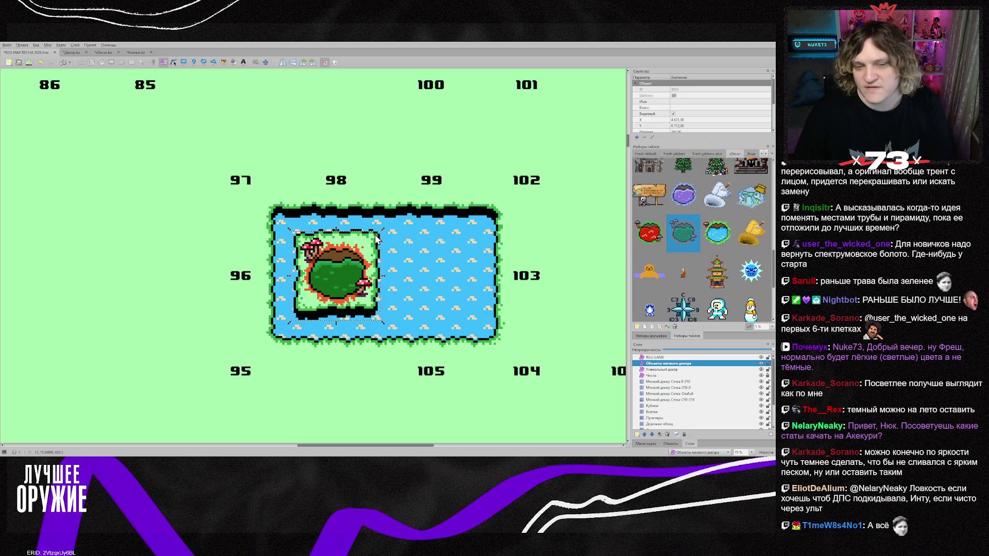
key(Right)
click(422, 264)
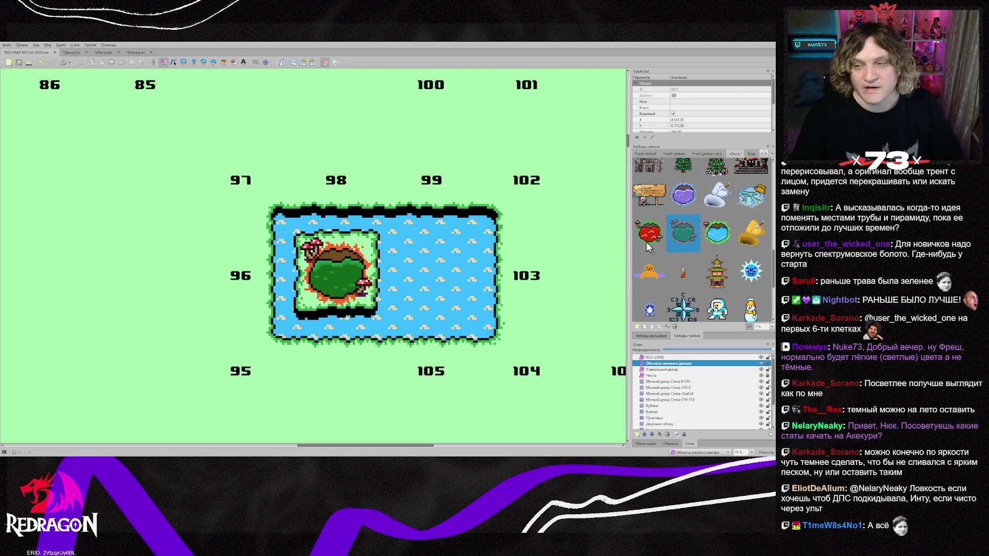
key(Right)
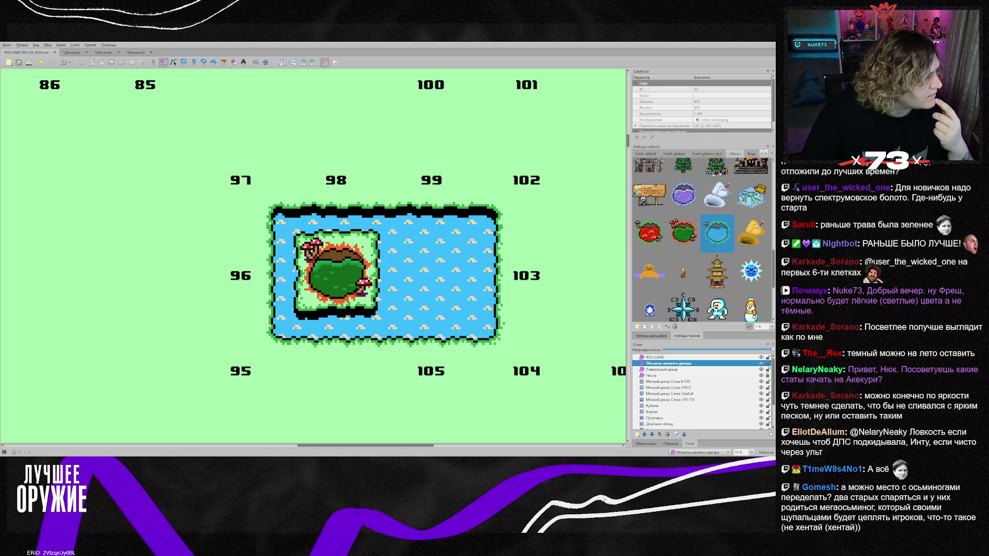
key(alt+Tab)
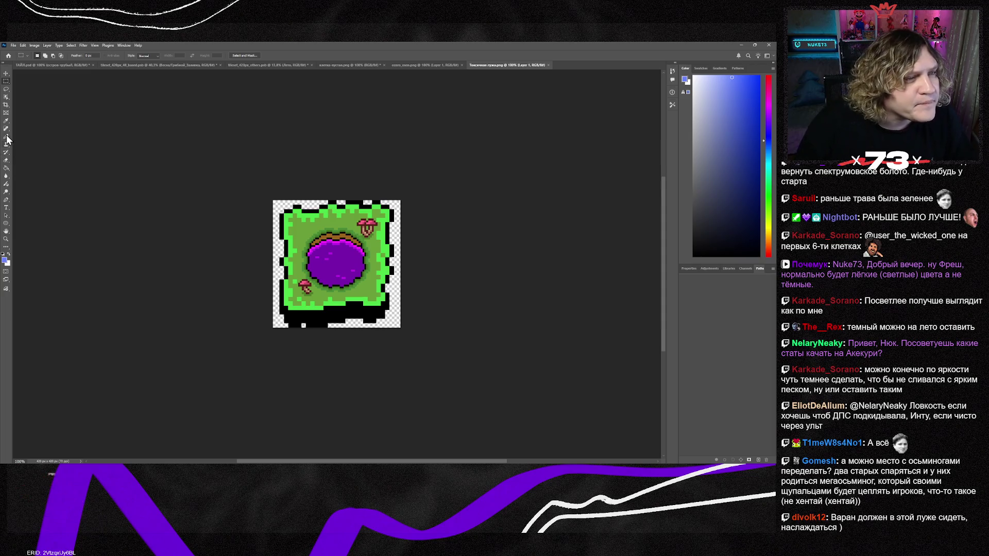
Sample the swamp tile's purple and fill the ozero_osen.png pond water with it
click(7, 122)
click(349, 249)
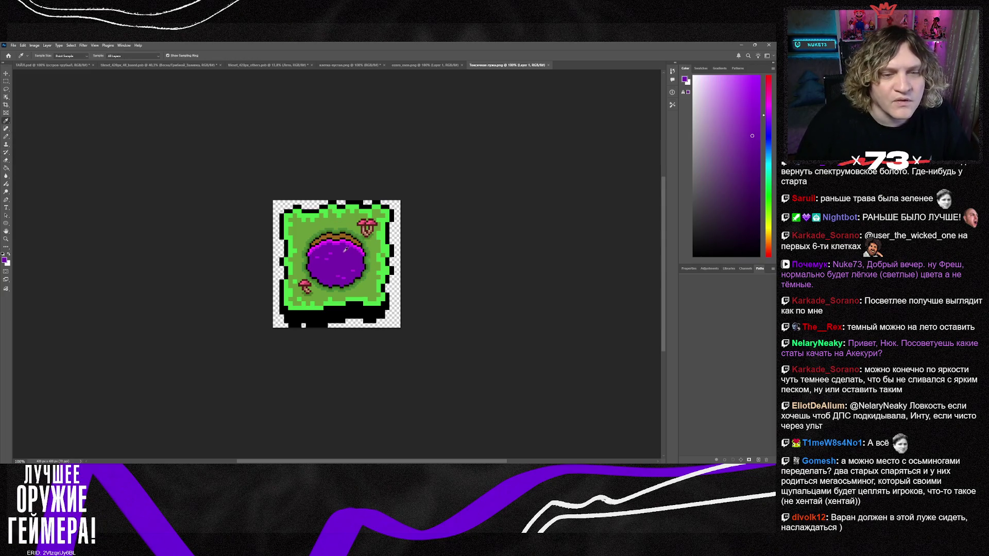
click(417, 67)
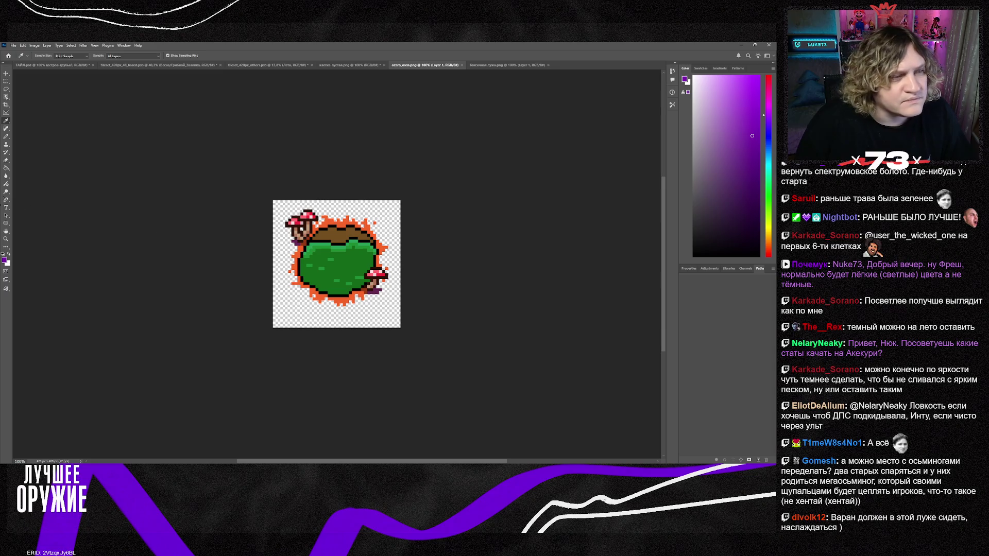
key(g)
click(354, 264)
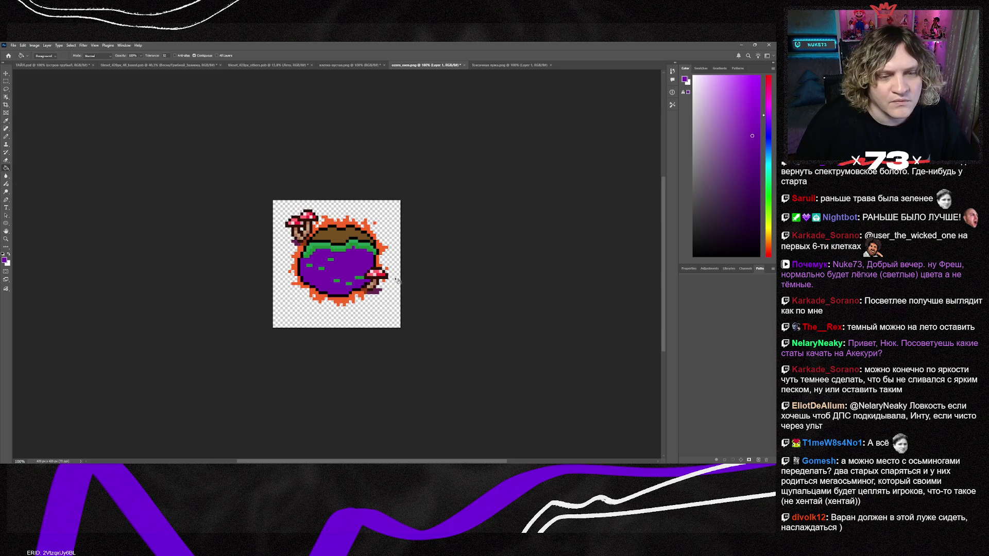
click(512, 65)
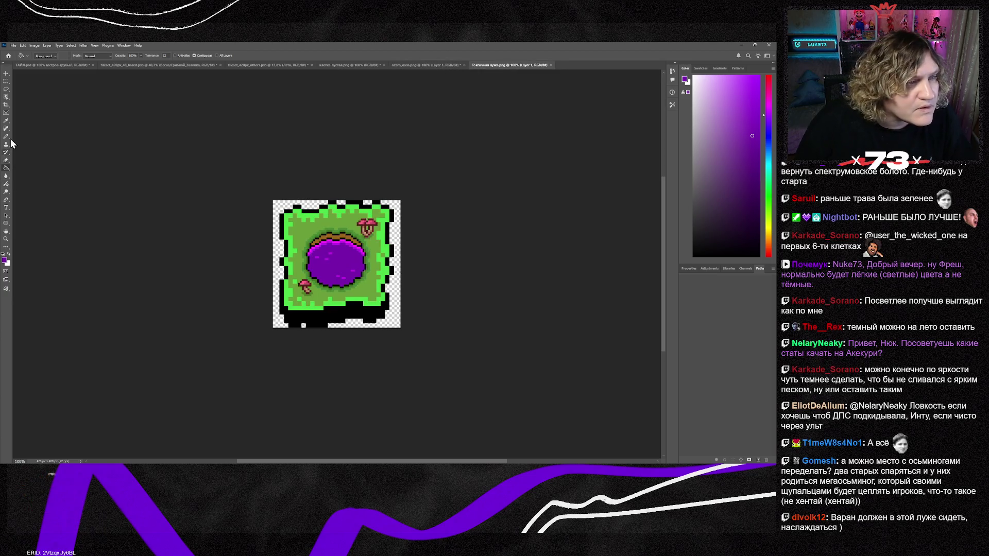
key(i)
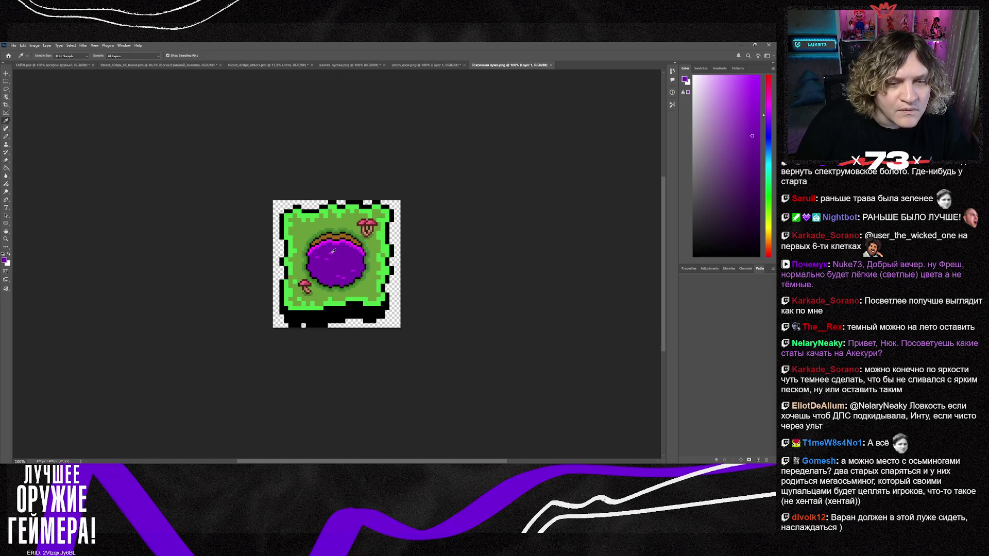
Fill the remaining green patches and top-edge specks in the pond purple
scroll(396, 236, up, 2)
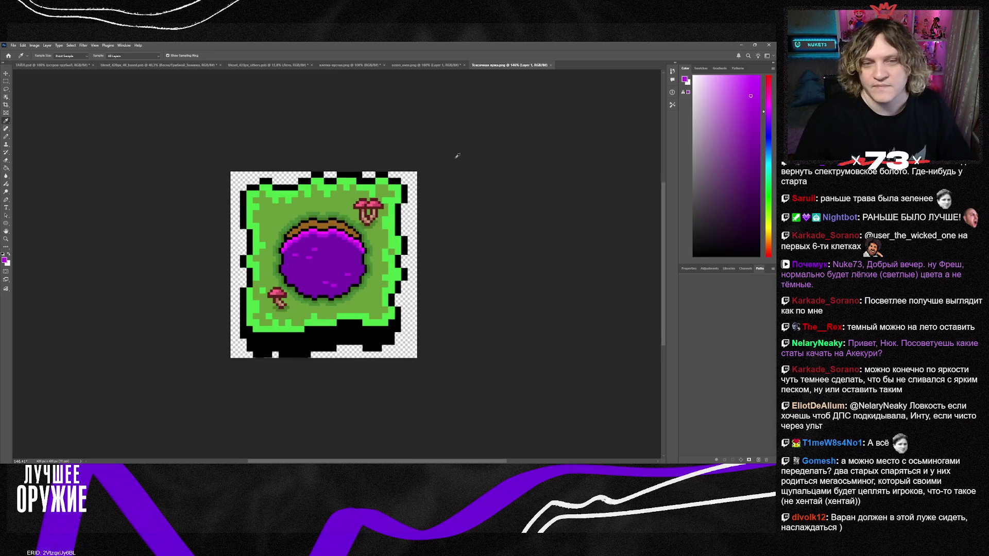
click(452, 68)
scroll(330, 249, up, 3)
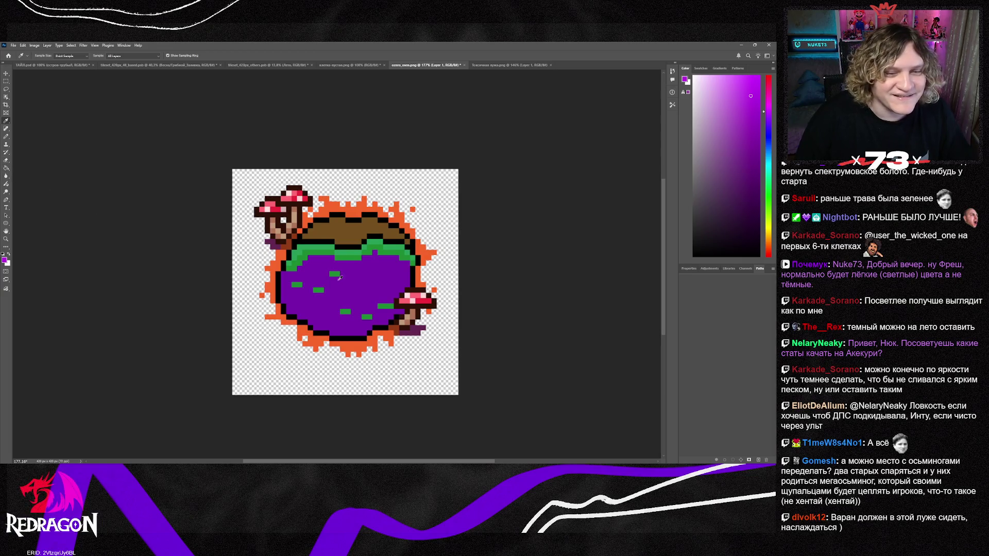
click(6, 168)
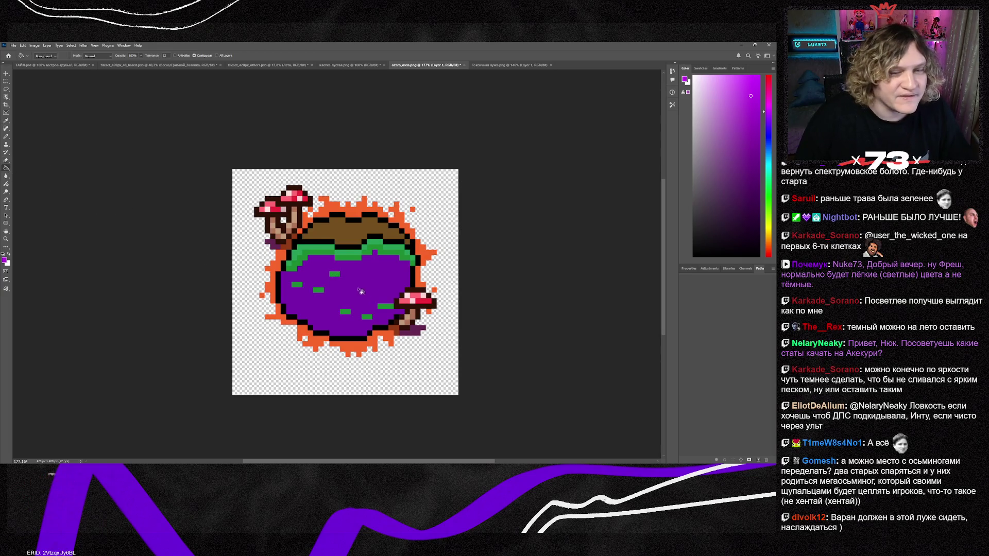
click(319, 294)
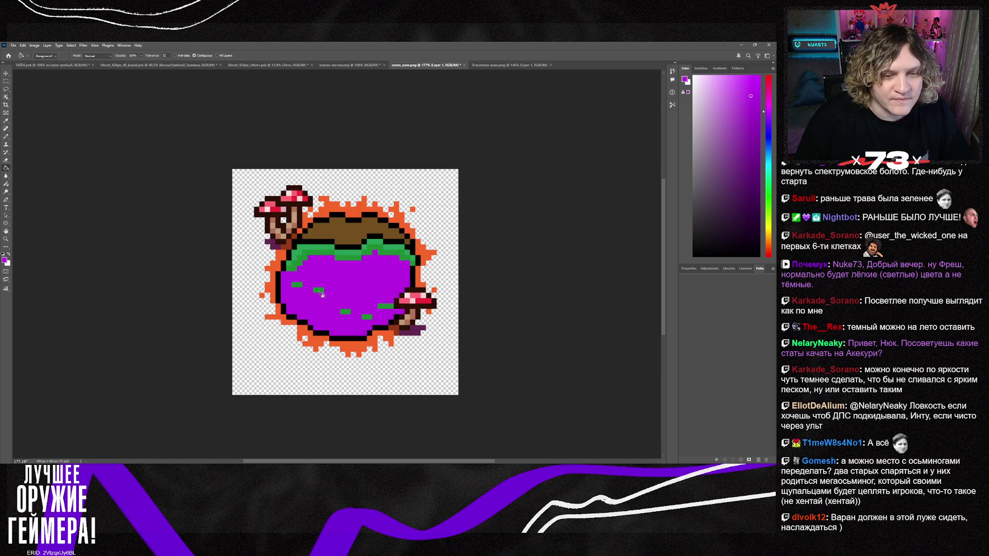
key(ctrl+z)
click(319, 291)
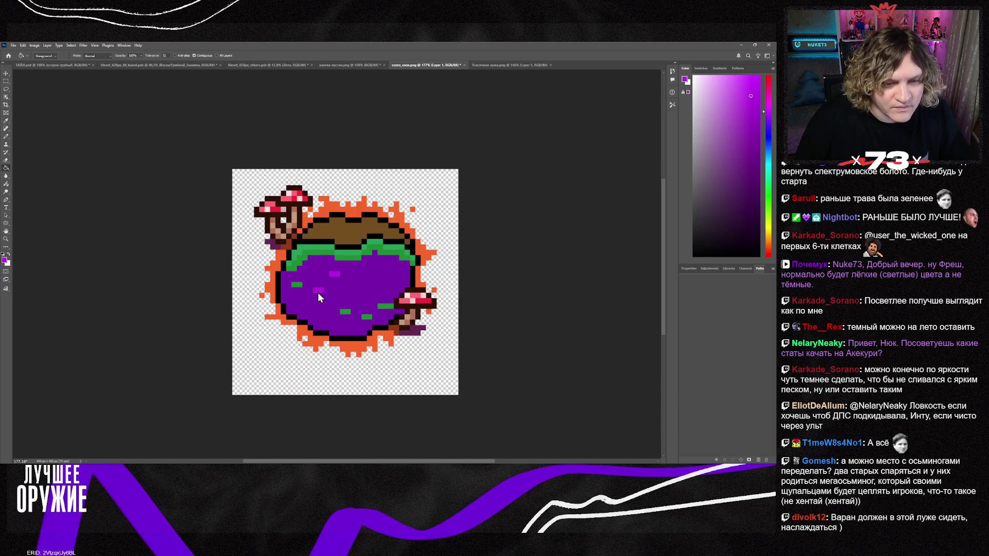
click(298, 286)
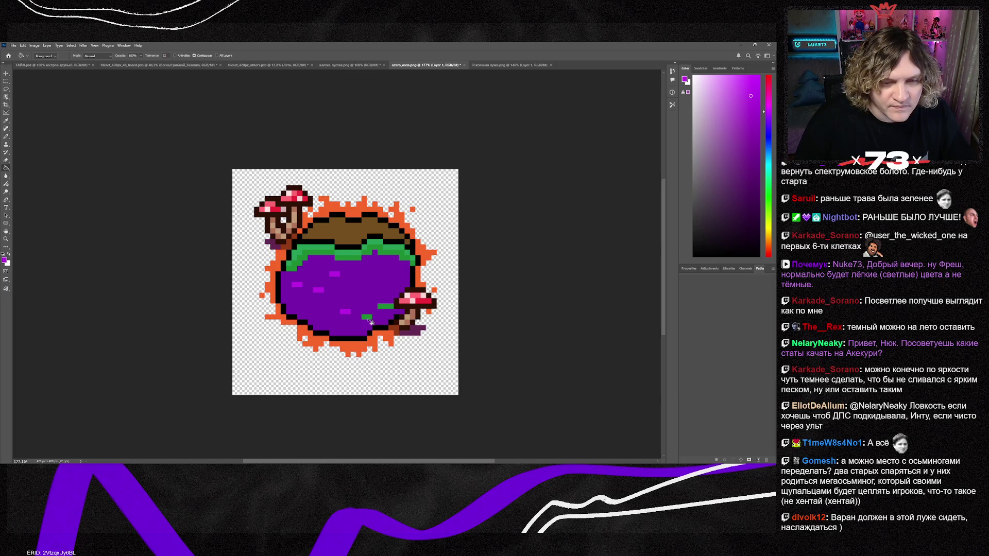
click(369, 319)
click(385, 306)
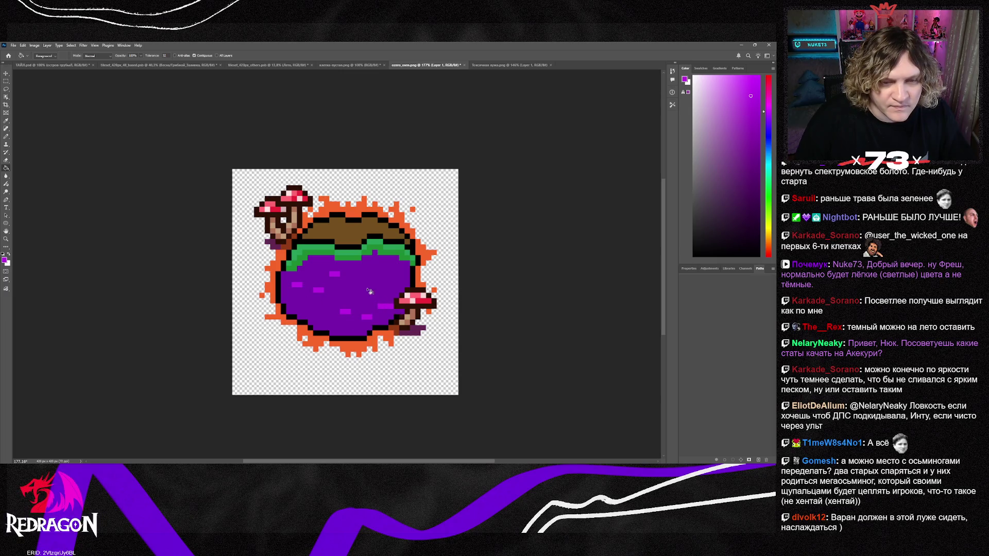
click(345, 262)
click(330, 258)
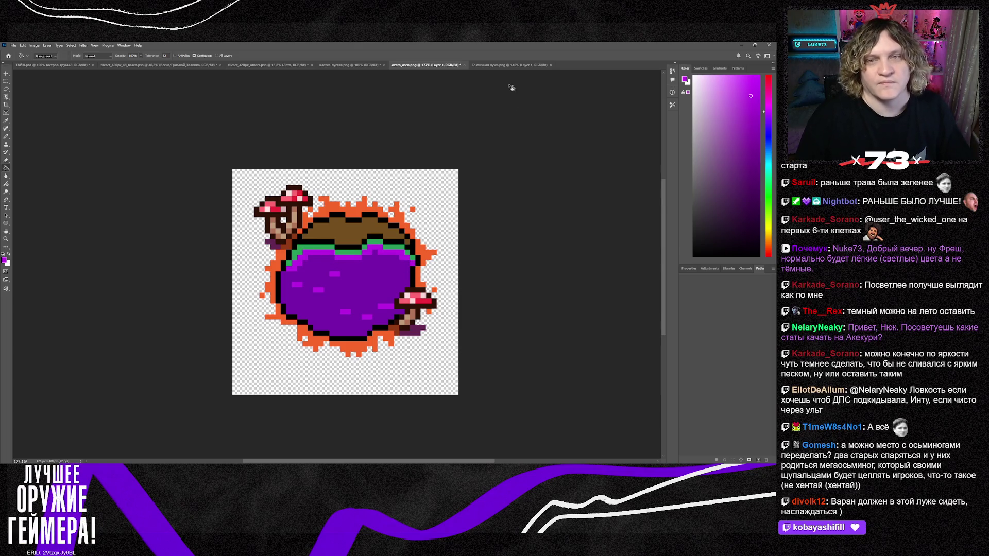
click(502, 65)
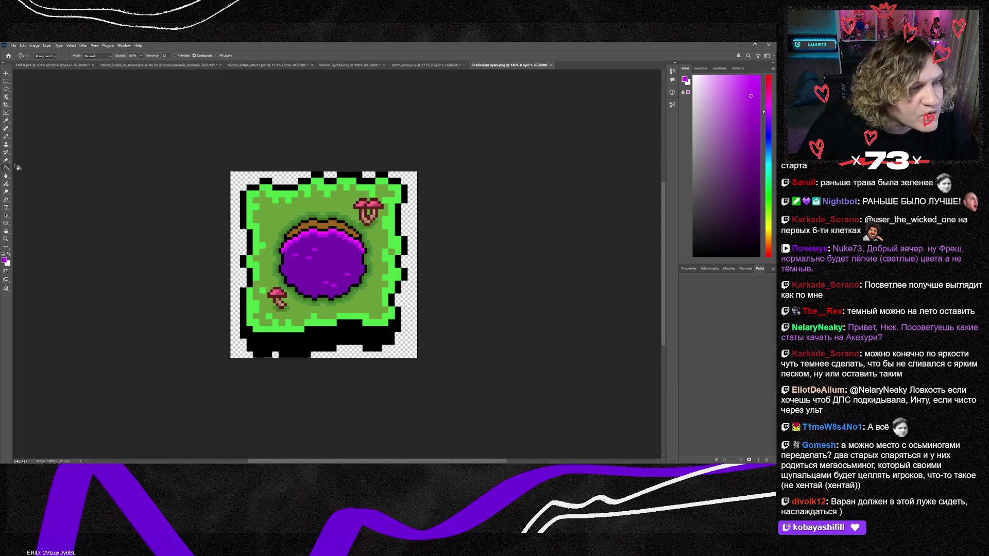
Sample the swamp pool's magenta rim and fill the five green rim segments in ozero_osen.png
click(6, 121)
click(312, 236)
click(439, 65)
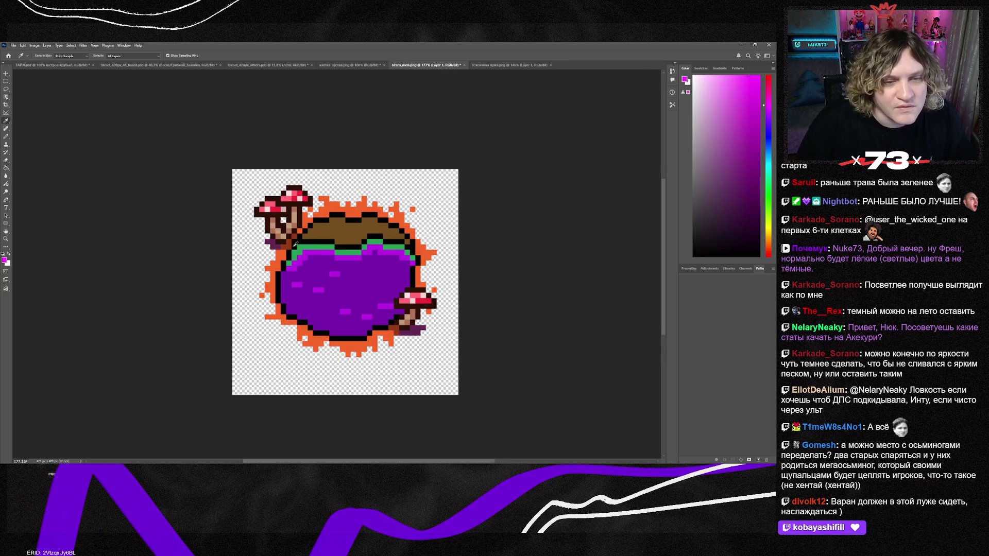
key(g)
click(315, 250)
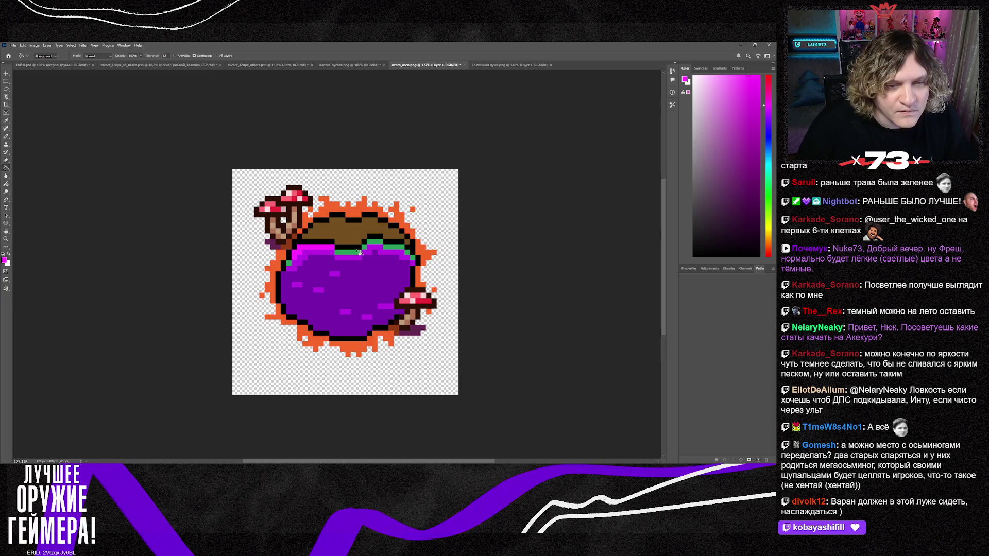
click(356, 252)
click(372, 244)
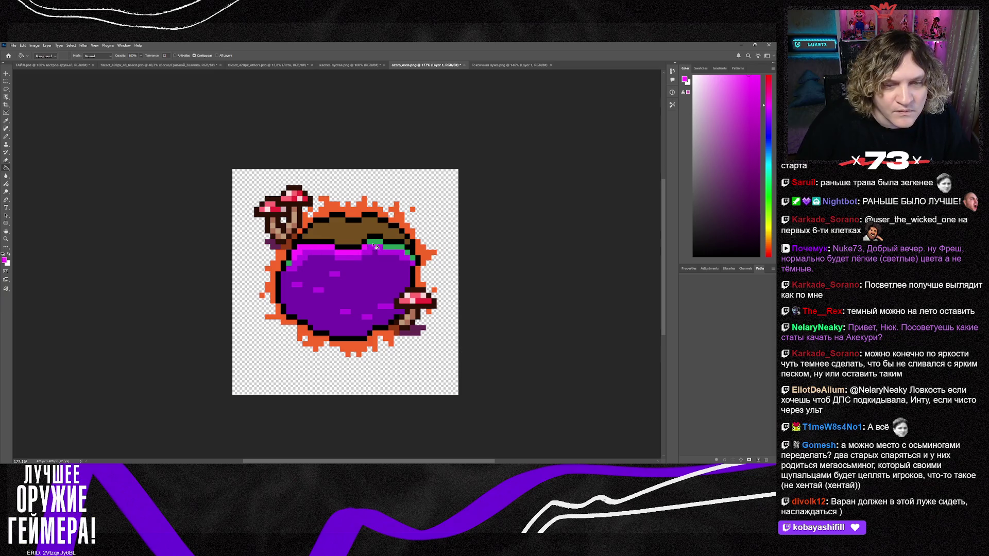
click(399, 248)
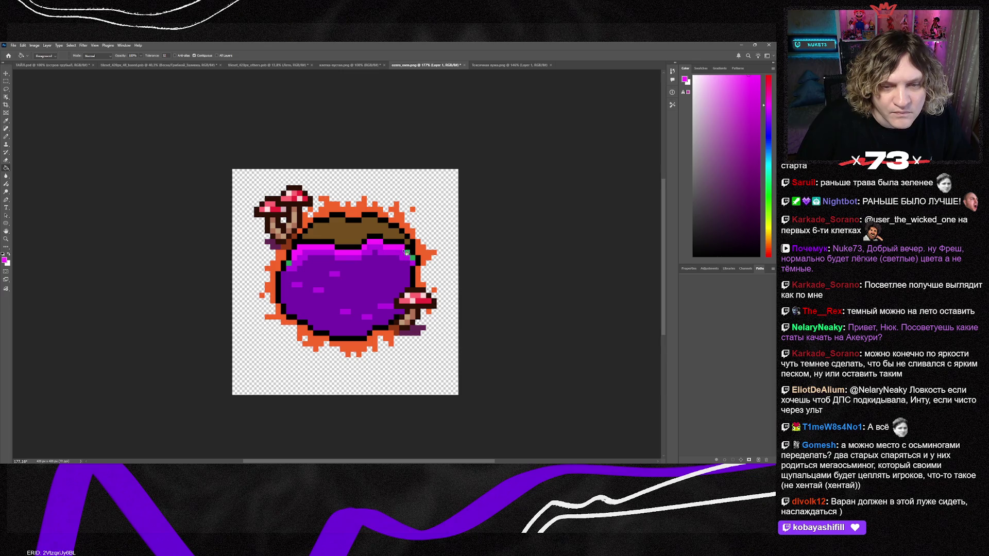
click(290, 265)
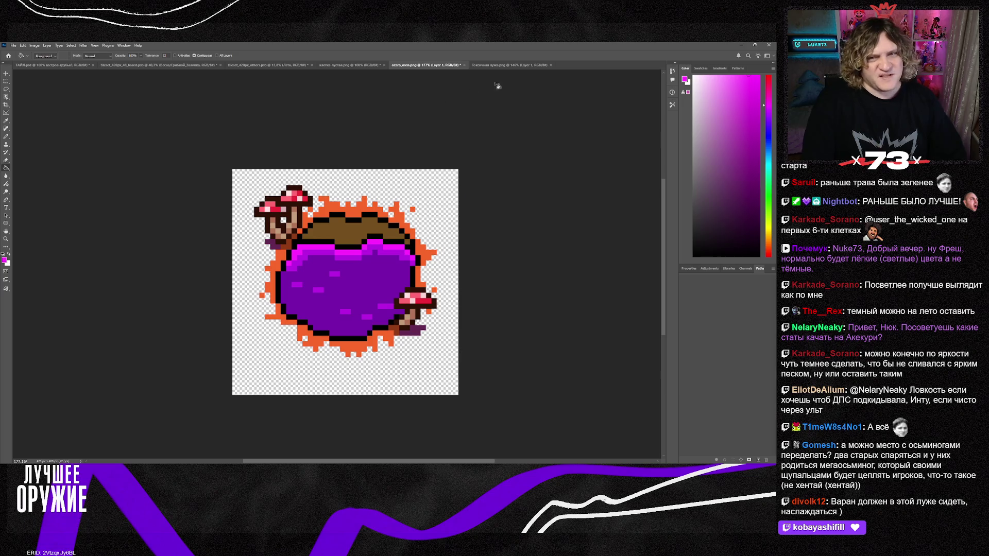
Compare the two images, then sample the swamp tile's green grass colour
click(504, 65)
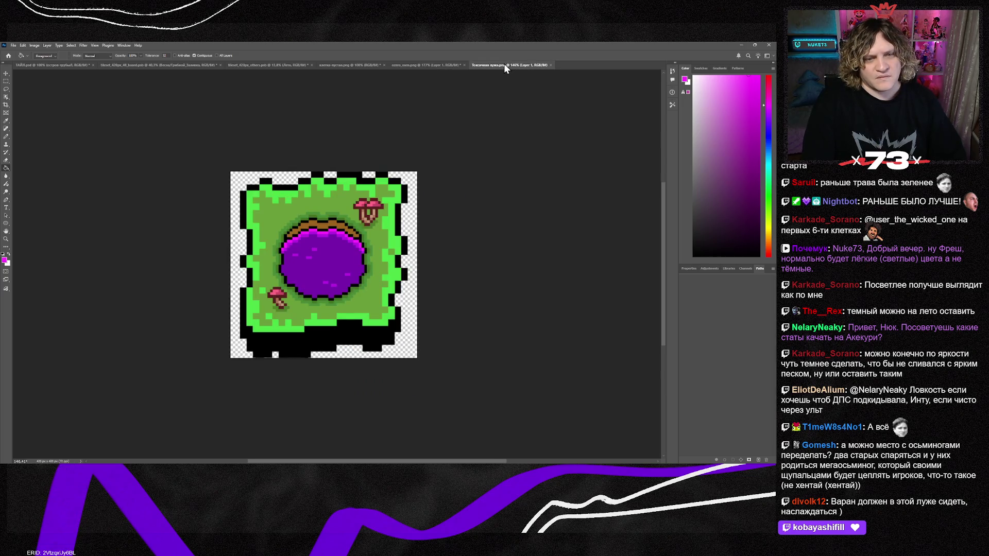
click(444, 66)
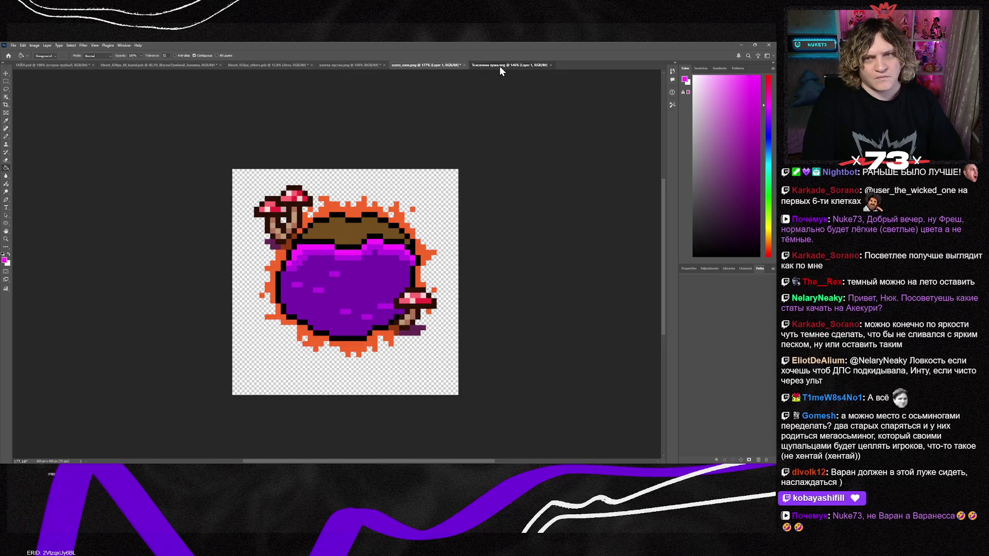
click(500, 66)
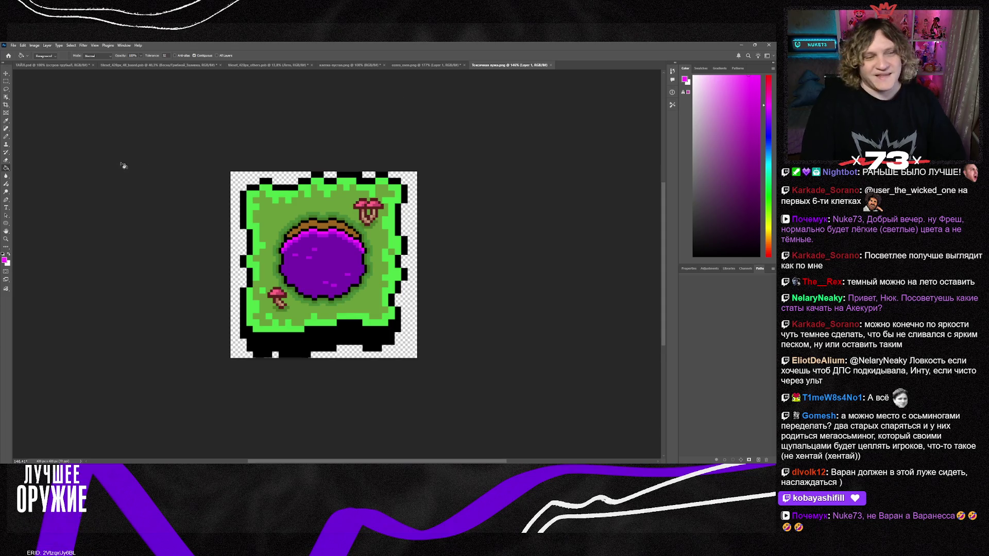
click(8, 120)
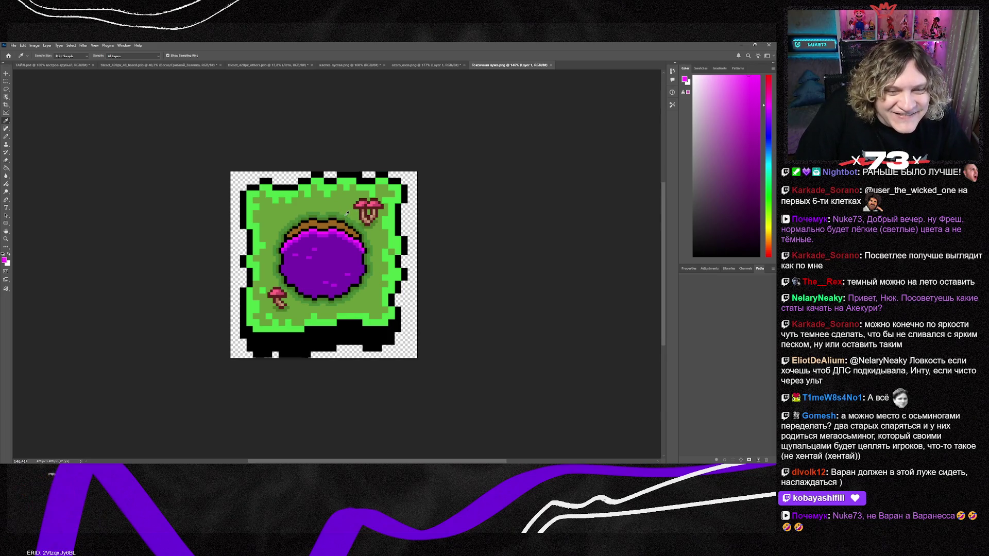
click(346, 215)
click(428, 65)
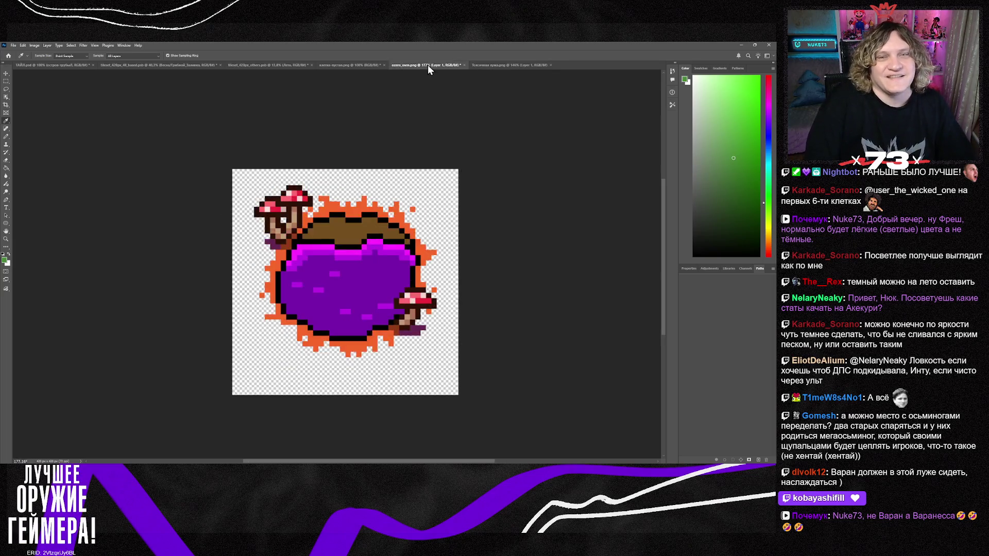
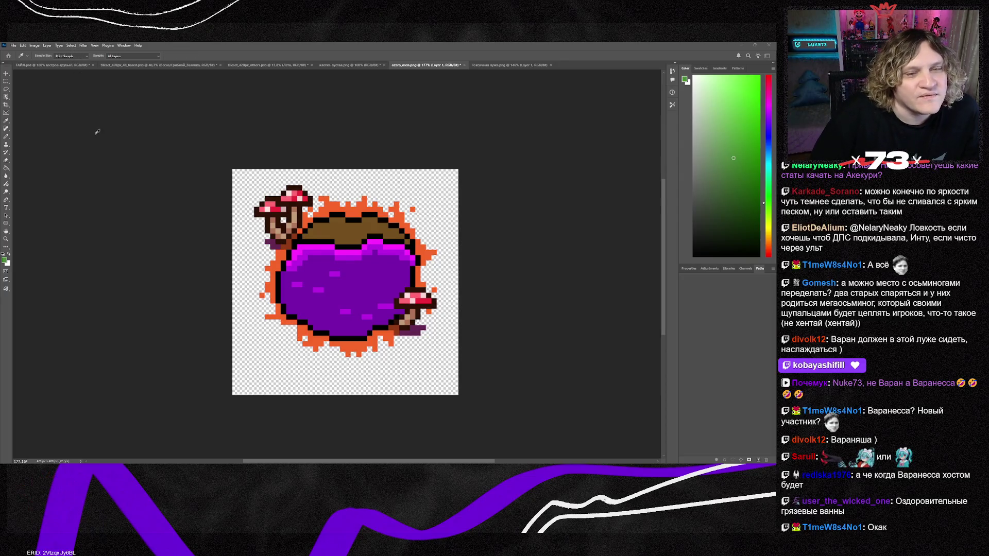
Sample the green grass colour from the Токсичная лужа image for filling ozero_osen.png
click(310, 219)
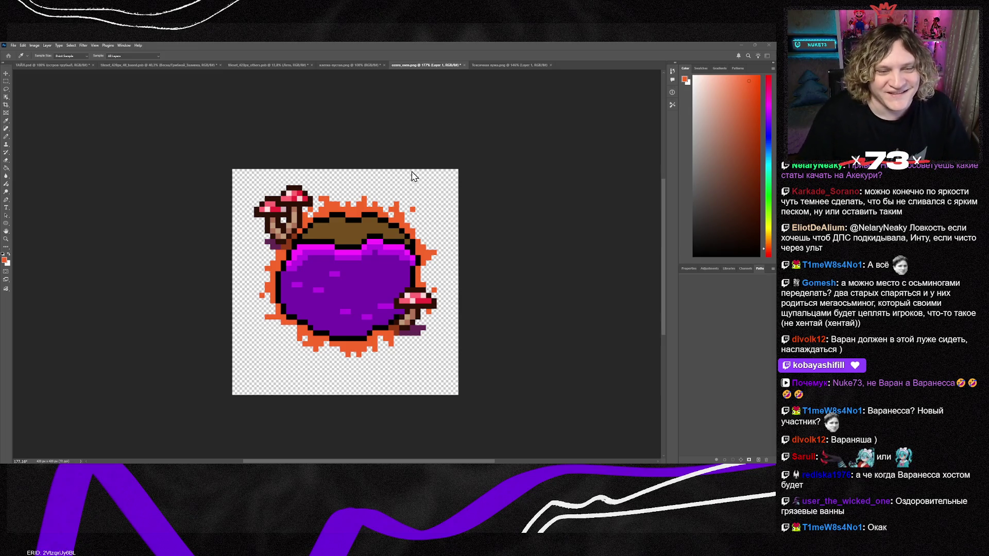
click(431, 148)
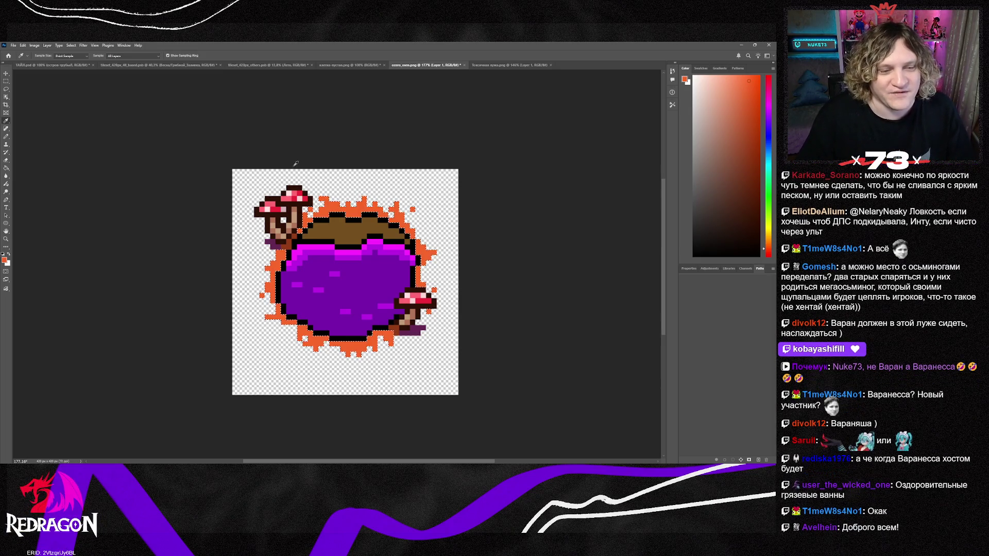
click(498, 66)
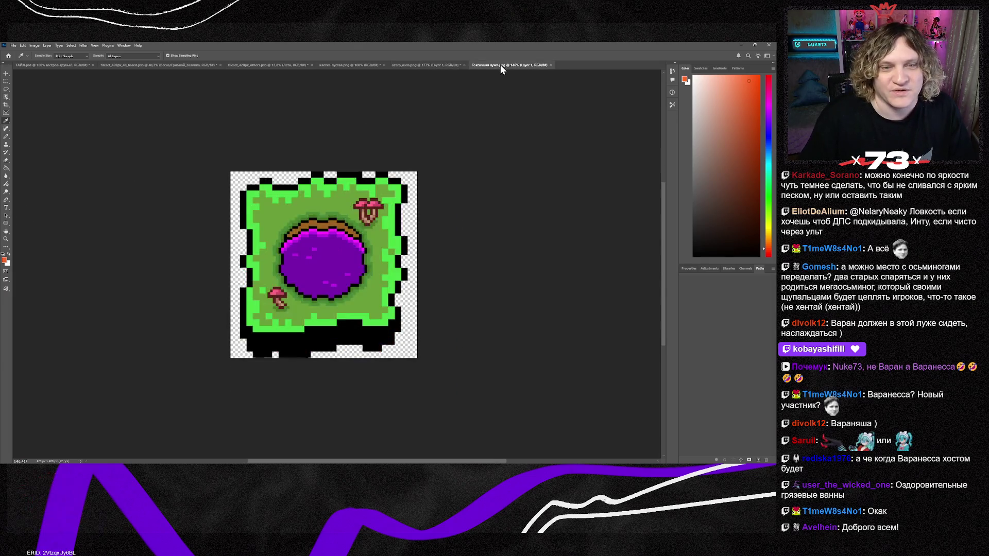
click(332, 211)
click(412, 65)
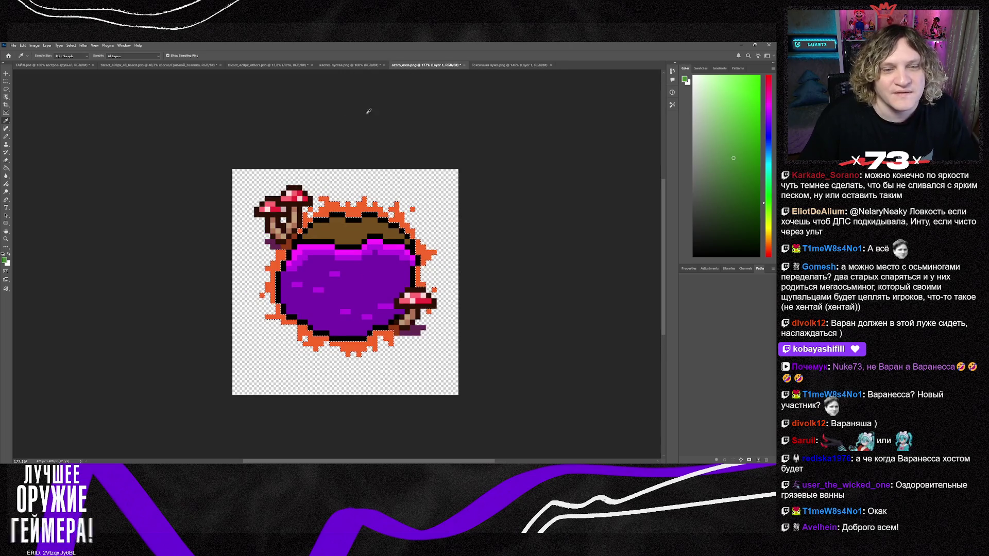
click(6, 168)
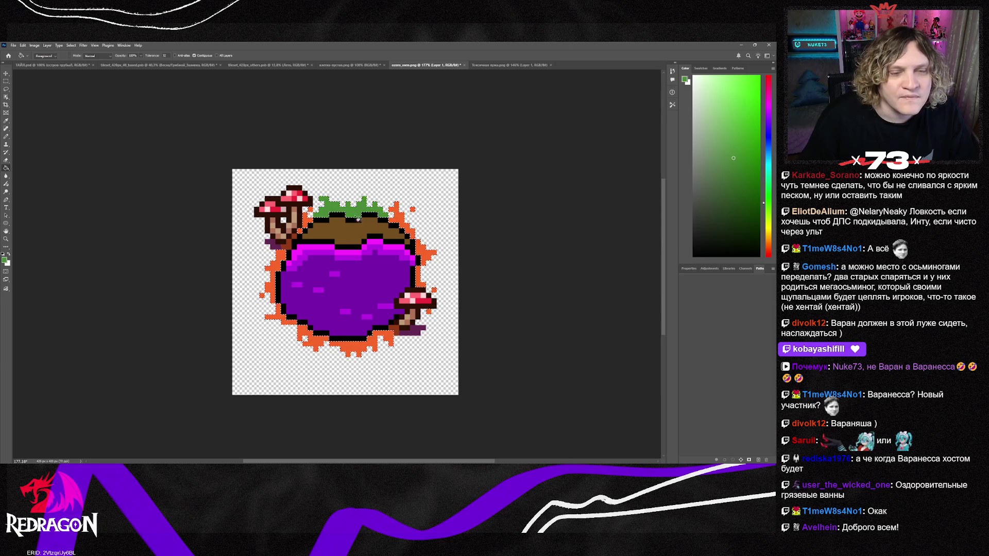
Undo the first green fill along the pond's top and re-check the fill colour
key(ctrl+z)
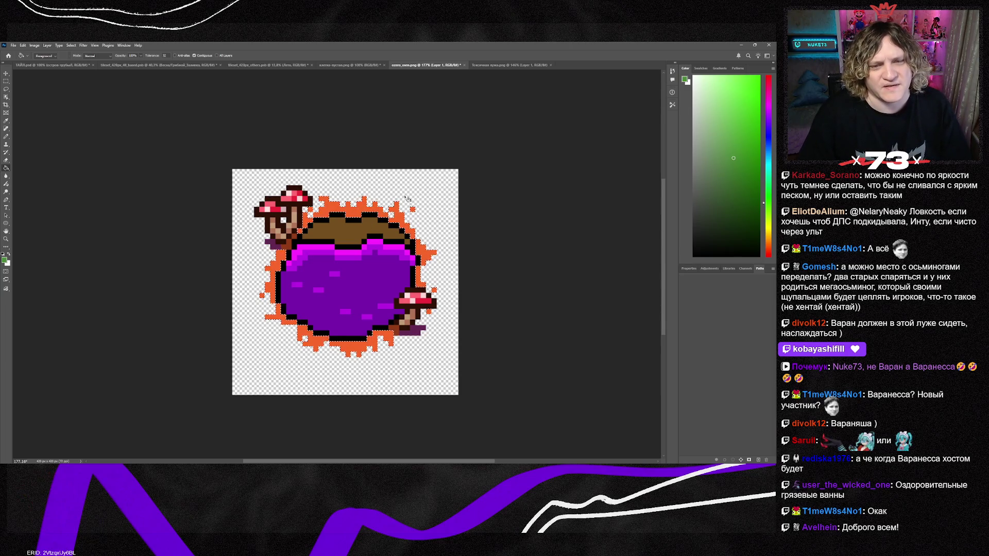
key(i)
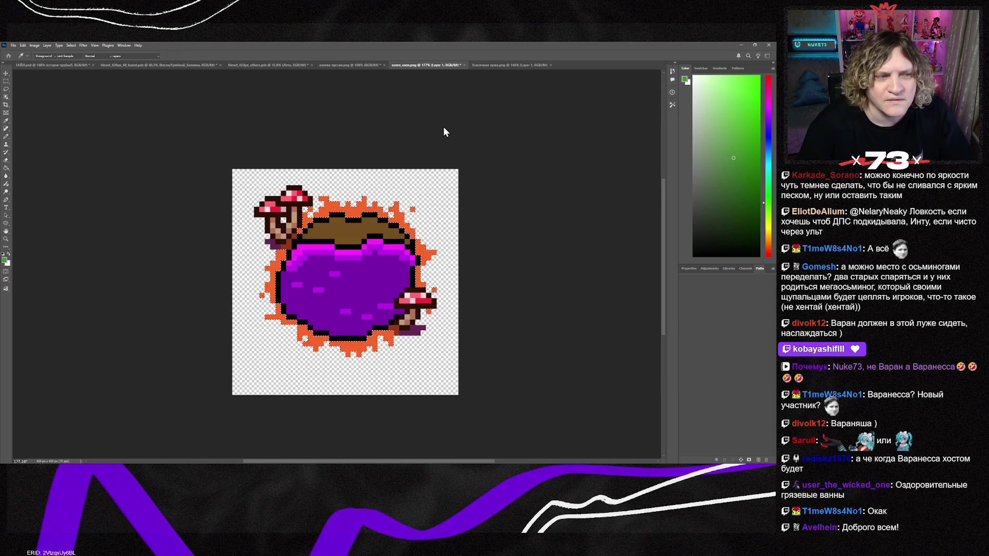
key(g)
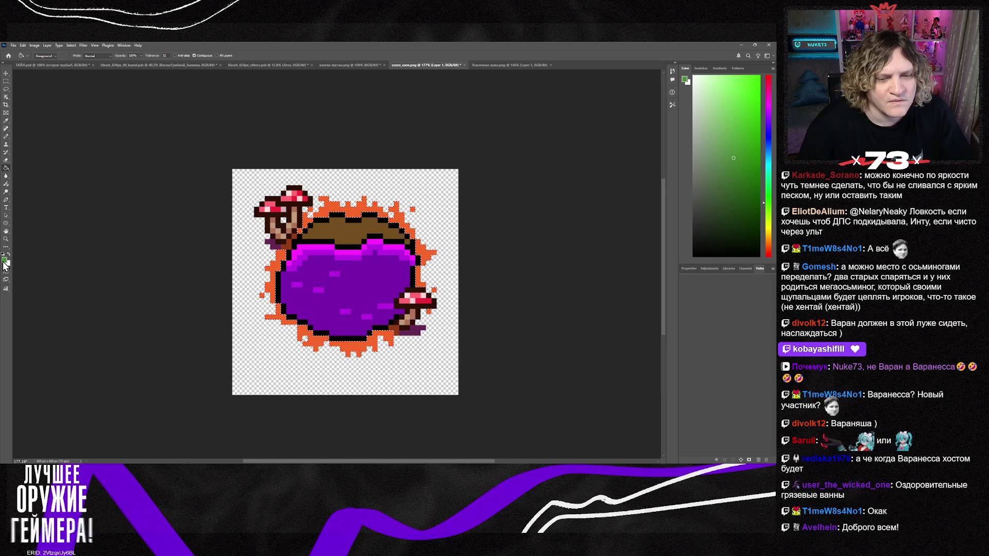
key(i)
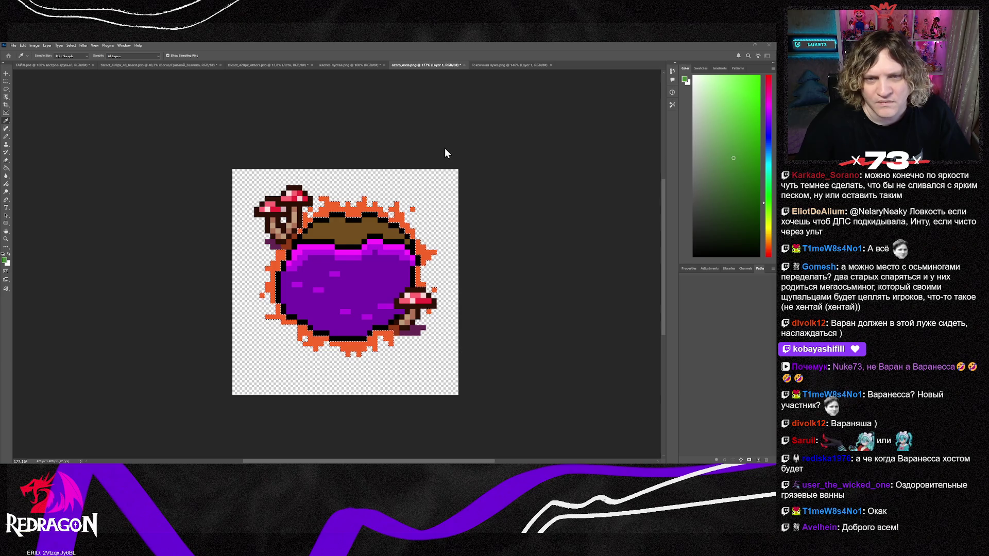
key(g)
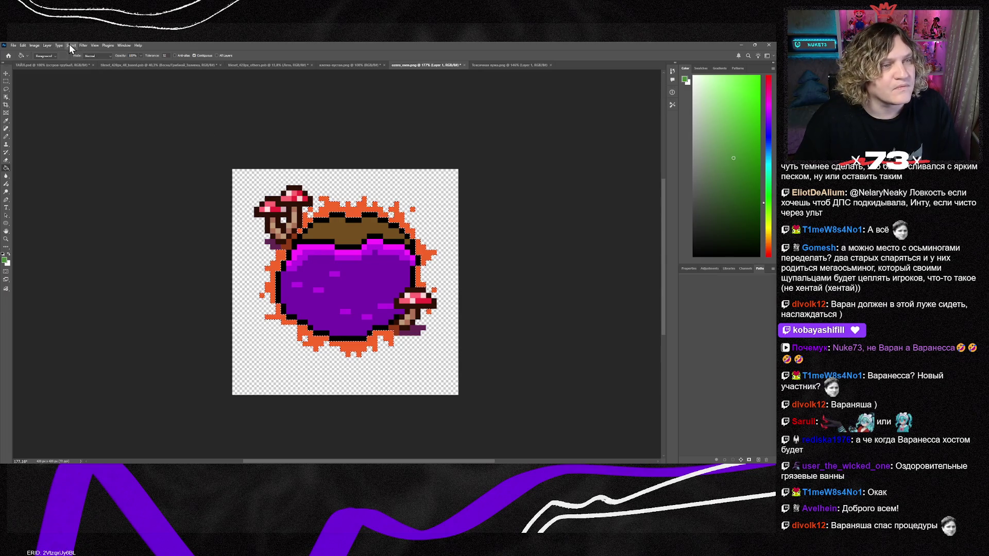
key(i)
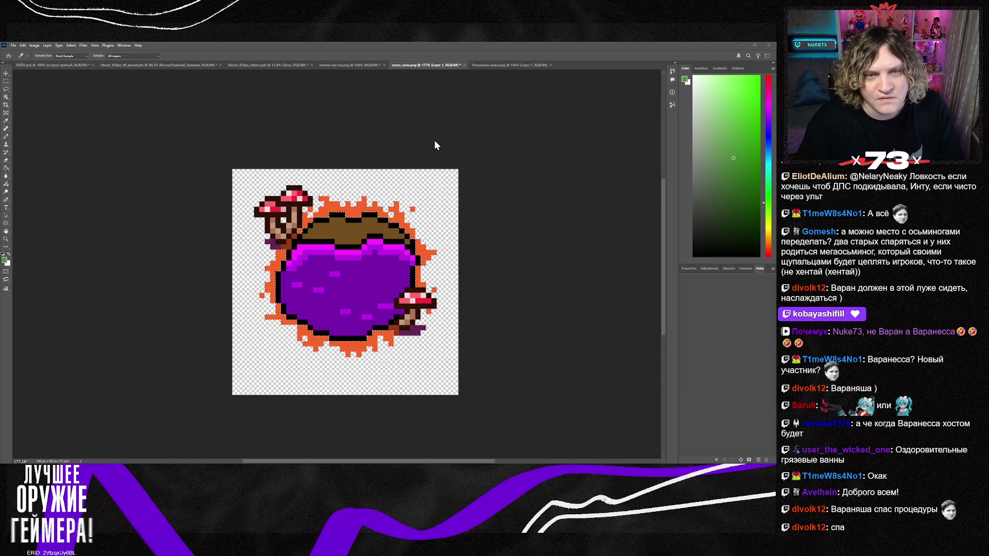
key(g)
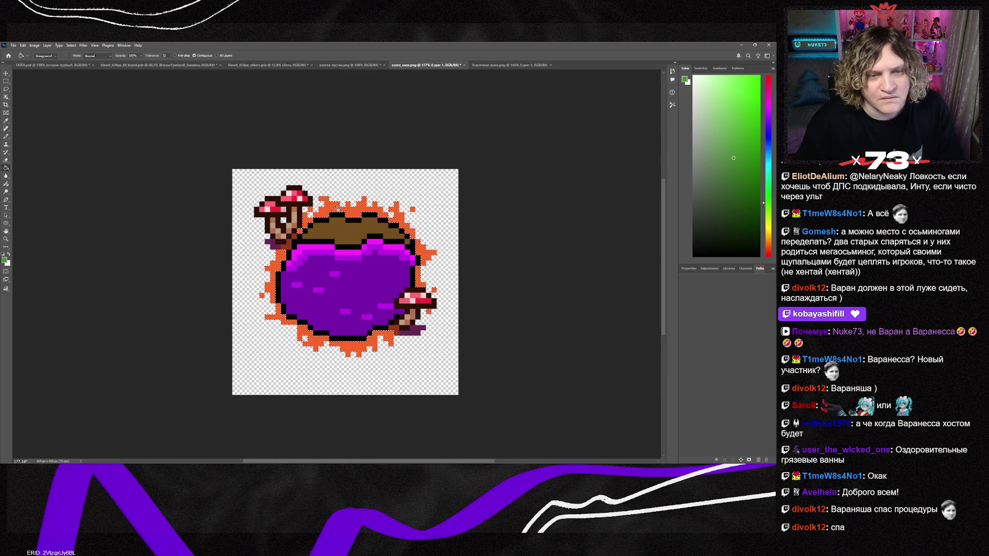
Fill the orange fringe on the pond's top, left and bottom-left edges with green, then return to Tiled
click(332, 210)
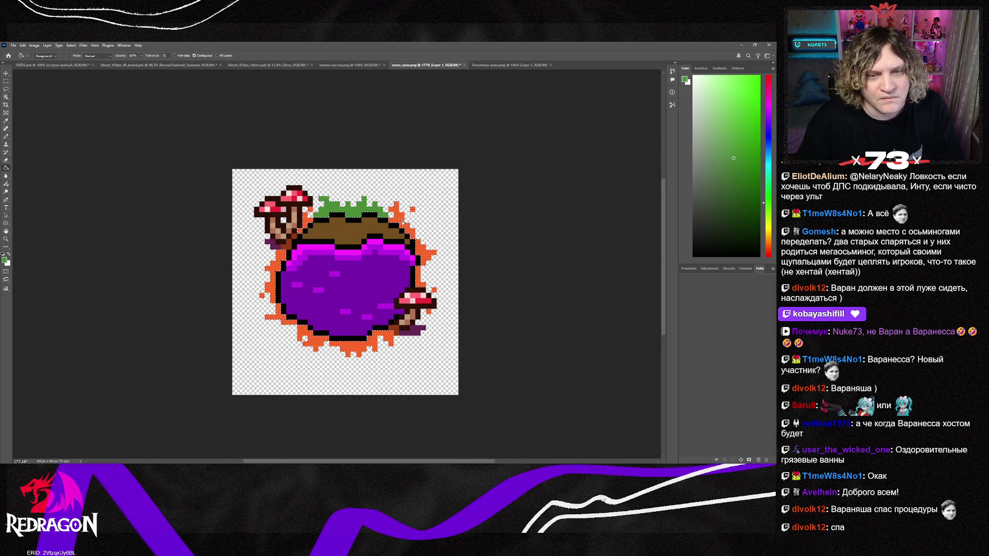
click(412, 209)
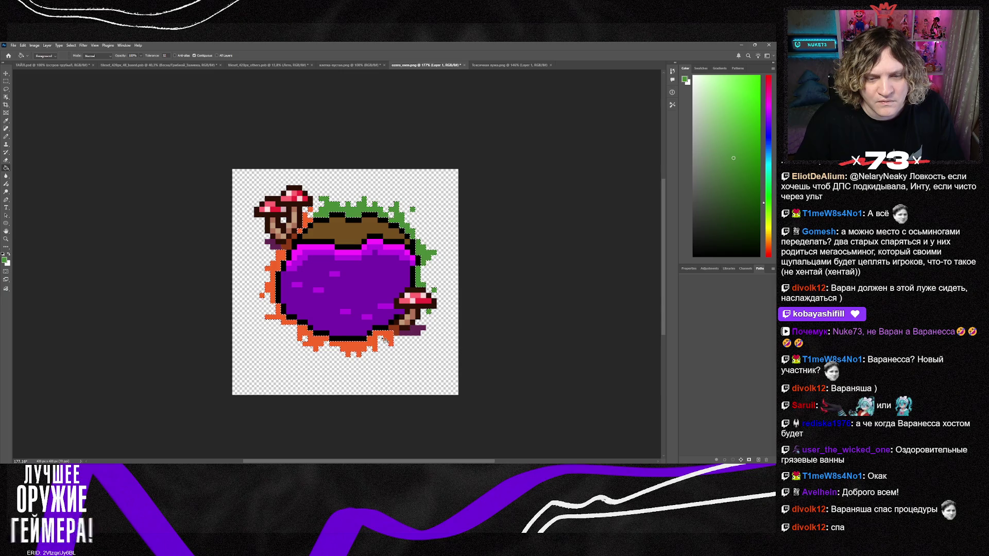
click(283, 321)
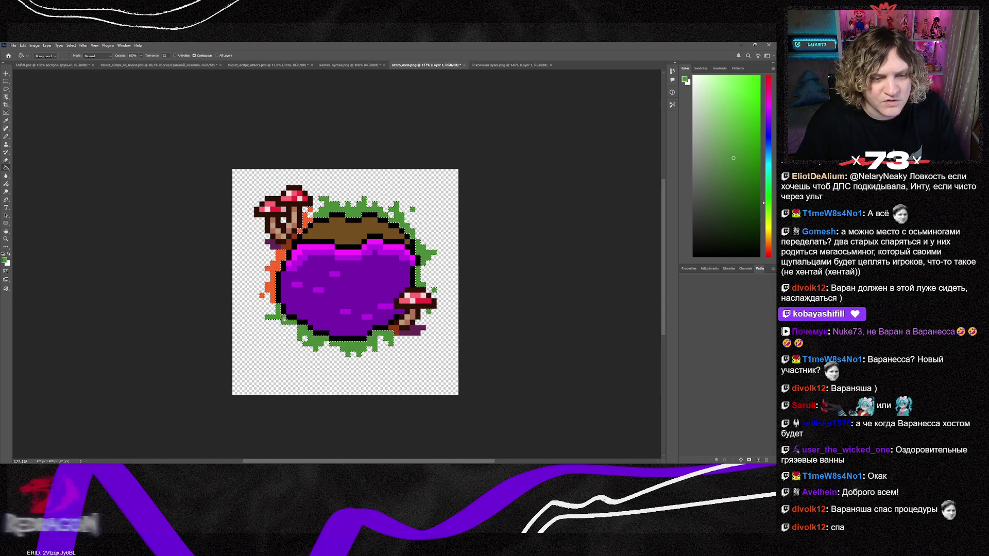
click(311, 210)
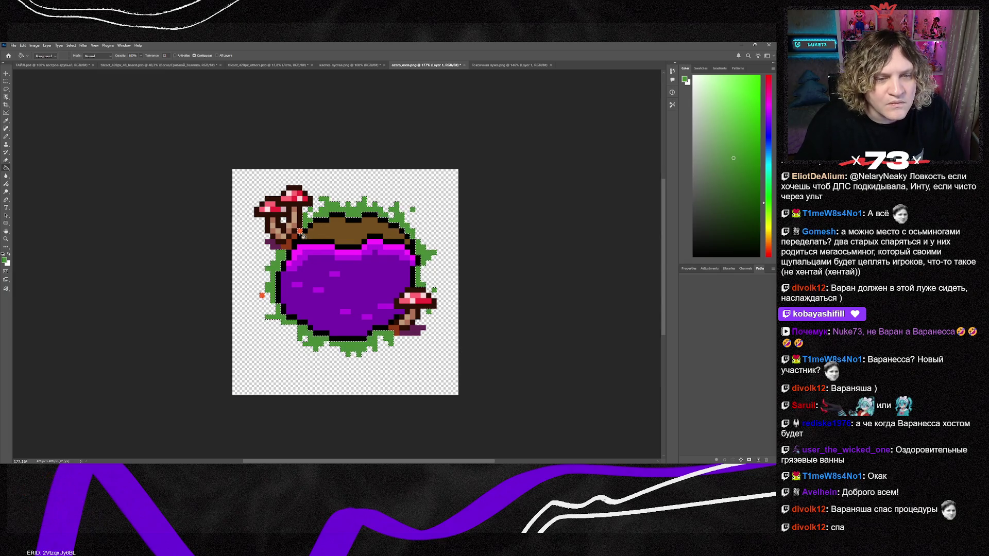
click(299, 231)
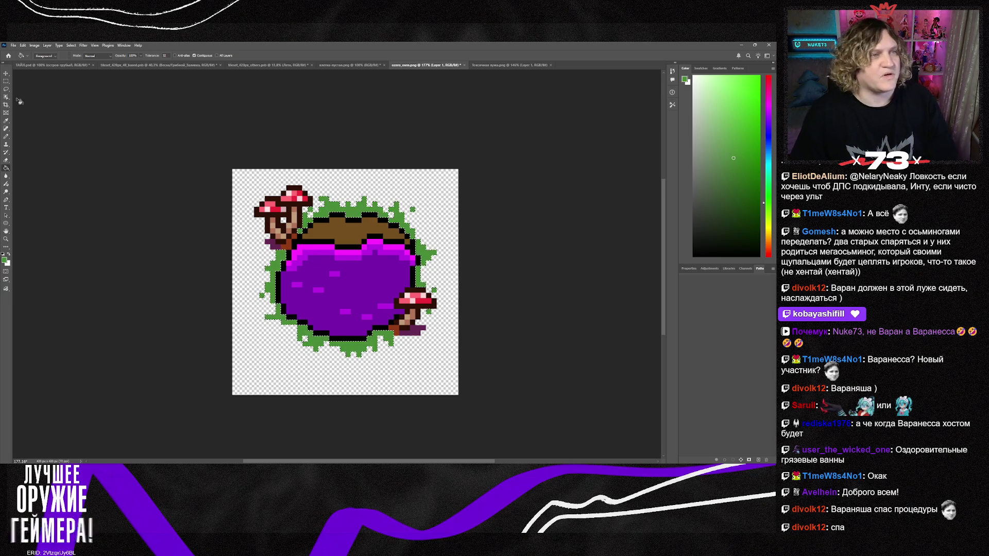
key(v)
key(m)
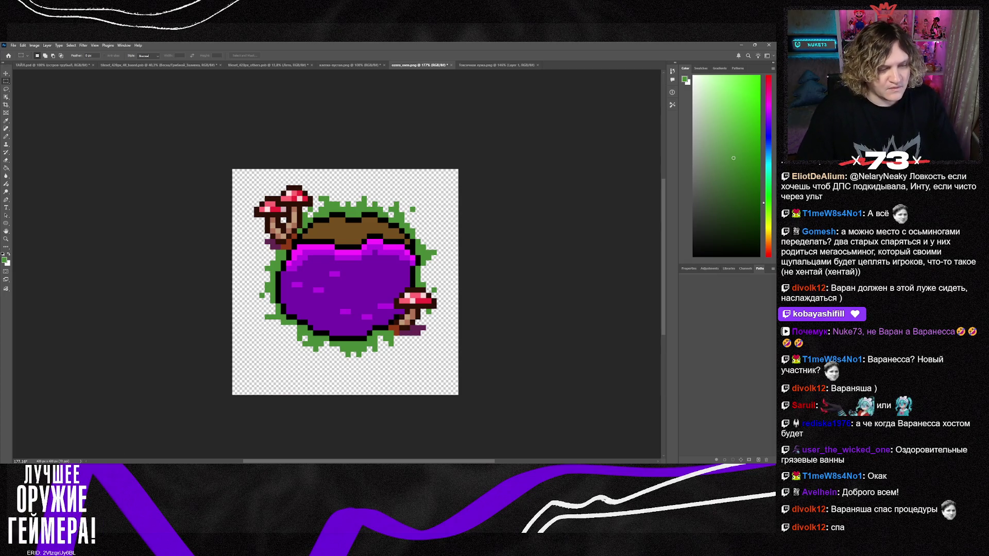
key(alt+Tab)
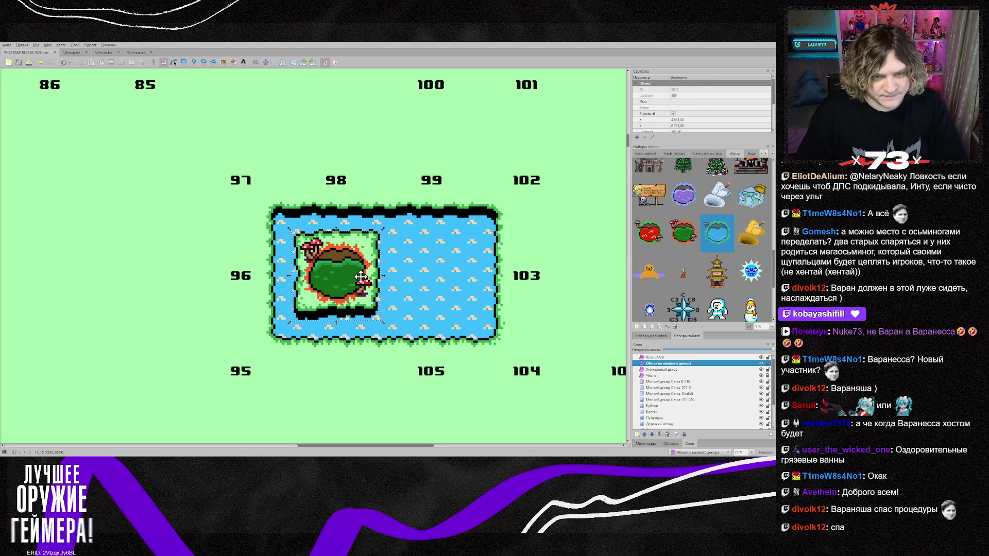
Delete the old mushroom-island pond from the lake
key(Delete)
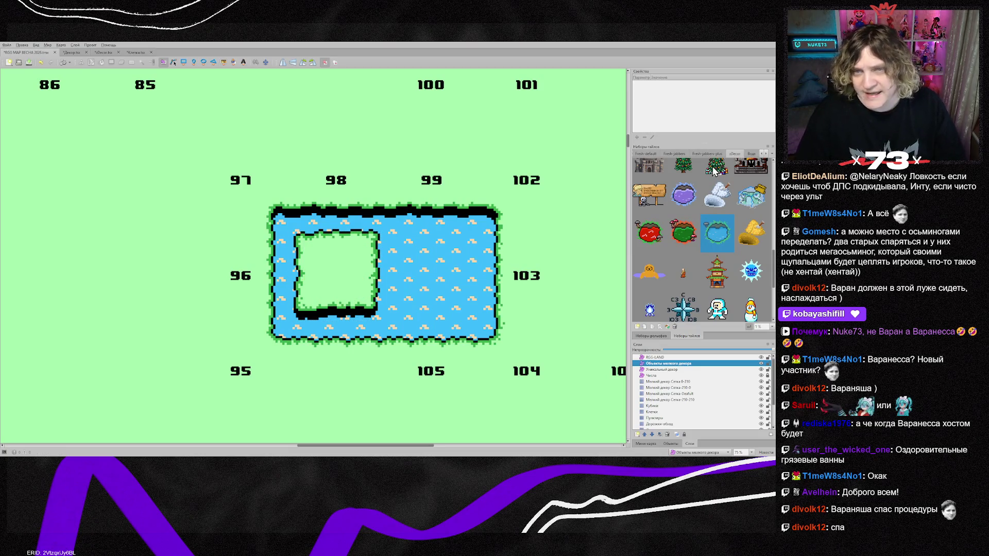
click(100, 53)
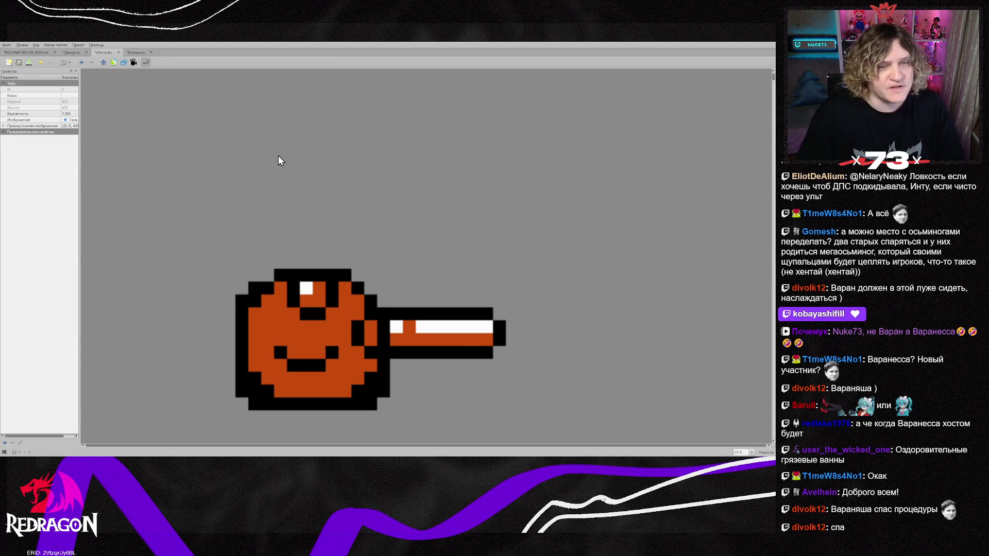
scroll(281, 161, down, 3)
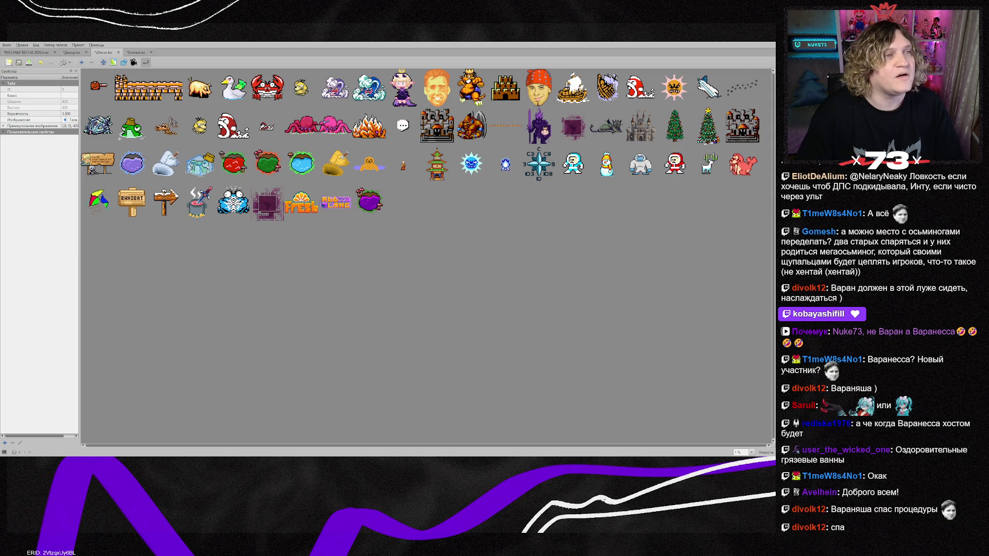
click(26, 52)
scroll(728, 307, down, 3)
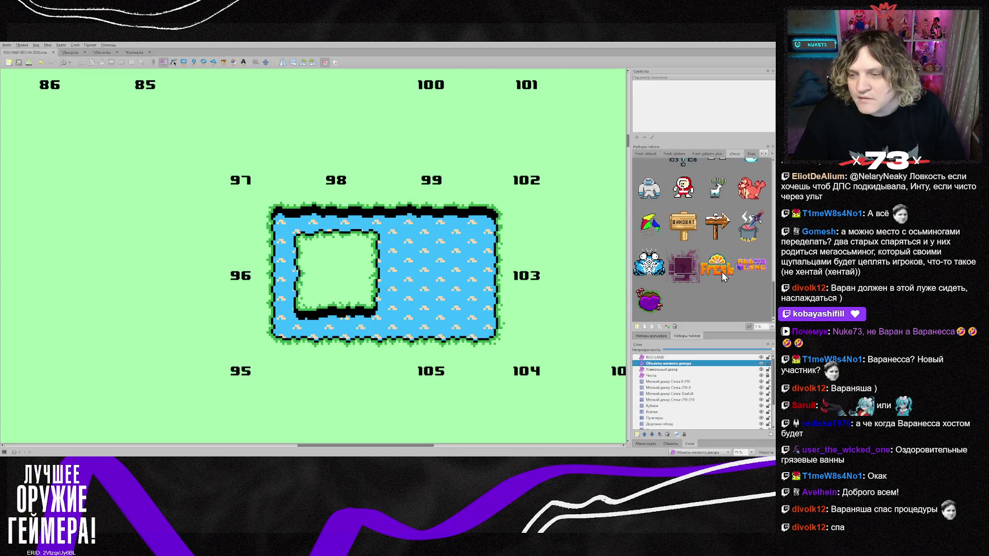
Place the purple pond tile on the lake island, shrunk and nudged to fit
click(649, 301)
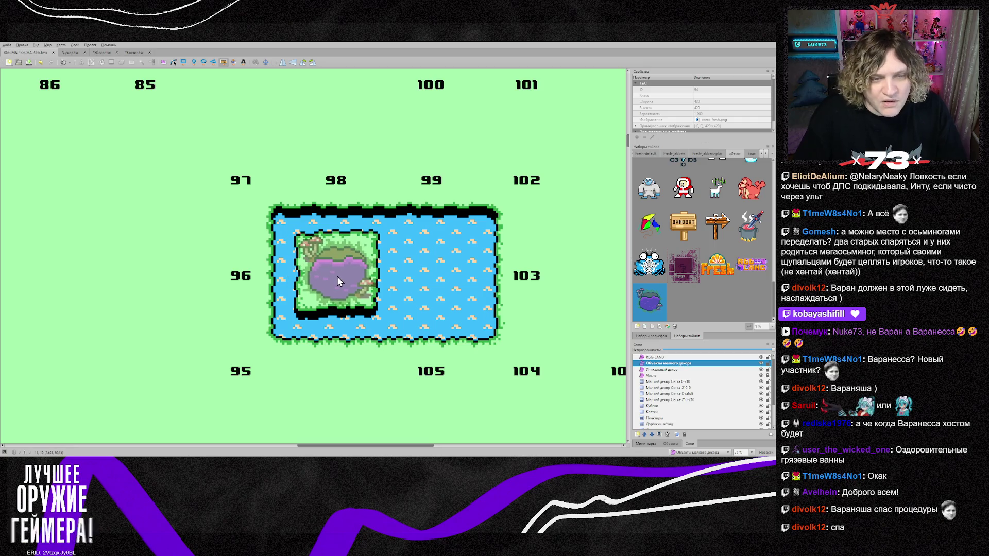
click(338, 276)
key(s)
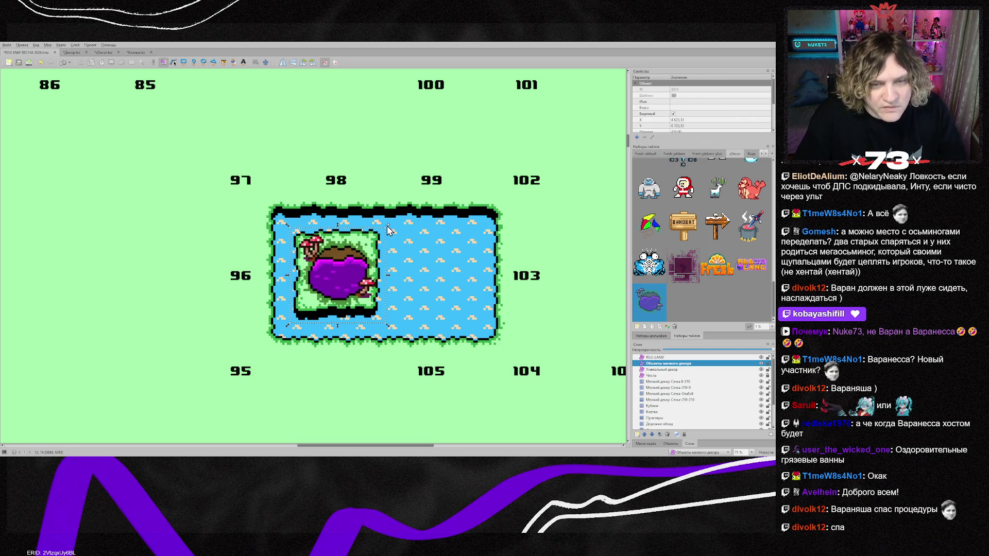
drag(388, 225, 377, 234)
drag(339, 271, 342, 267)
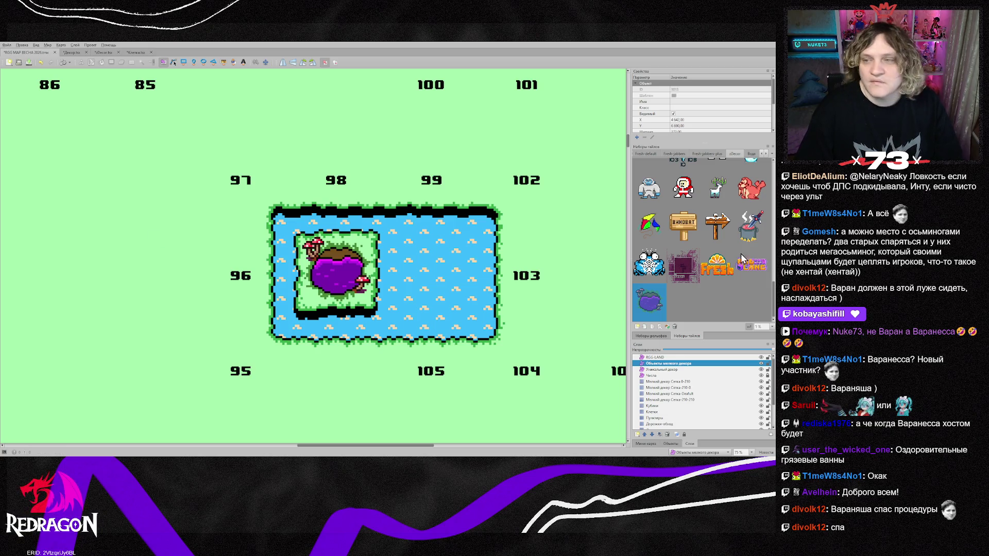
Select the frog tile in the tileset
scroll(696, 236, up, 3)
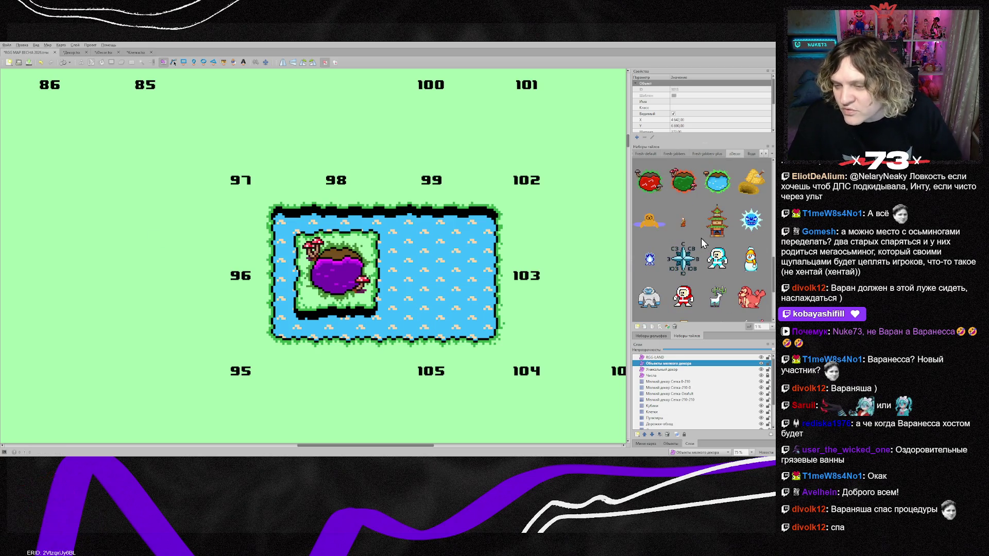
scroll(703, 248, up, 4)
scroll(702, 256, up, 5)
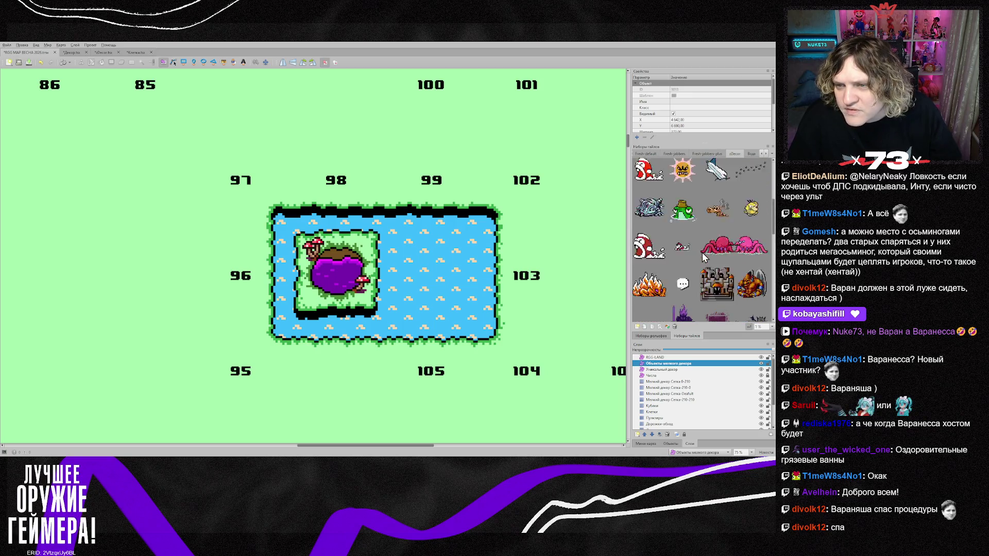
click(685, 252)
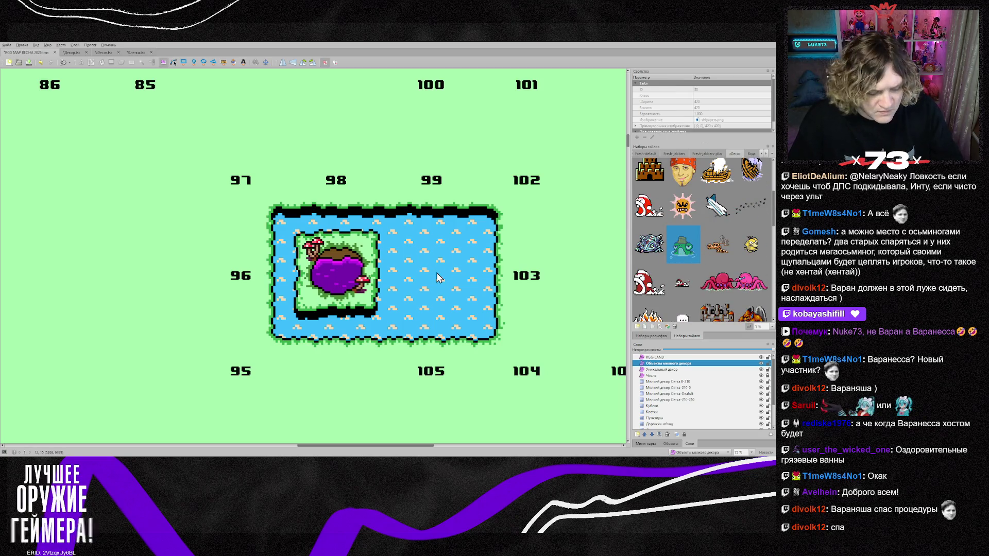
Place the frog in the lake water, enlarge it and shift it slightly
key(t)
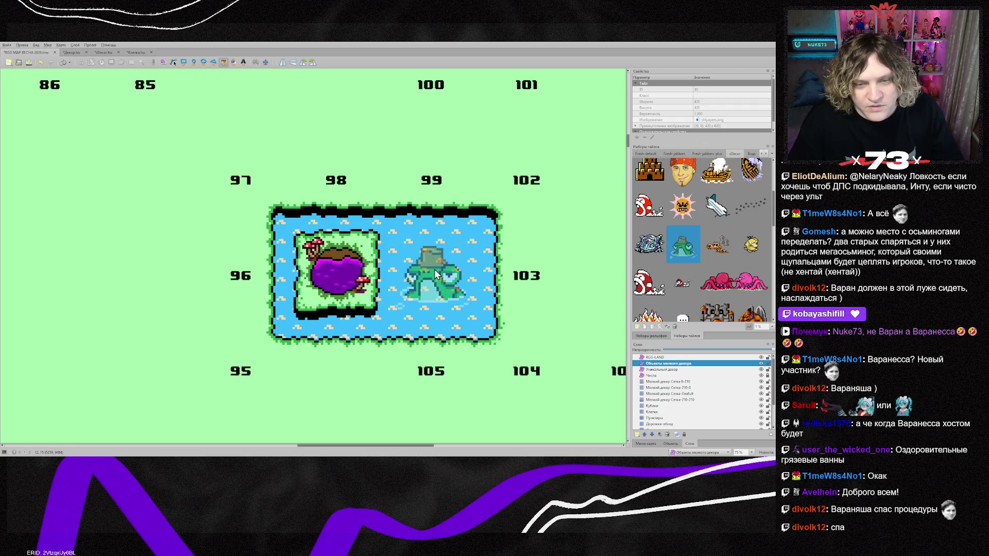
click(427, 278)
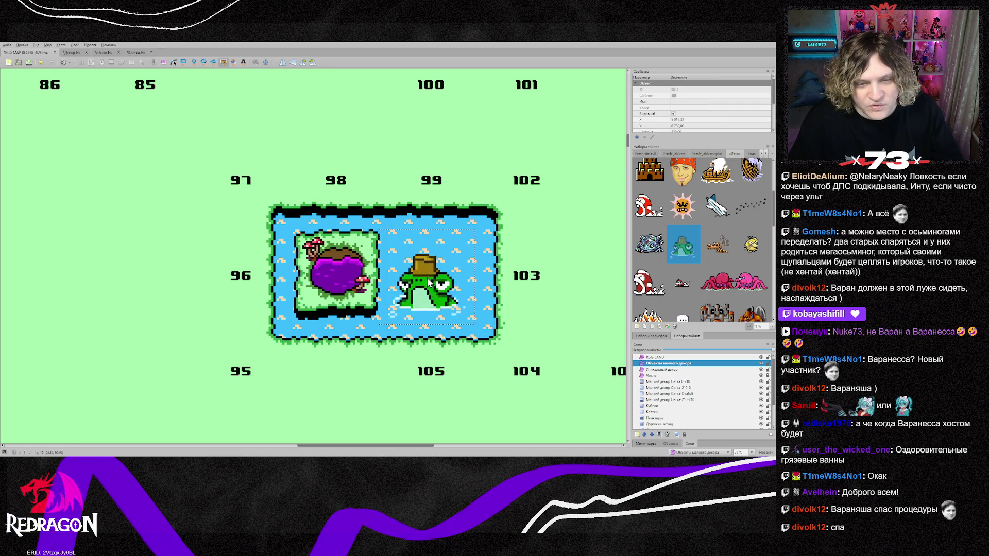
key(s)
mouse_move(478, 230)
mouse_down()
mouse_move(517, 195)
mouse_move(508, 194)
mouse_up()
mouse_move(450, 277)
mouse_down()
mouse_move(435, 279)
mouse_move(452, 287)
mouse_up()
click(574, 251)
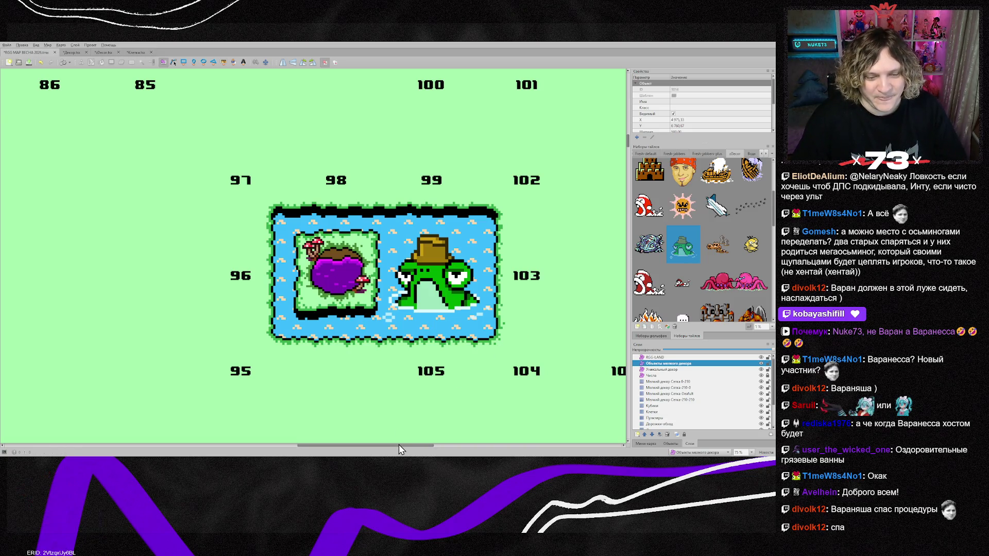
Delete the stray small tree sprite from the meadow and reselect the frog
scroll(412, 363, down, 1)
scroll(411, 363, down, 1)
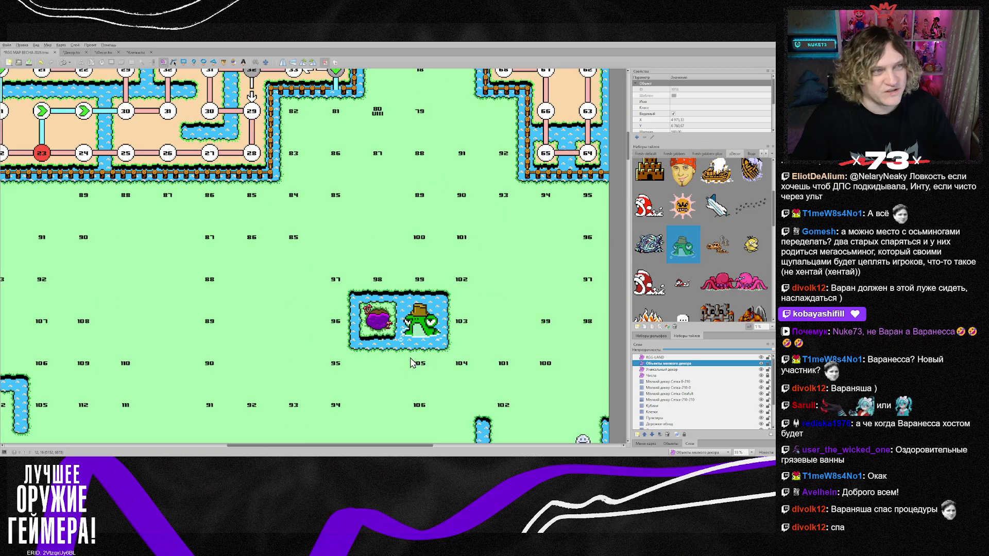
scroll(412, 363, down, 1)
scroll(399, 389, up, 1)
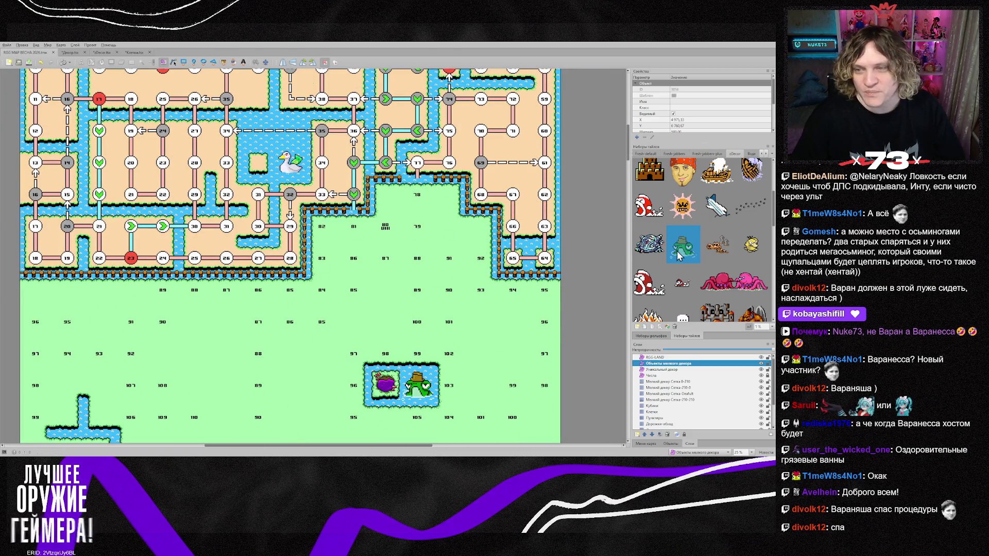
scroll(697, 286, up, 2)
scroll(698, 285, up, 1)
scroll(688, 267, down, 5)
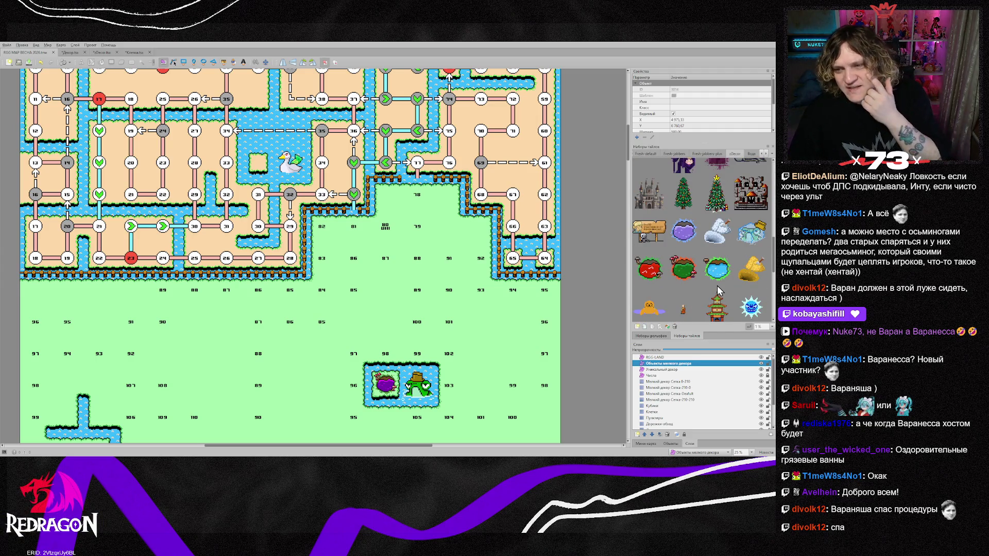
scroll(711, 287, down, 2)
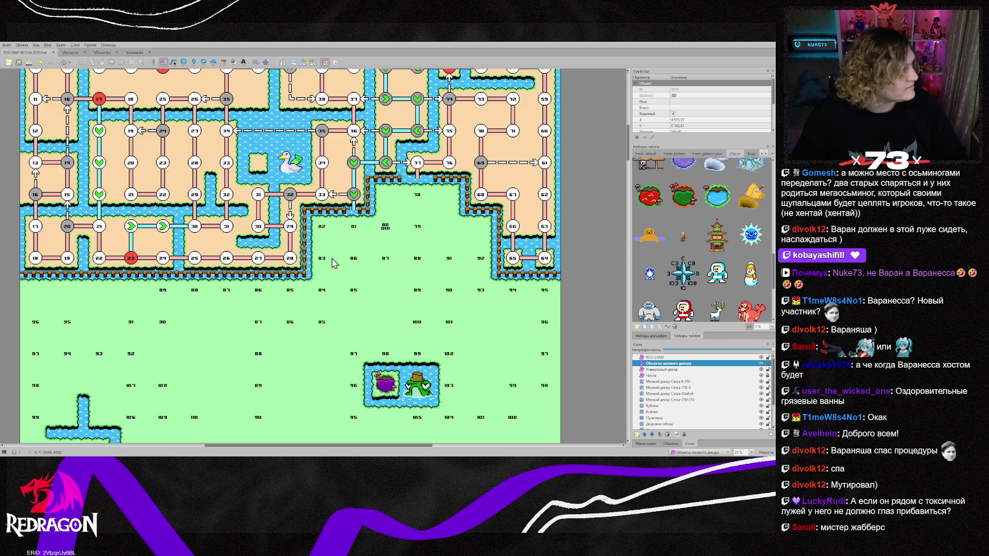
scroll(314, 320, down, 2)
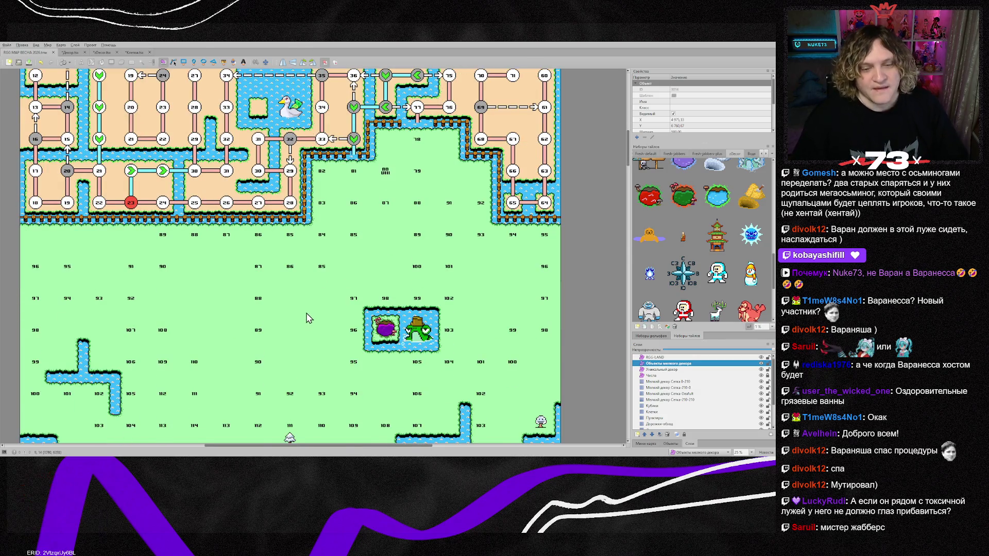
scroll(312, 289, down, 2)
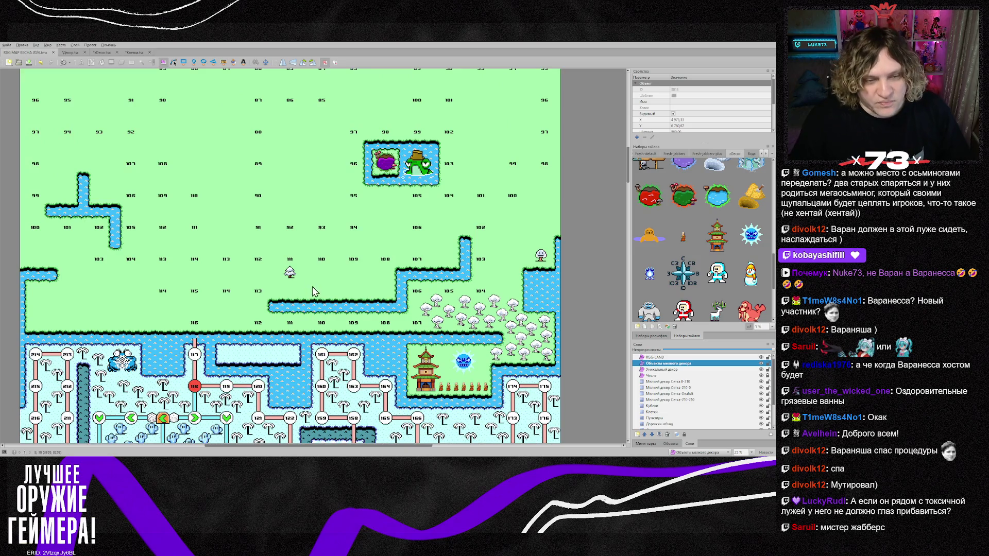
key(Delete)
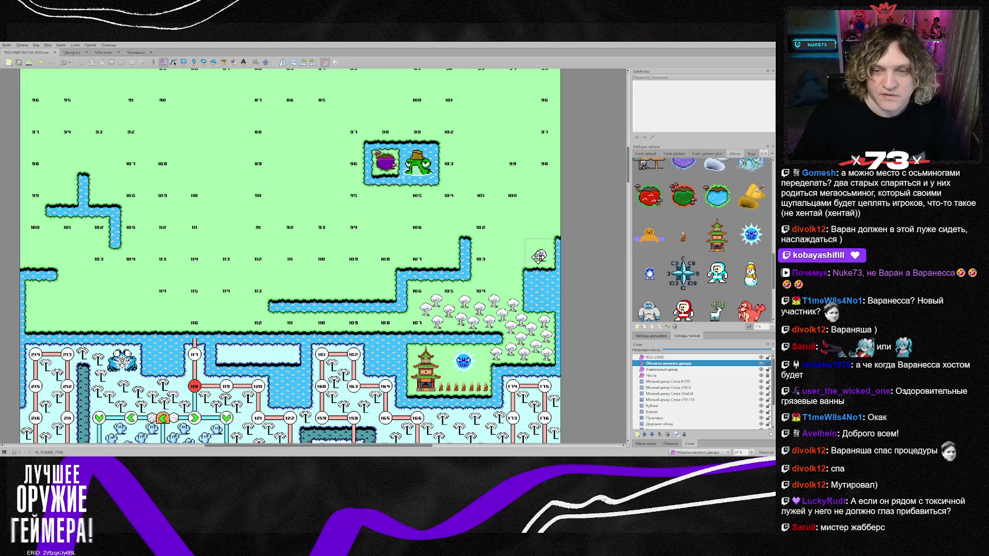
click(541, 255)
key(Delete)
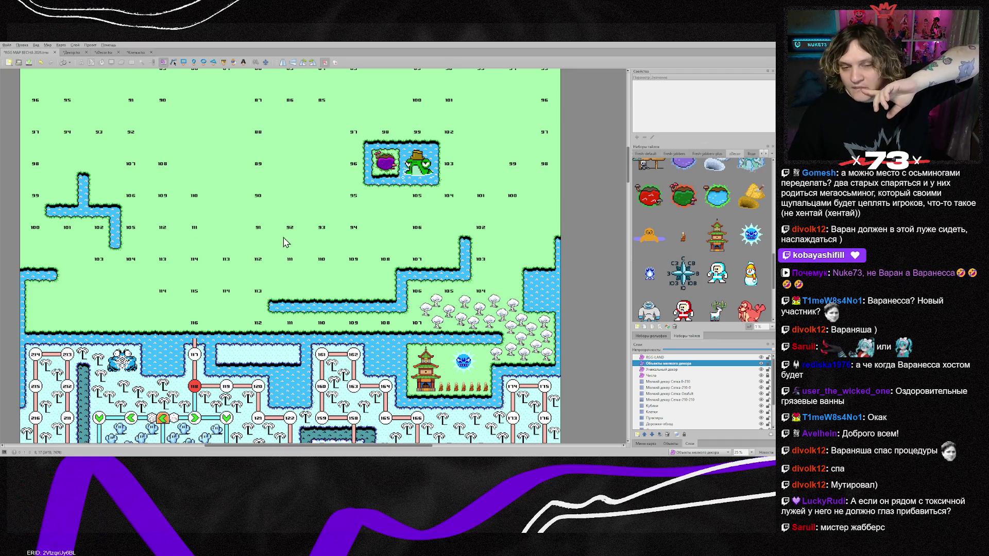
scroll(340, 237, up, 1)
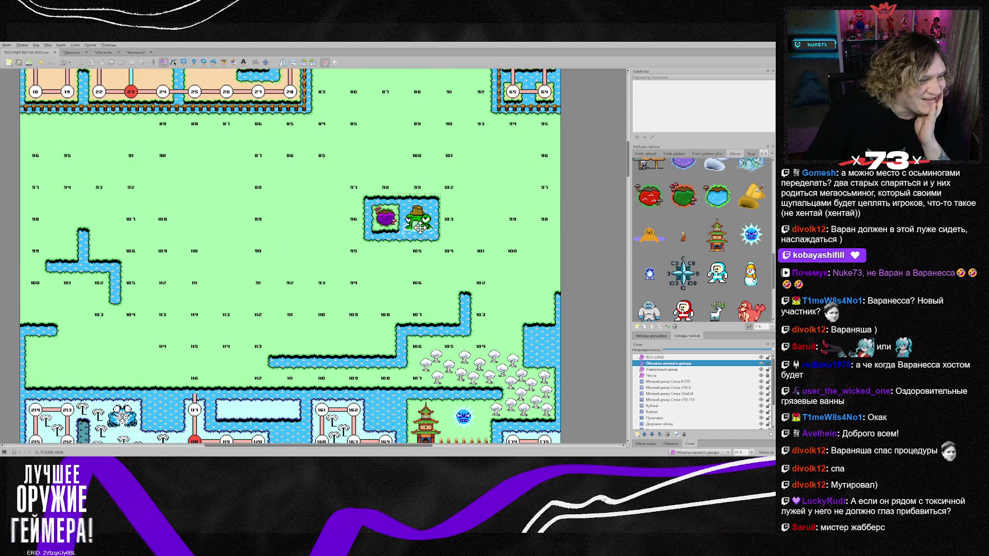
click(421, 227)
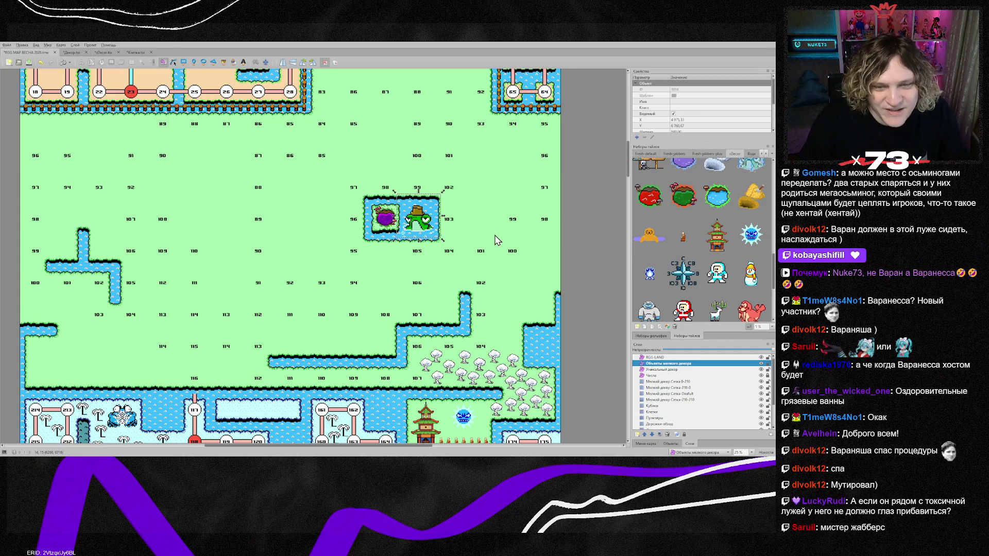
Shrink the frog to fit the pond and shift it slightly right and up
ctrl+scroll(494, 240, up, 1)
drag(389, 156, 375, 166)
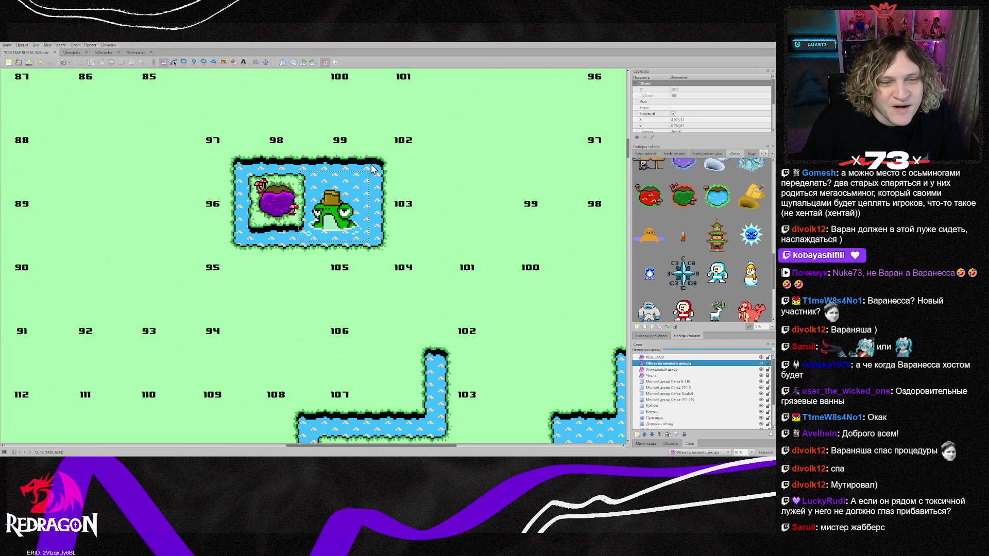
drag(338, 209, 342, 205)
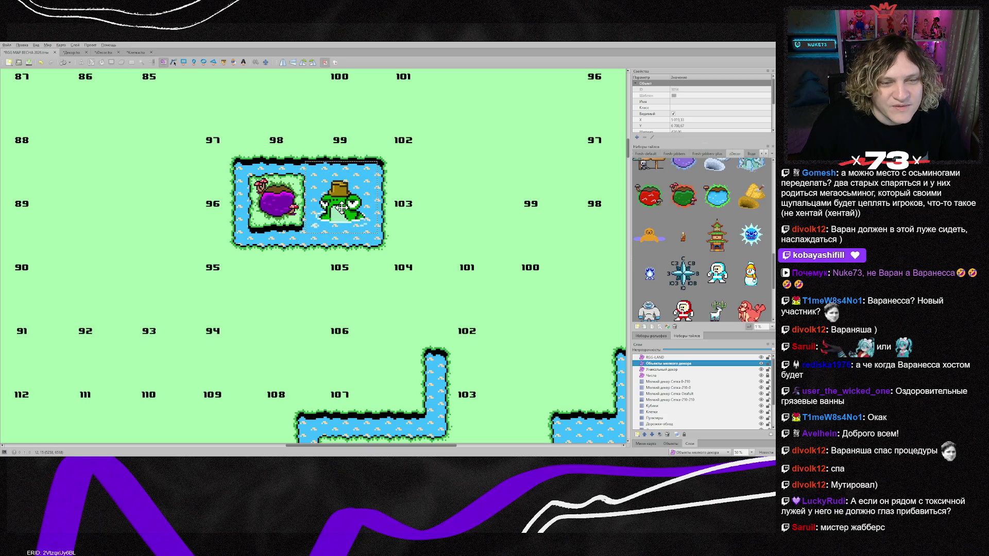
click(345, 212)
drag(339, 210, 344, 210)
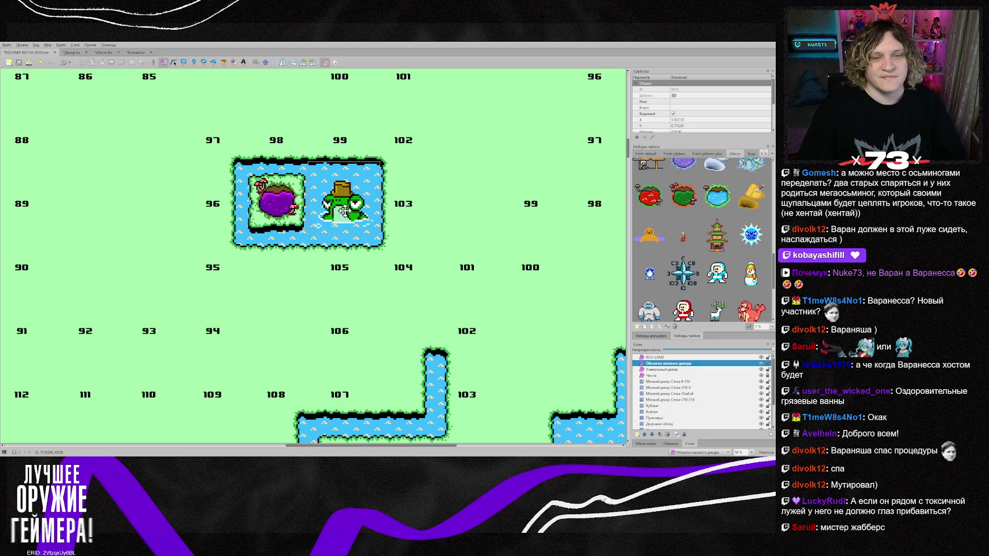
On the Числа layer, select the column of number labels beside the pond
scroll(425, 250, down, 2)
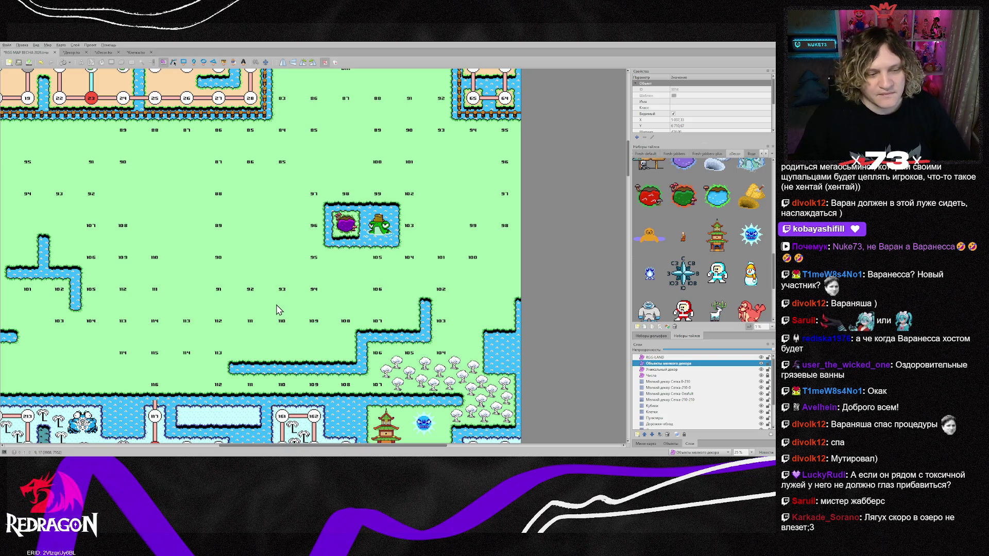
scroll(274, 311, up, 3)
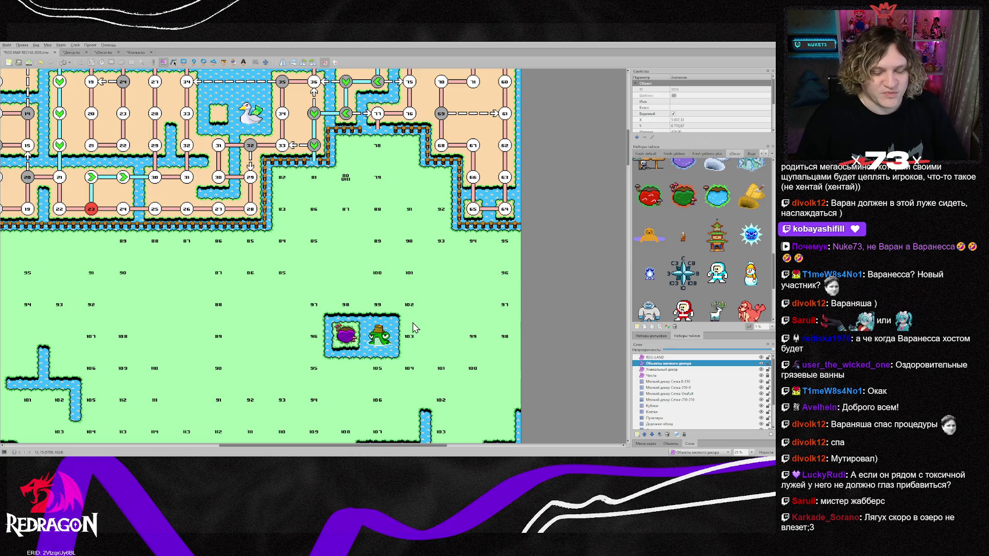
scroll(416, 318, down, 2)
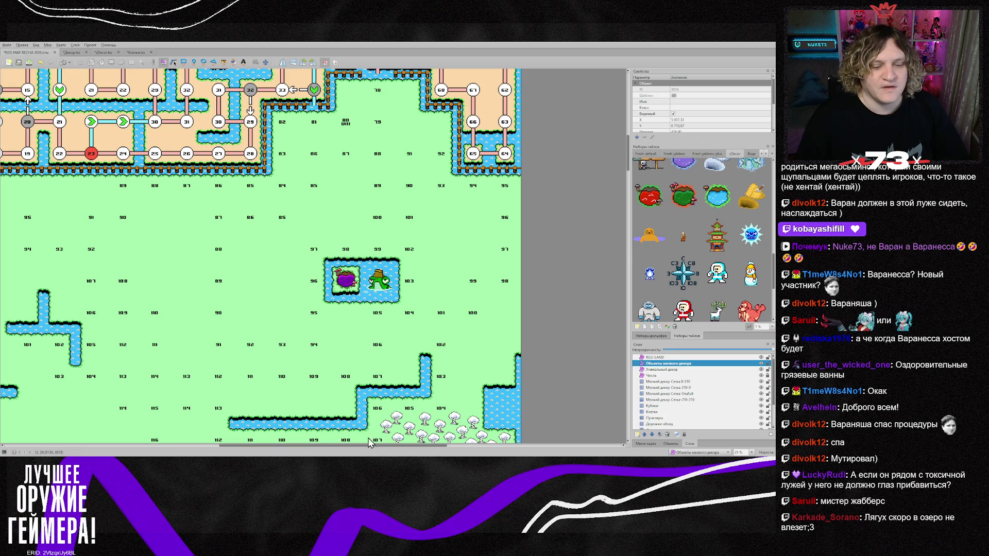
mouse_move(368, 445)
mouse_down()
mouse_move(340, 448)
mouse_move(354, 452)
mouse_up()
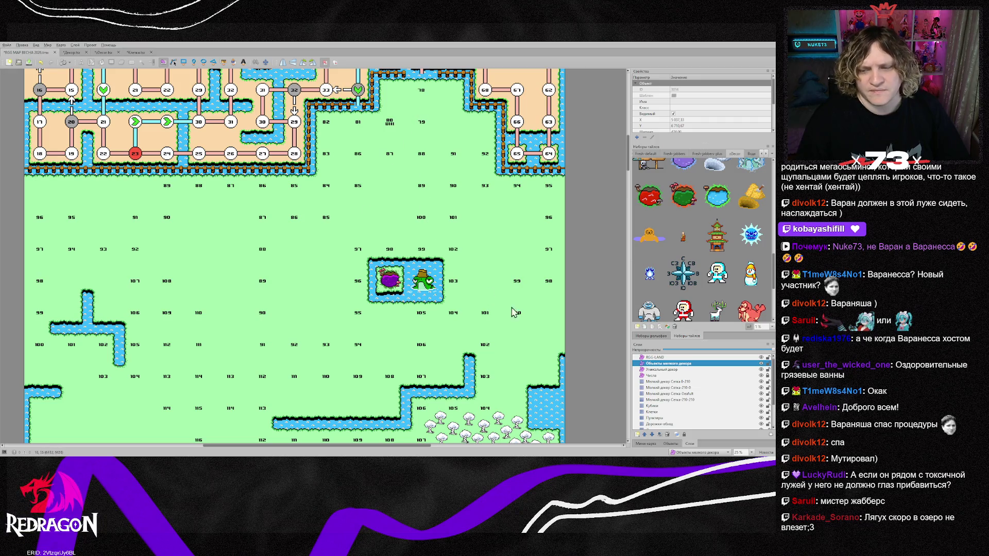
scroll(393, 309, down, 2)
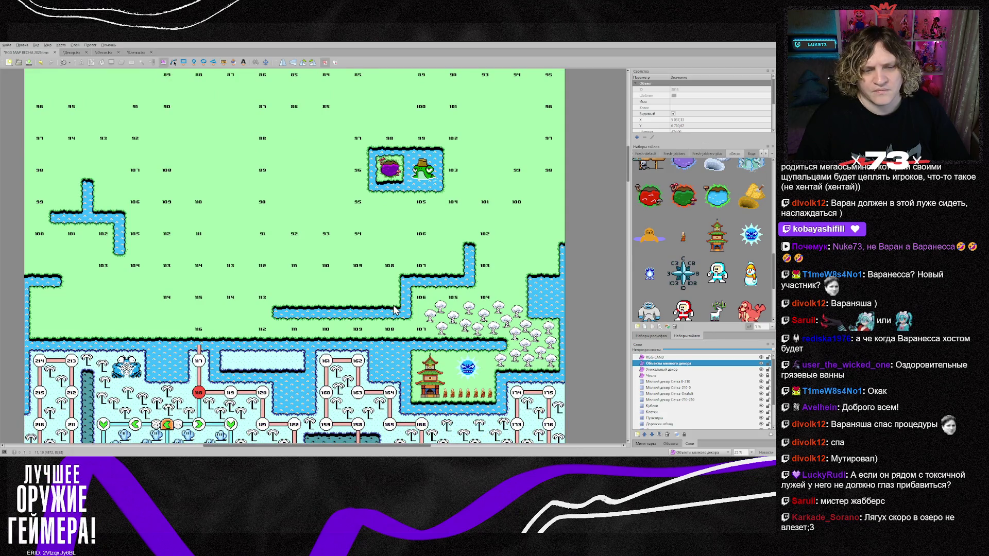
scroll(393, 309, up, 2)
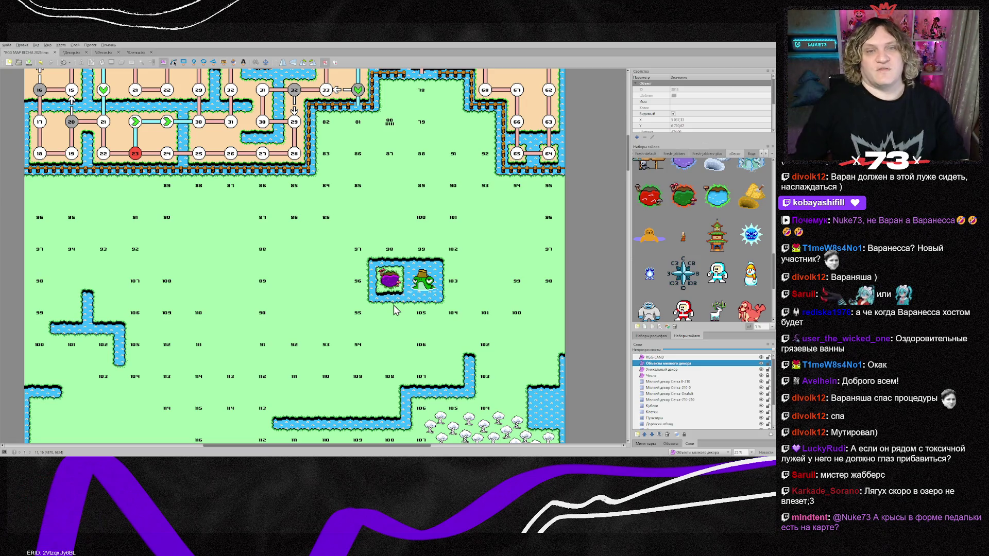
scroll(278, 211, up, 3)
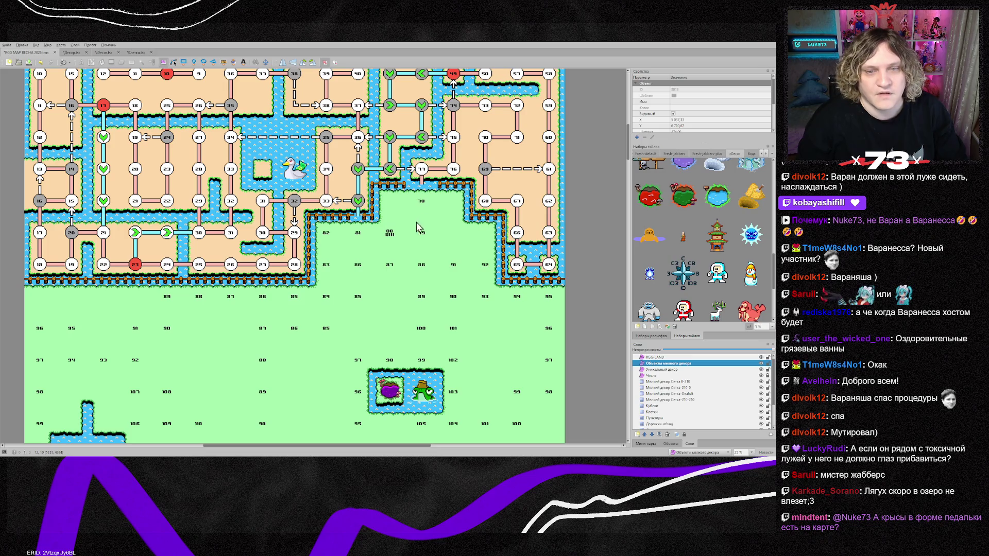
scroll(420, 221, down, 3)
click(688, 376)
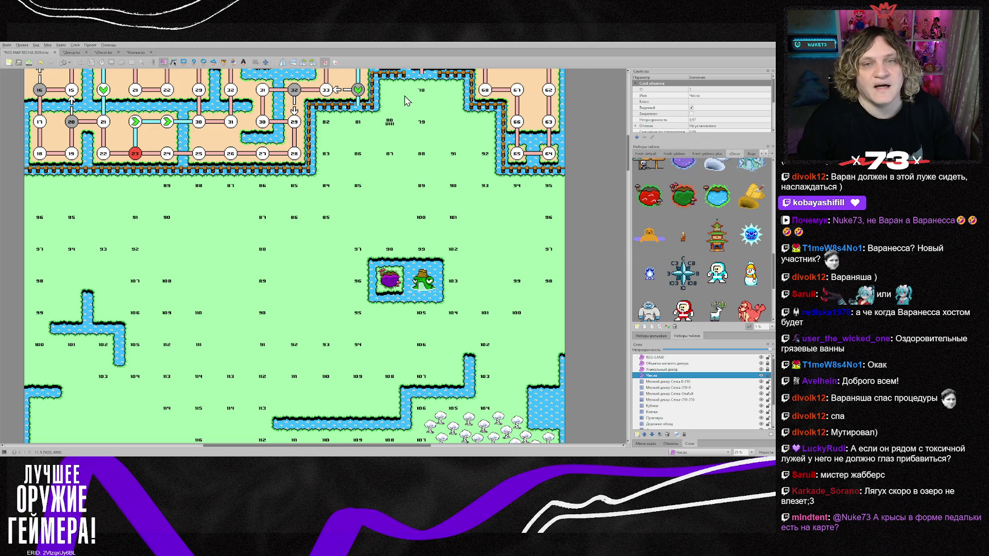
mouse_move(387, 96)
mouse_down()
mouse_move(469, 266)
mouse_move(469, 325)
mouse_up()
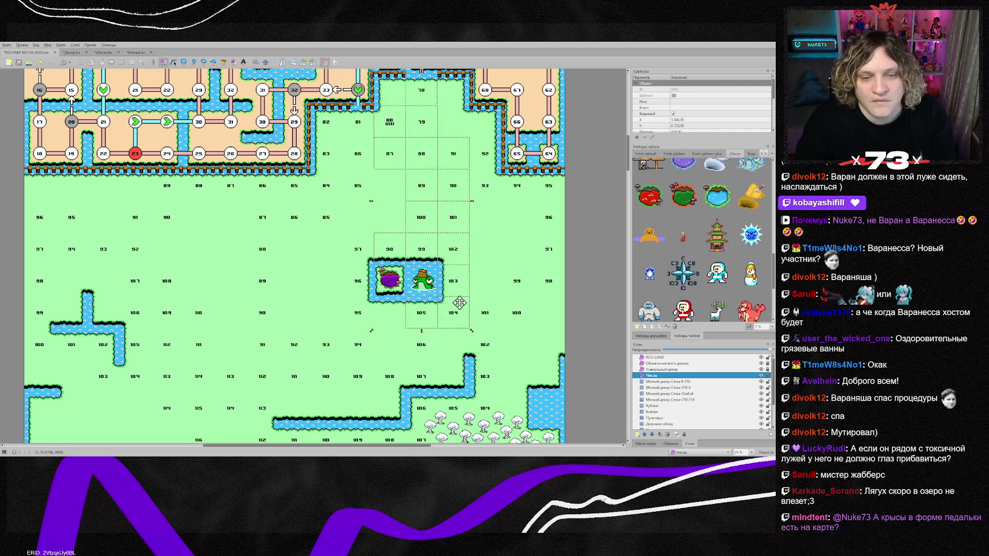
Delete the first columns of number labels across the green area
key(Delete)
mouse_move(394, 107)
mouse_down()
mouse_move(321, 167)
mouse_move(314, 403)
mouse_up()
key(Delete)
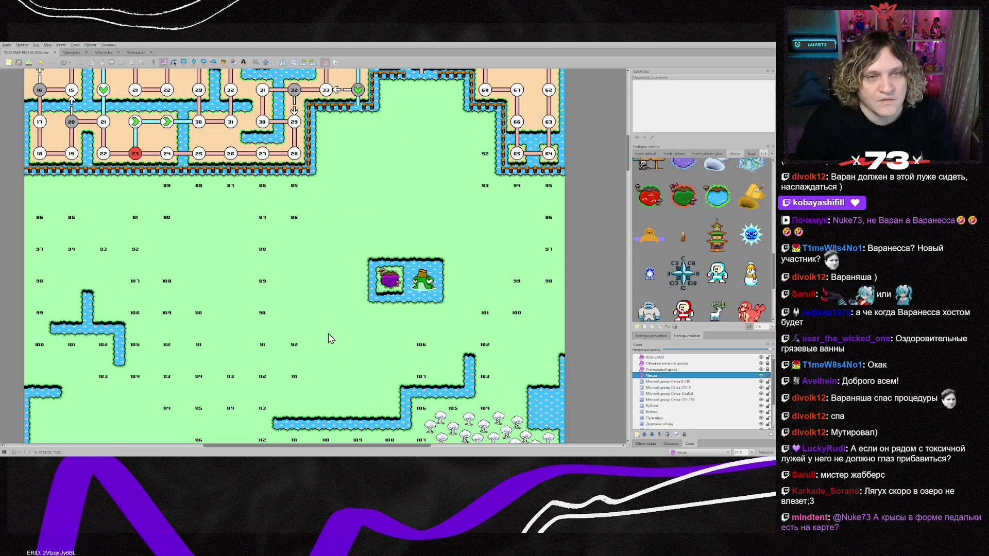
drag(29, 182, 359, 416)
key(Delete)
Delete the leftover 92 and 93 labels and the labels 103 to 116
mouse_move(466, 138)
mouse_down()
mouse_move(558, 354)
mouse_move(545, 355)
mouse_up()
key(Delete)
key(Delete)
scroll(392, 340, down, 3)
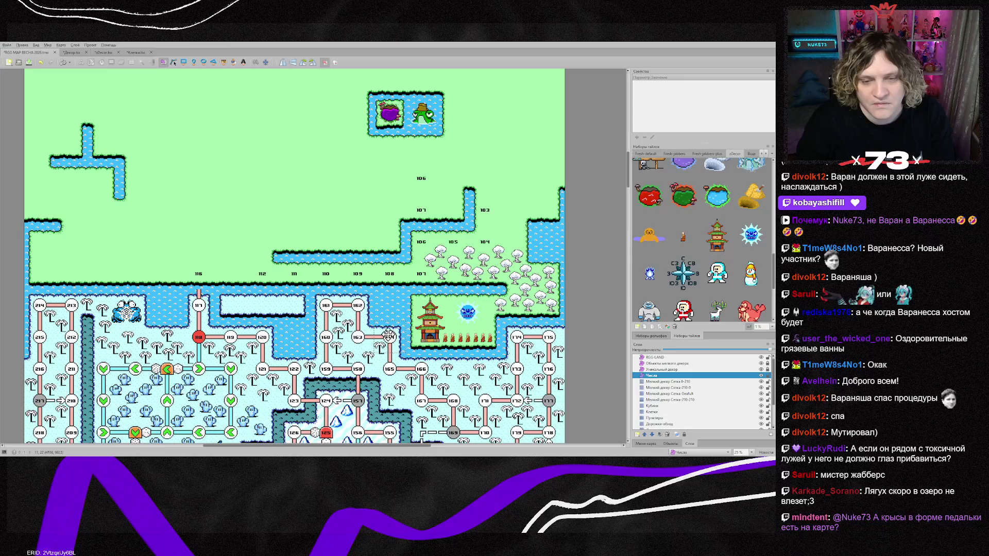
mouse_move(180, 180)
mouse_down()
mouse_move(453, 278)
mouse_move(515, 285)
mouse_up()
key(Delete)
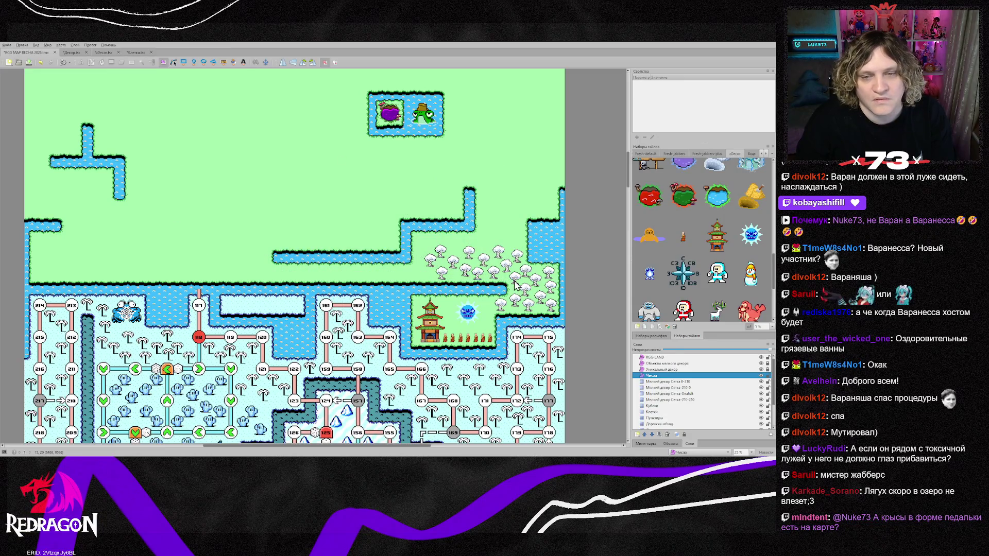
scroll(514, 284, up, 3)
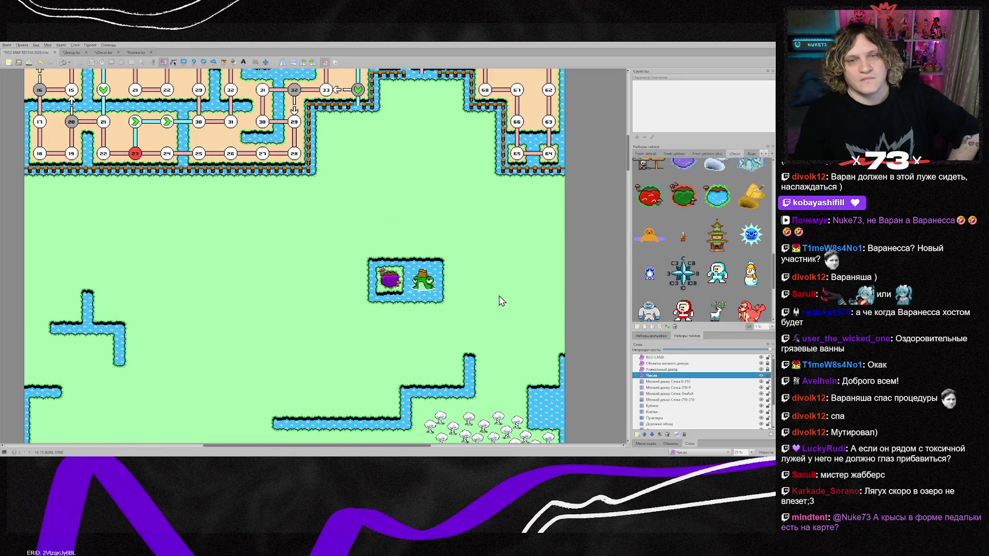
scroll(500, 301, up, 1)
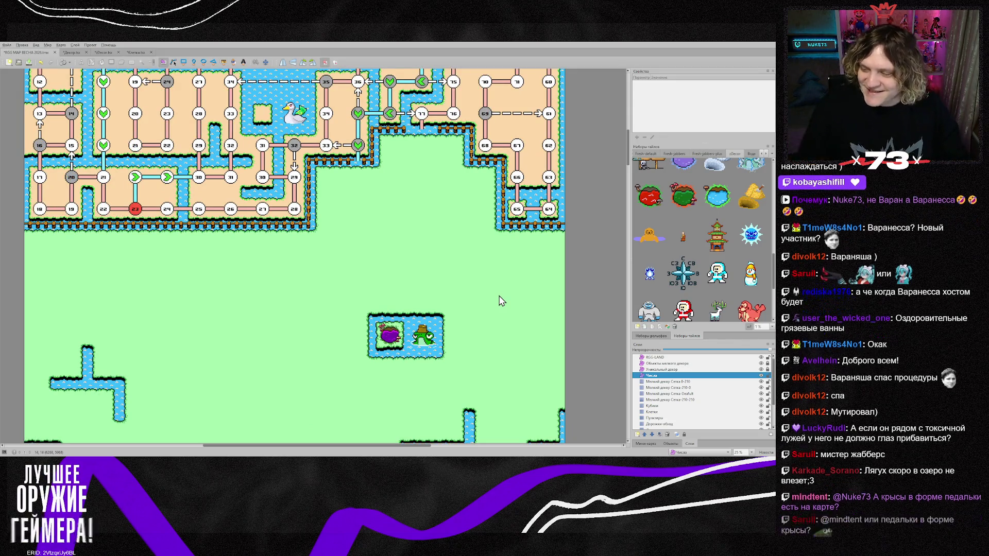
Place a grey 69 node tile on the board
scroll(514, 304, up, 2)
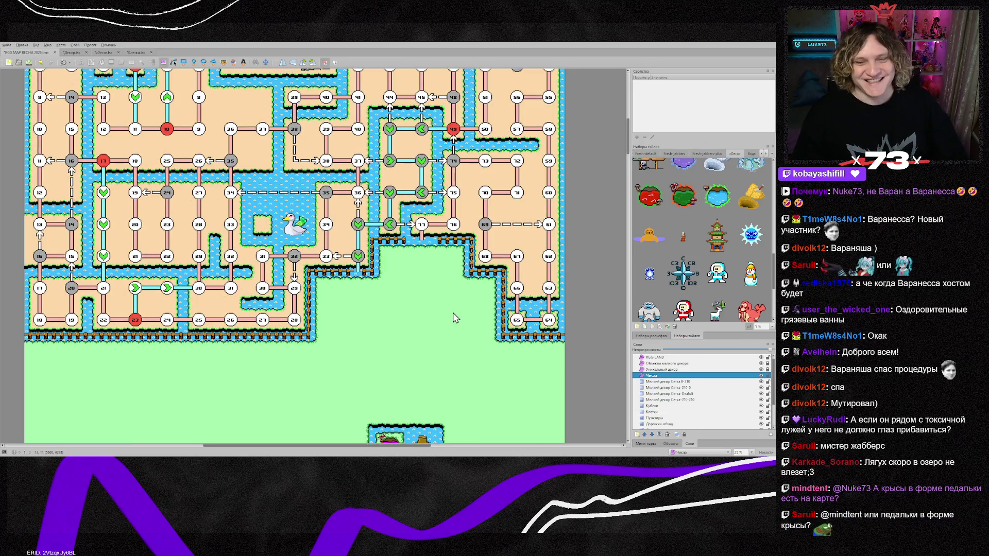
scroll(452, 315, up, 3)
scroll(439, 307, down, 1)
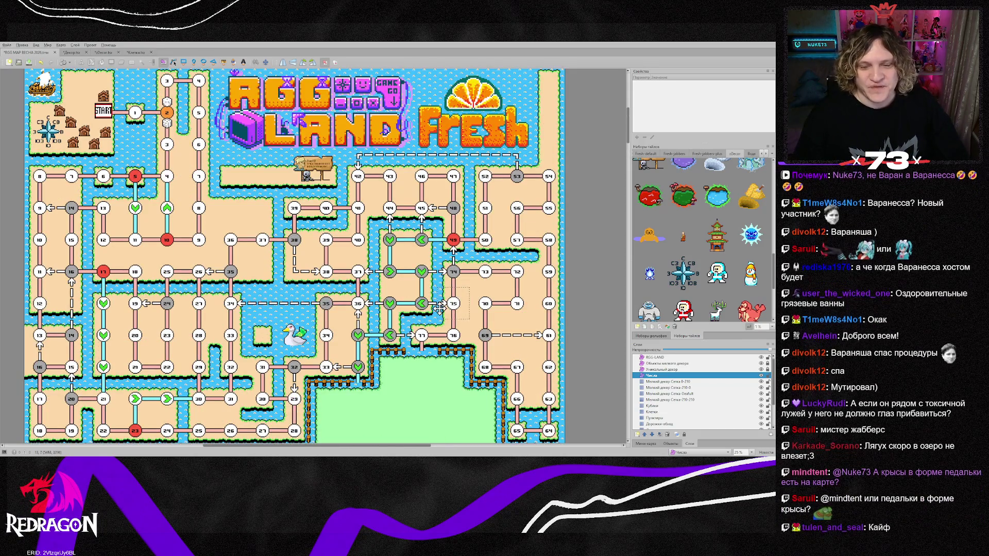
click(485, 335)
Activate the Дорожки-основа layer and pick up a path piece from the map
scroll(373, 348, down, 3)
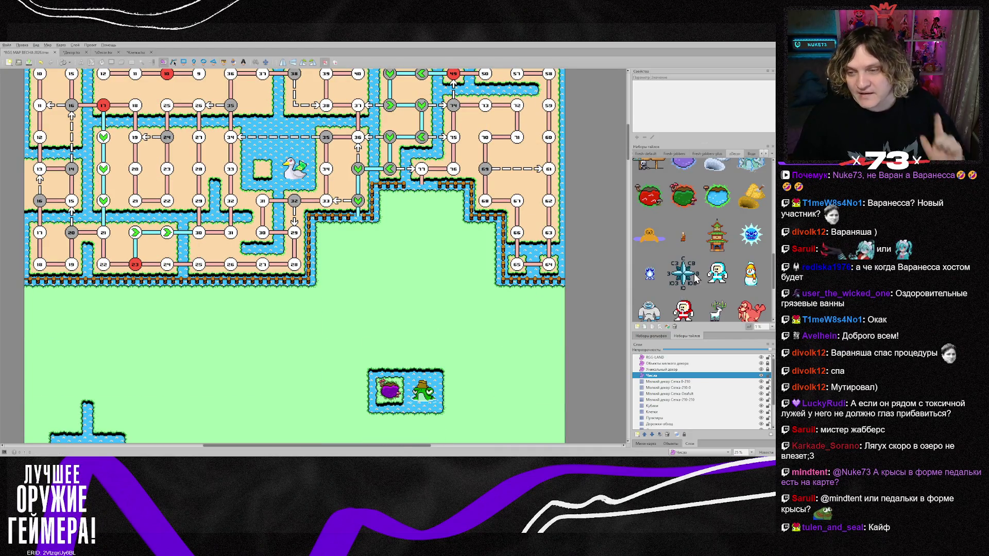
scroll(695, 277, up, 4)
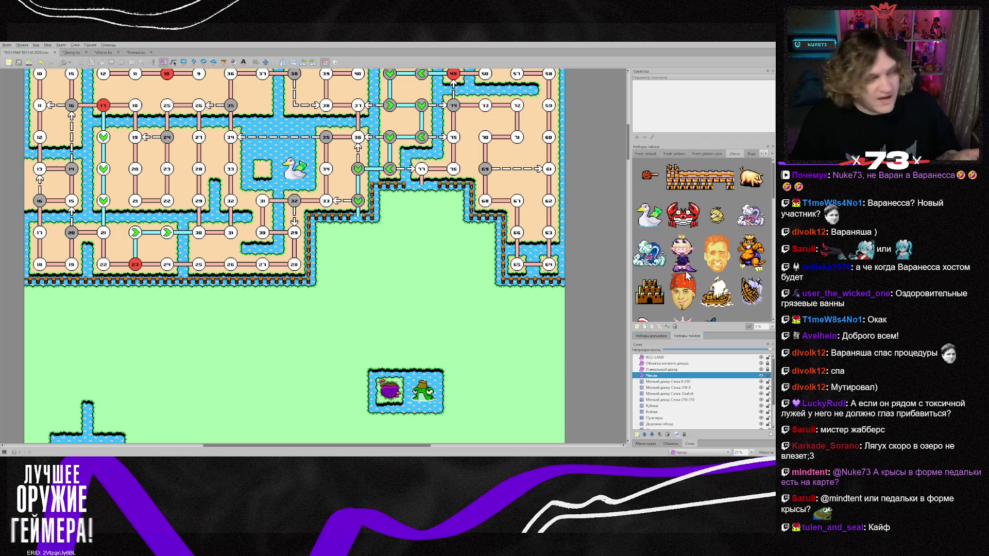
scroll(674, 416, down, 2)
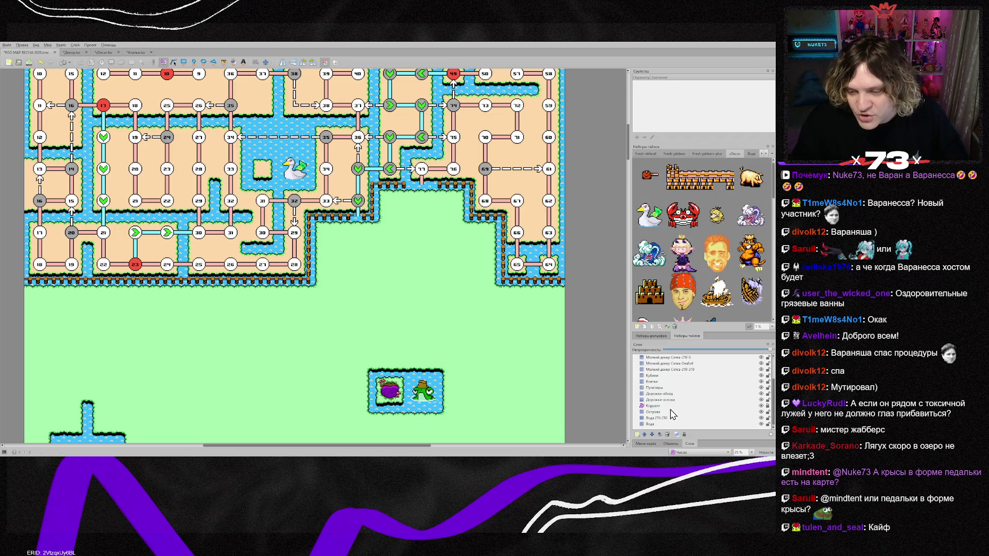
click(667, 400)
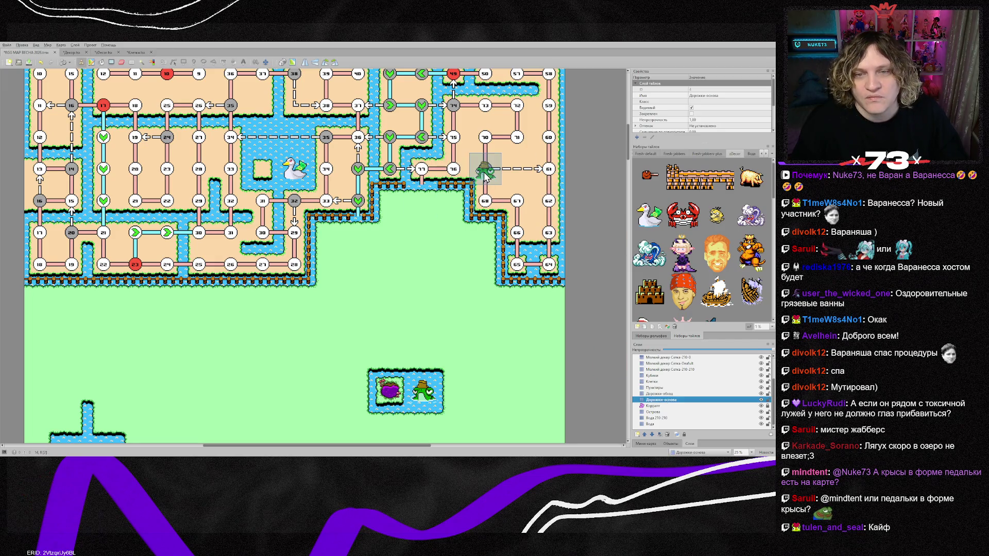
right_click(420, 209)
Stamp a vertical path below node 77 and a horizontal path piece under it
click(422, 220)
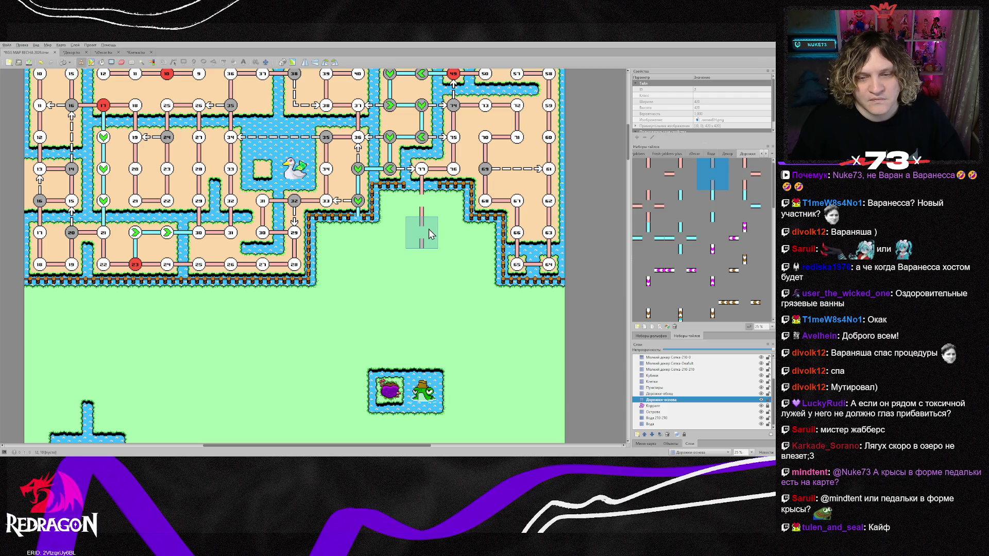
click(680, 173)
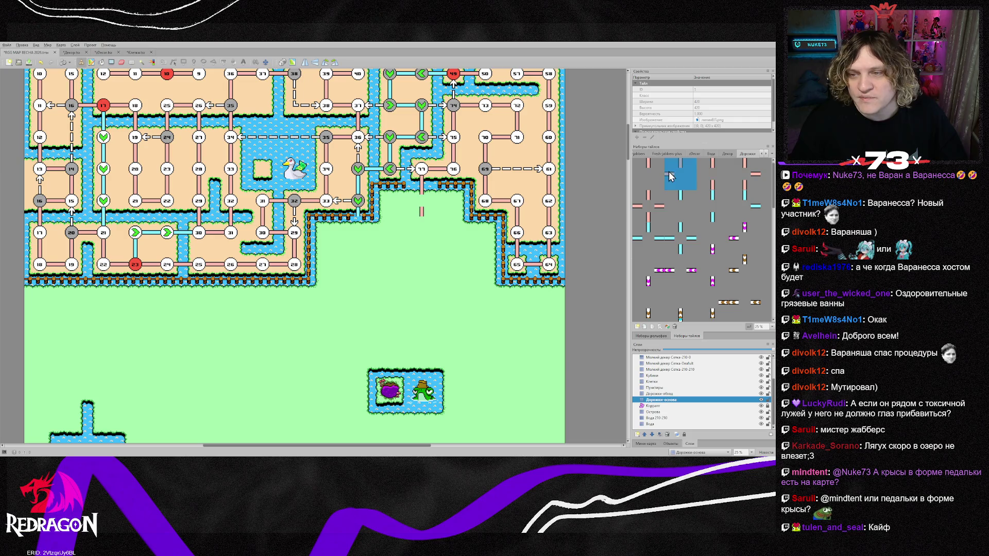
click(432, 233)
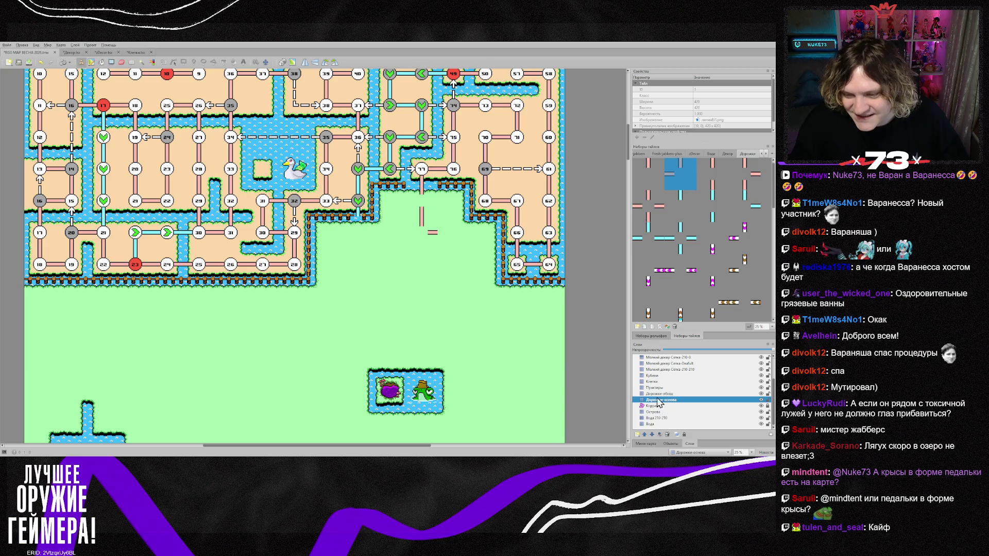
On the Клетки layer, add one white cell and a three-cell row with the left cell red
click(659, 381)
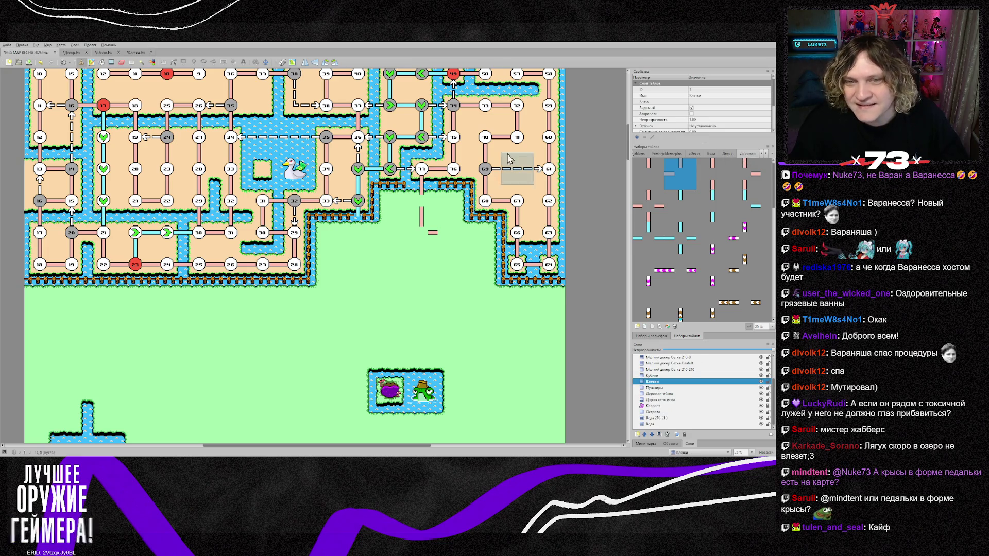
scroll(743, 154, down, 1)
click(421, 200)
click(421, 232)
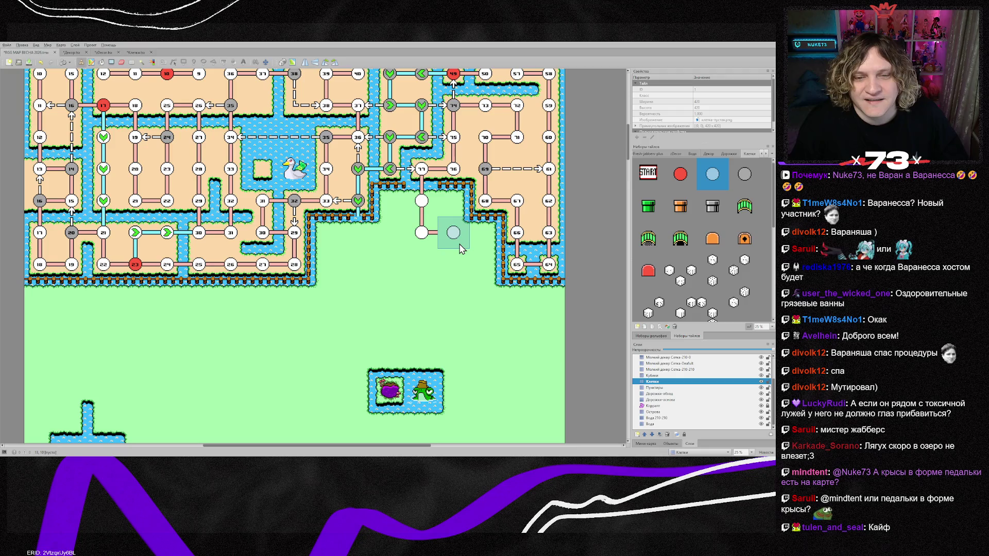
click(453, 232)
click(485, 233)
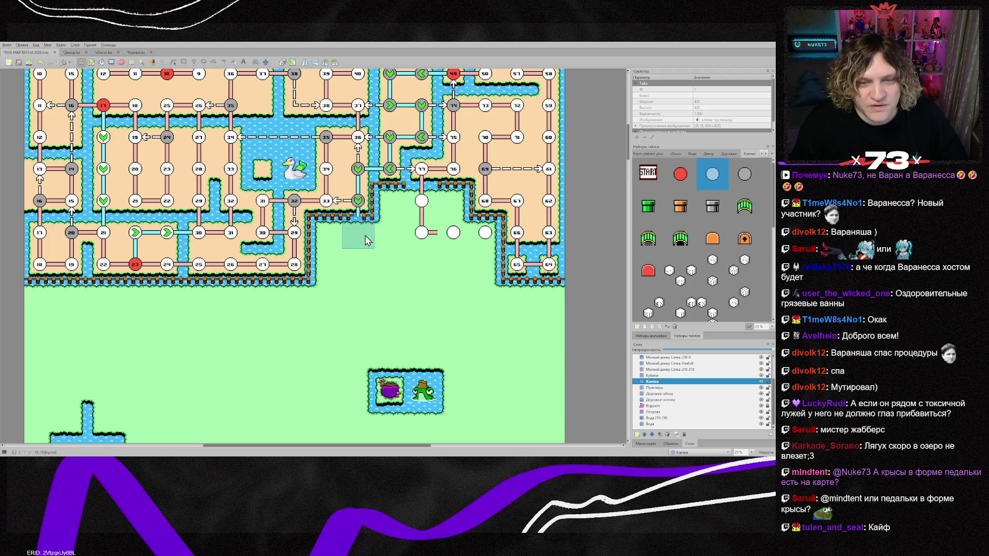
click(680, 174)
click(421, 232)
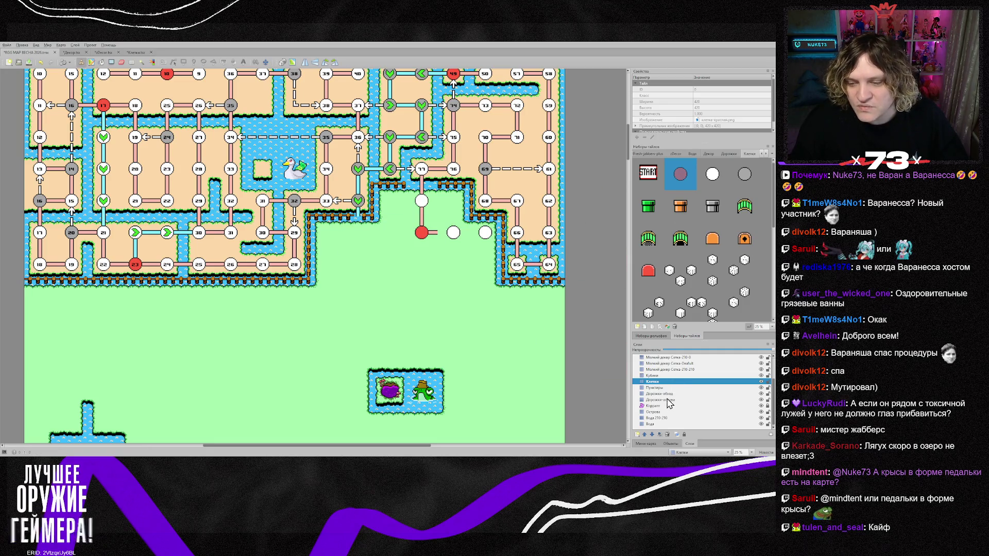
click(662, 393)
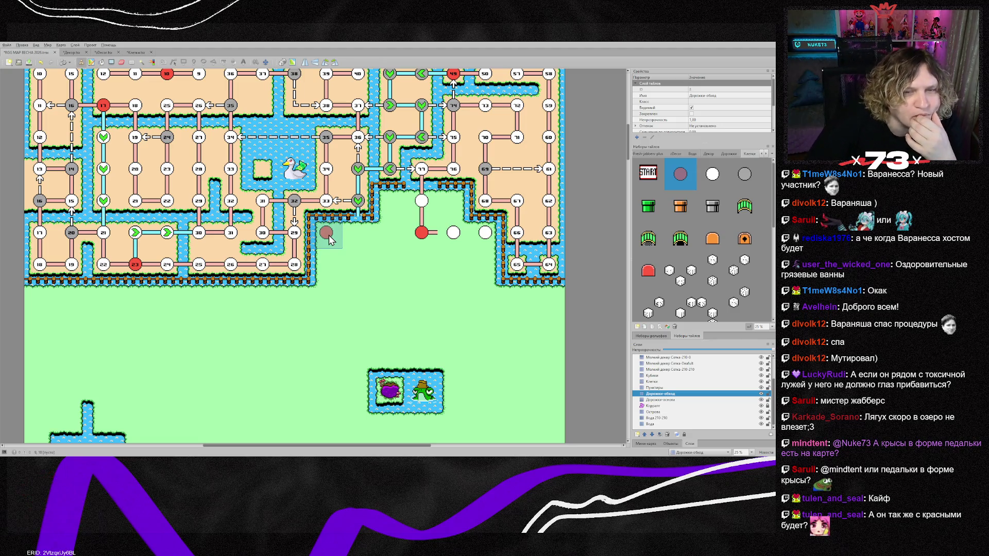
Stamp a flipped path piece on the red cell linking it left and up
click(668, 400)
right_click(427, 236)
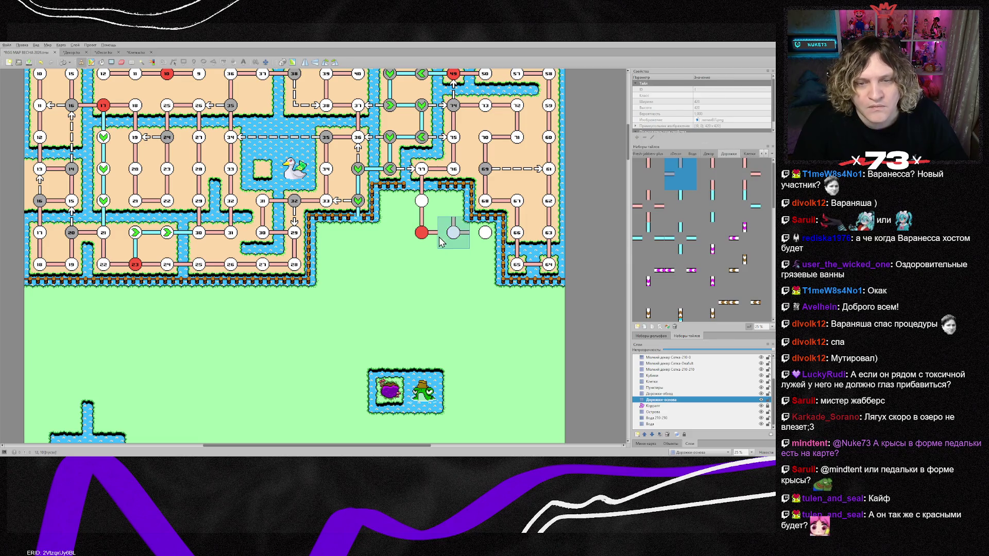
key(y)
click(421, 236)
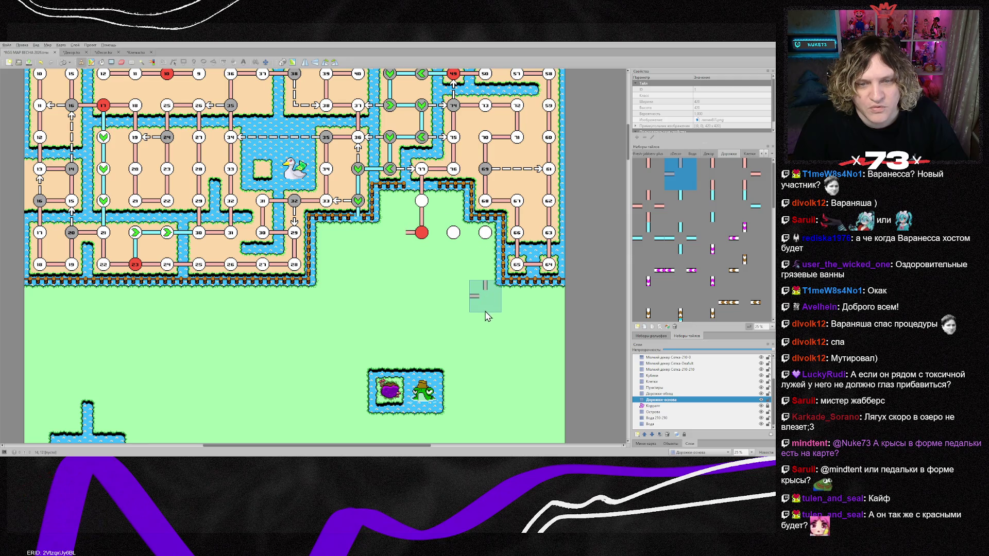
Turn the middle cell into a green right arrow and the rightmost into a down arrow
click(747, 154)
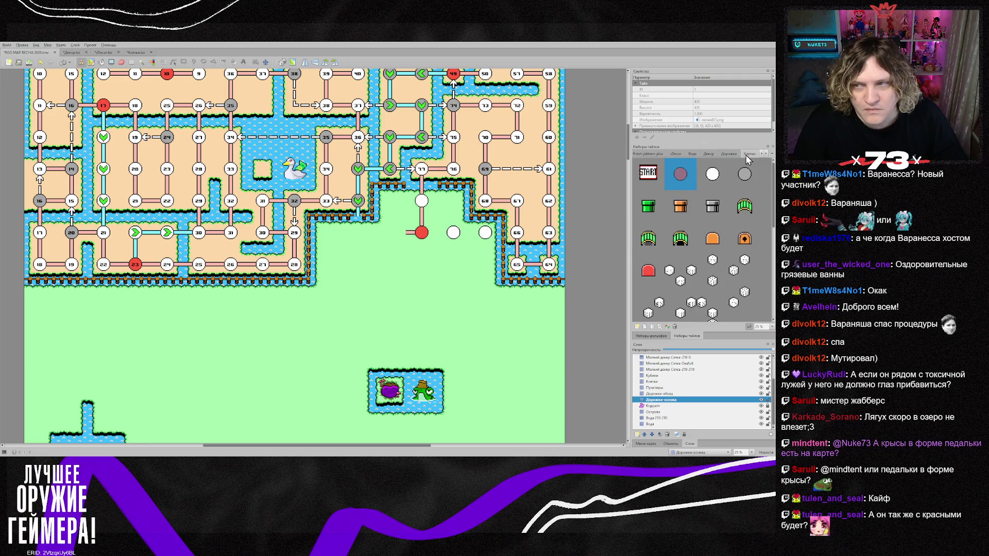
click(663, 381)
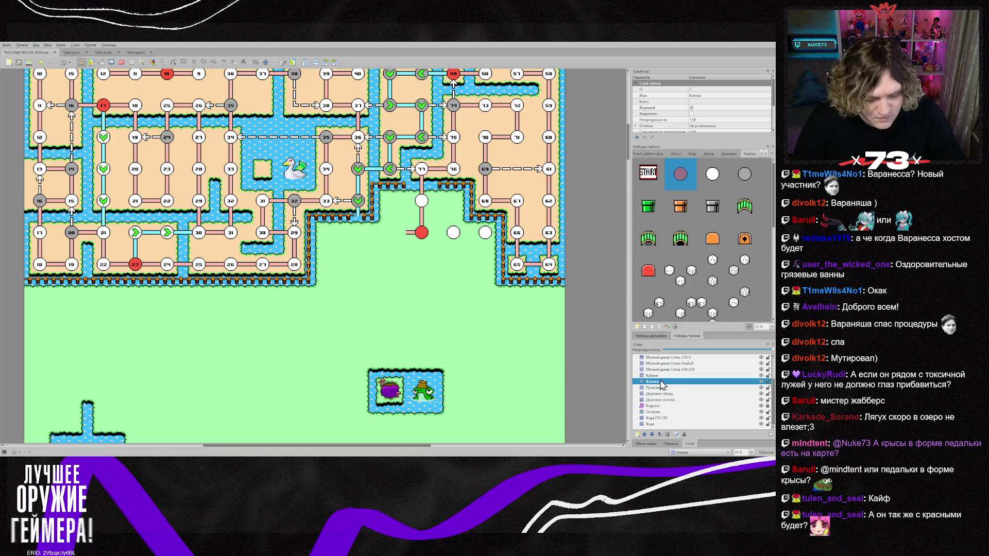
scroll(660, 240, down, 3)
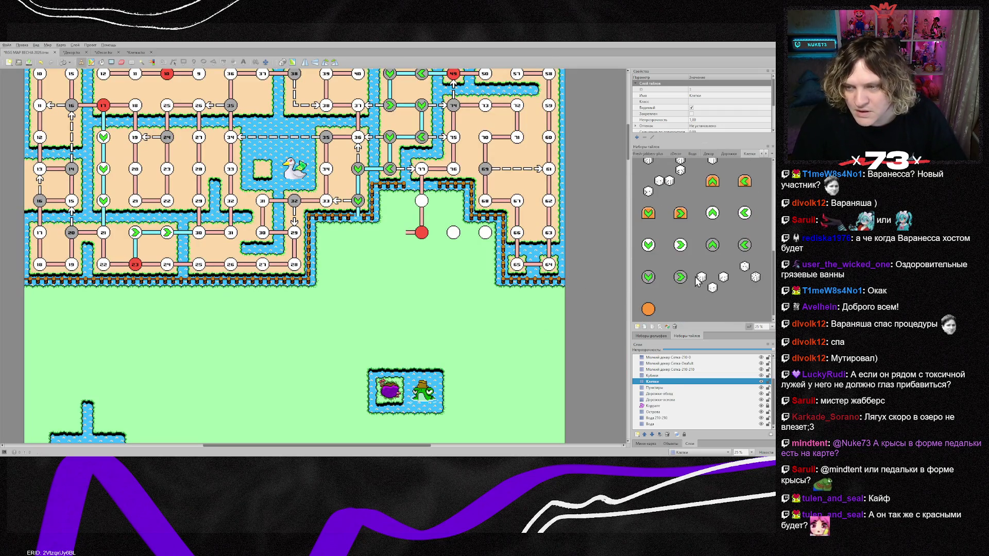
click(679, 245)
click(454, 242)
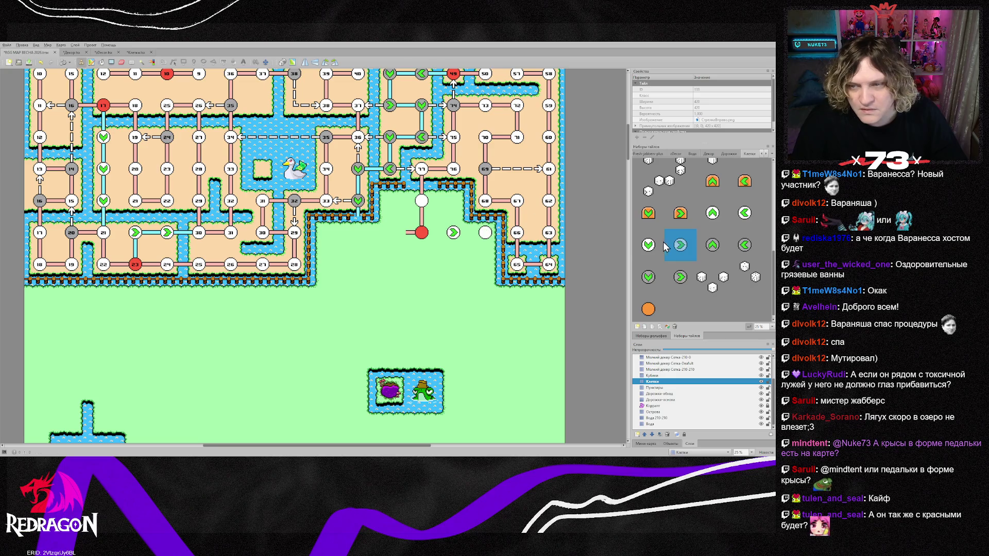
click(647, 245)
click(485, 236)
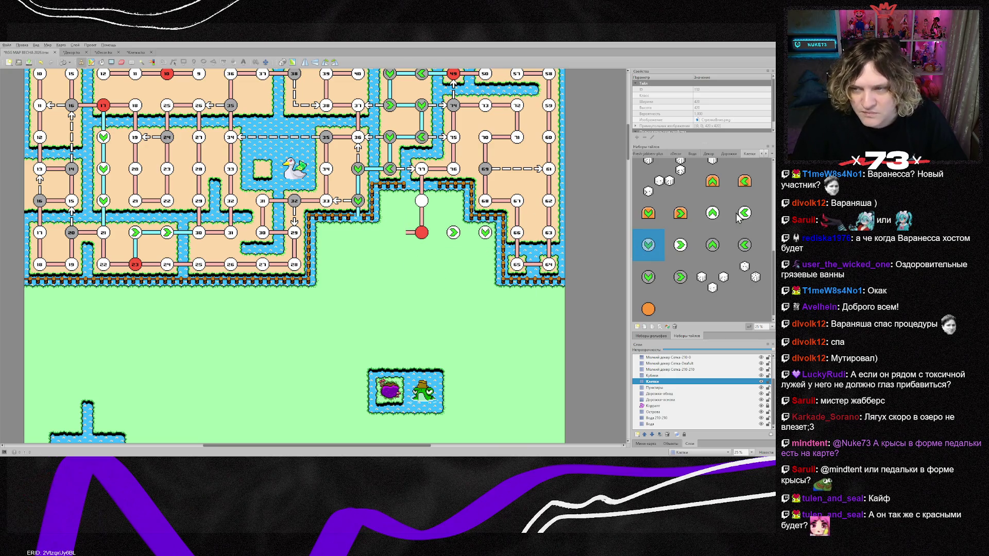
Add three white cells extending the row left of the red cell
scroll(696, 242, up, 5)
click(712, 174)
click(390, 233)
click(358, 232)
click(326, 232)
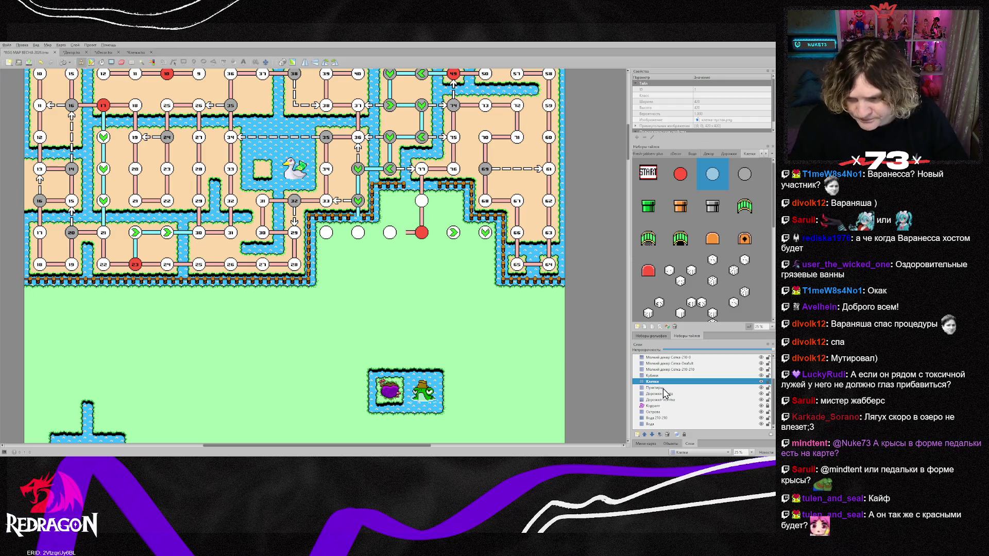
Join the new white cells with horizontal path pieces on Дорожки-основа
click(669, 400)
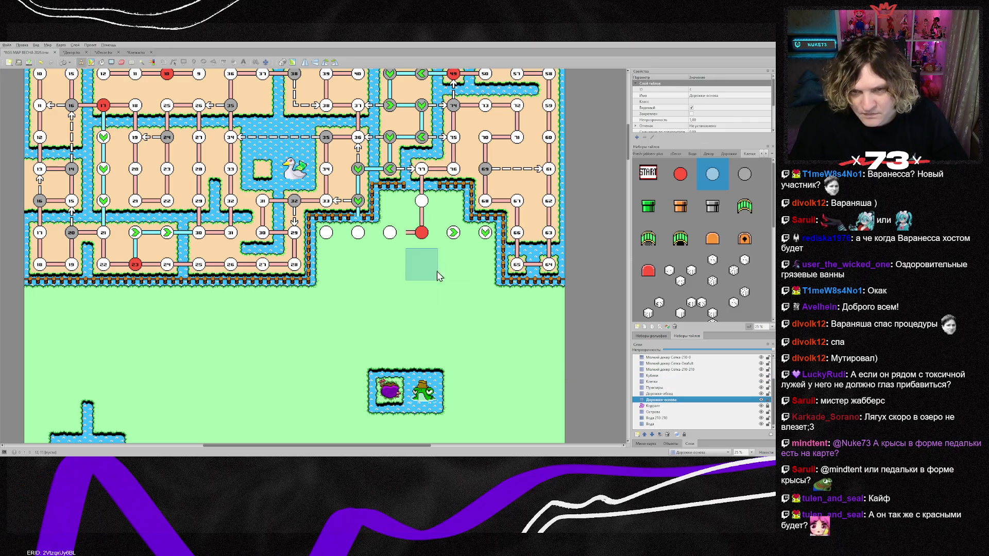
click(722, 154)
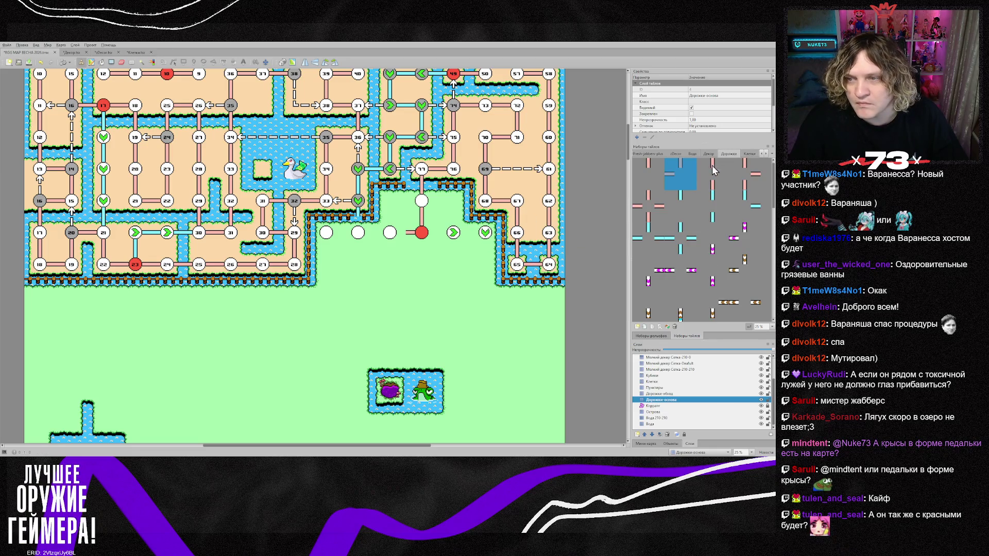
click(715, 175)
click(390, 233)
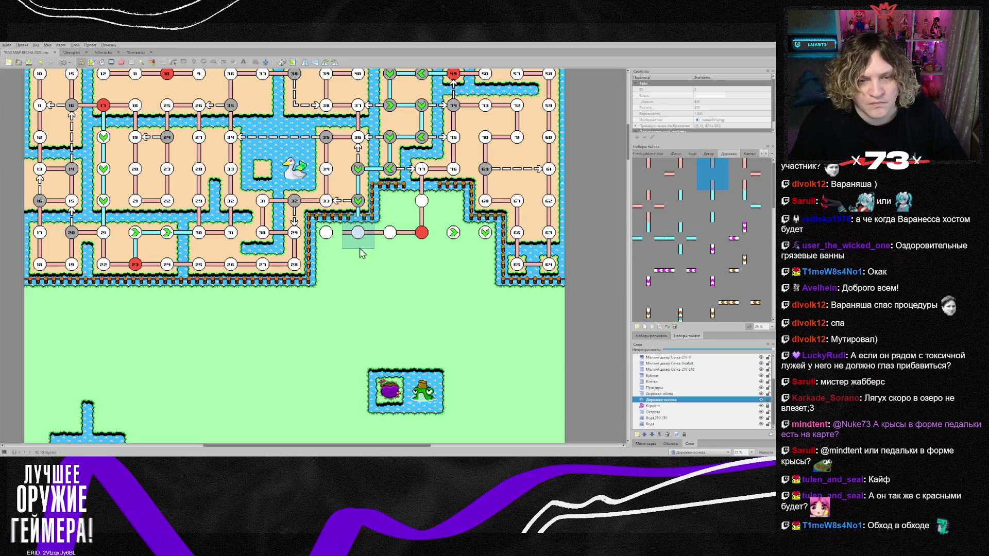
click(358, 233)
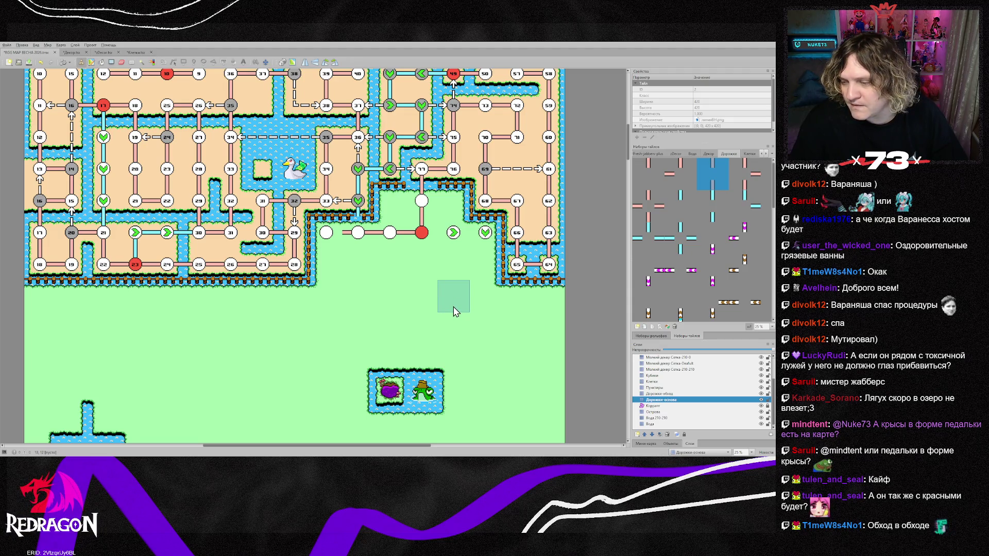
Browse the zDecor and Декор tilesets and choose the smiling bush decoration tile
scroll(410, 294, up, 2)
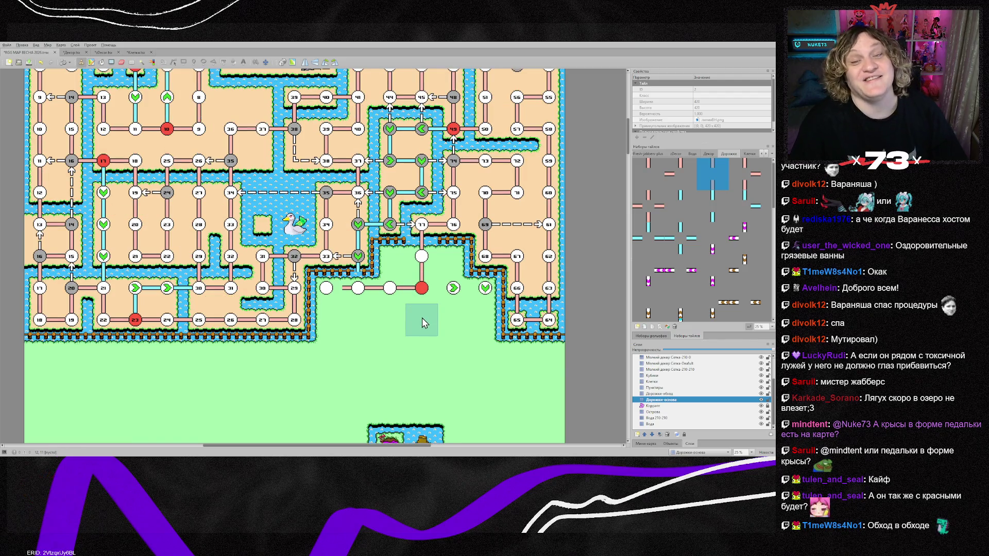
scroll(421, 317, down, 2)
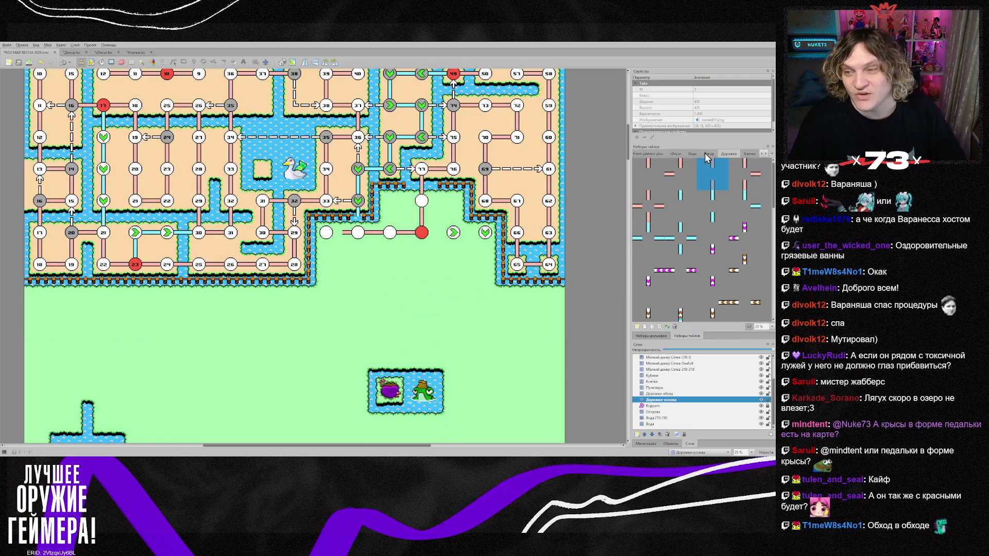
click(676, 153)
scroll(685, 229, down, 2)
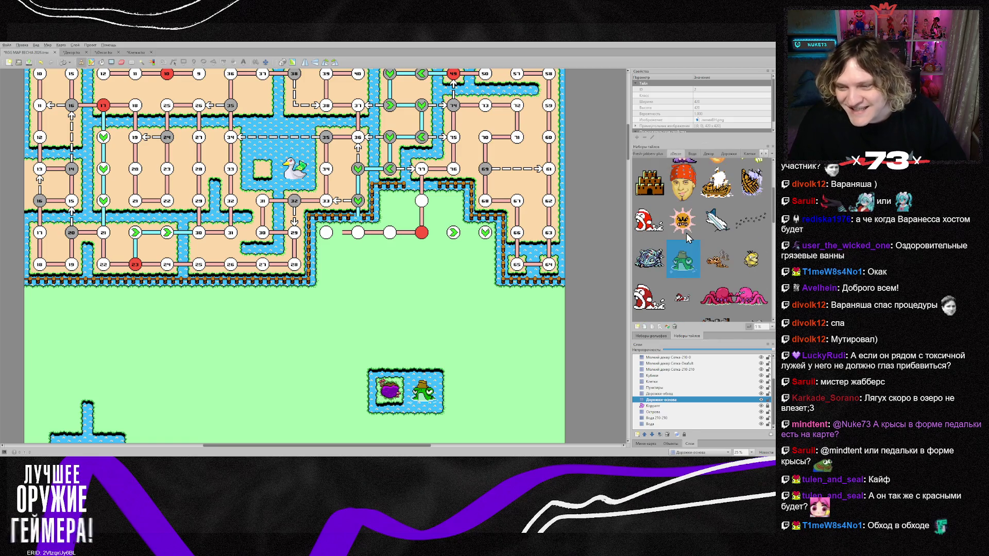
scroll(680, 236, down, 5)
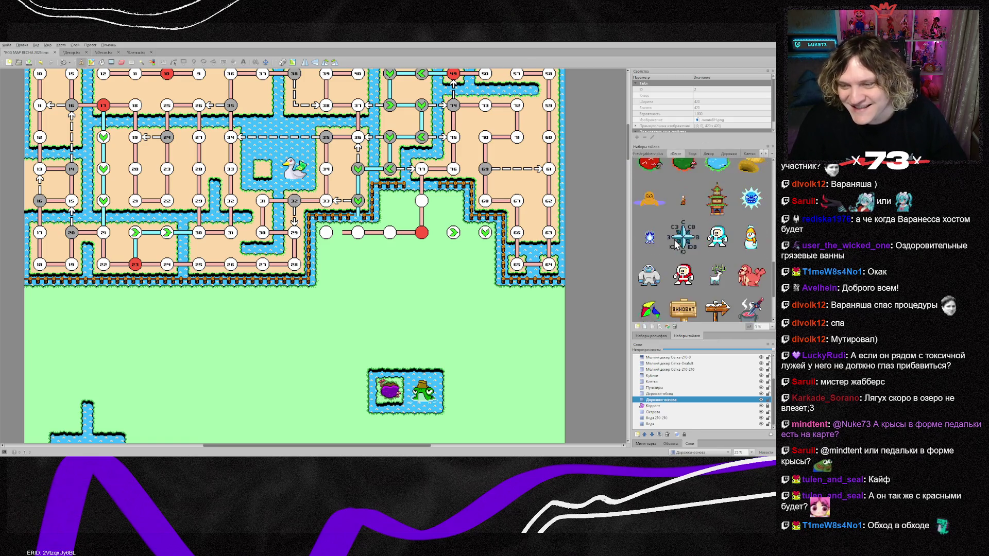
scroll(667, 240, up, 2)
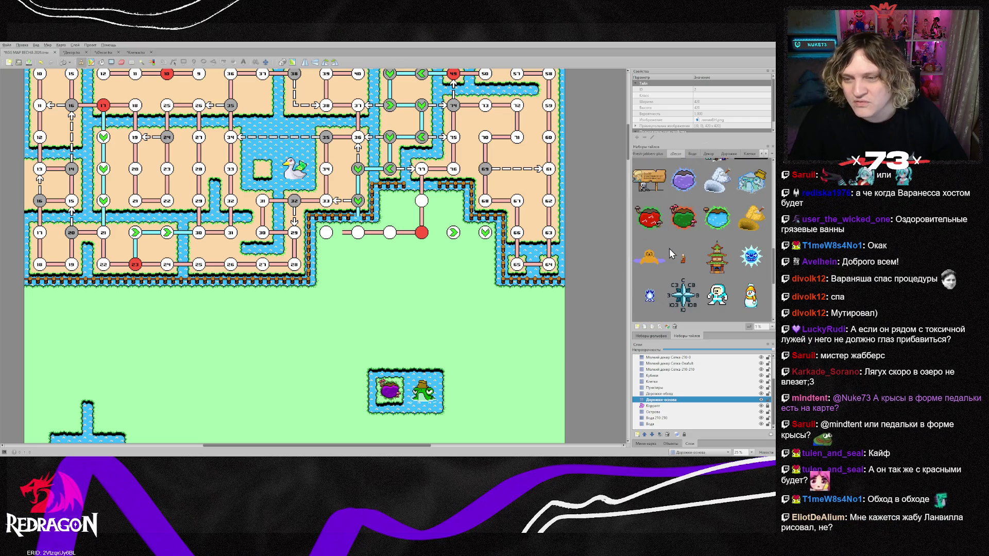
scroll(685, 250, down, 5)
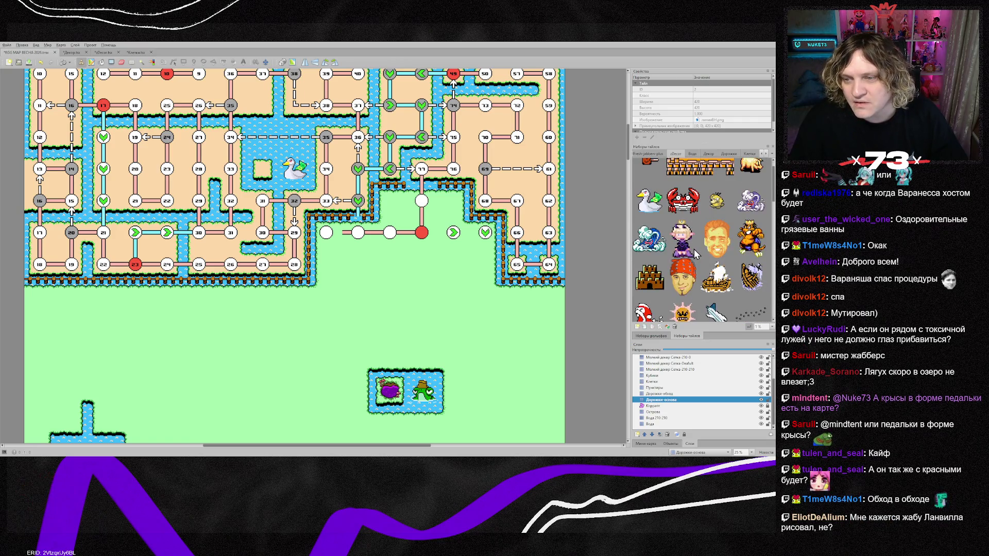
click(709, 155)
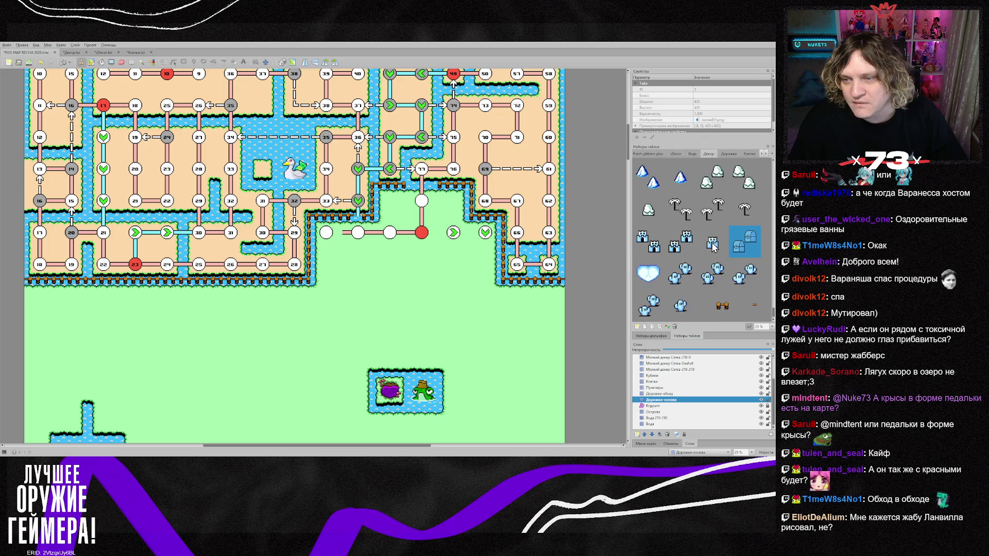
scroll(713, 247, up, 5)
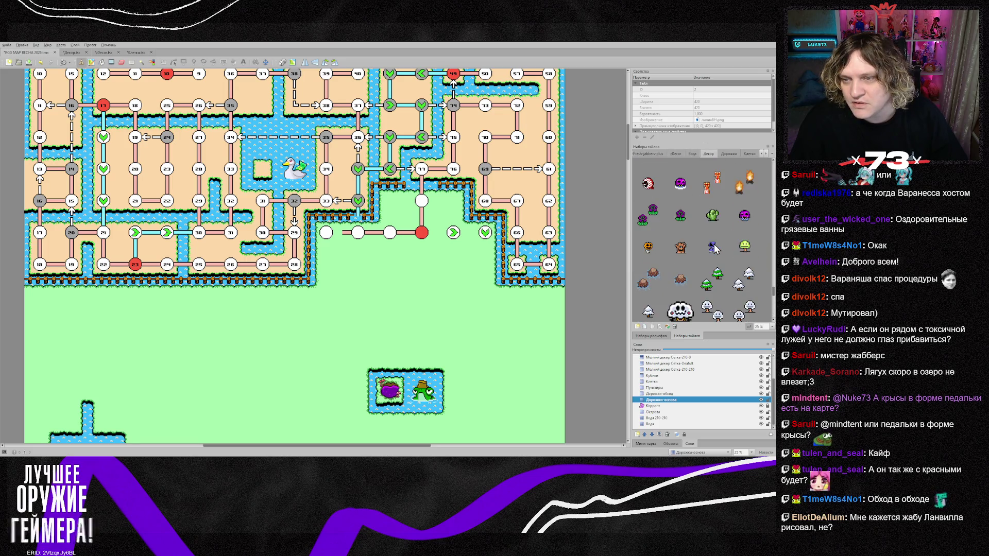
scroll(713, 247, down, 2)
scroll(690, 255, up, 5)
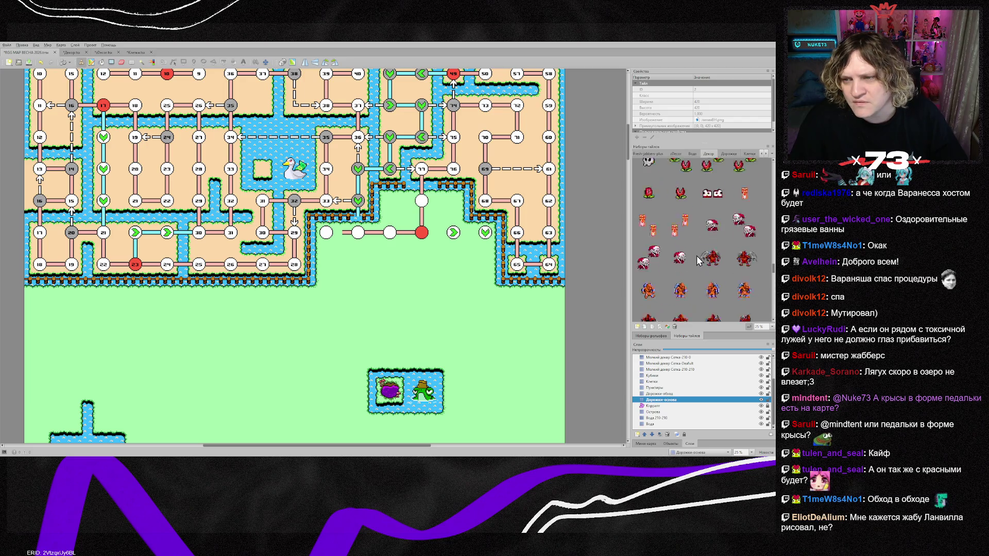
scroll(696, 257, down, 5)
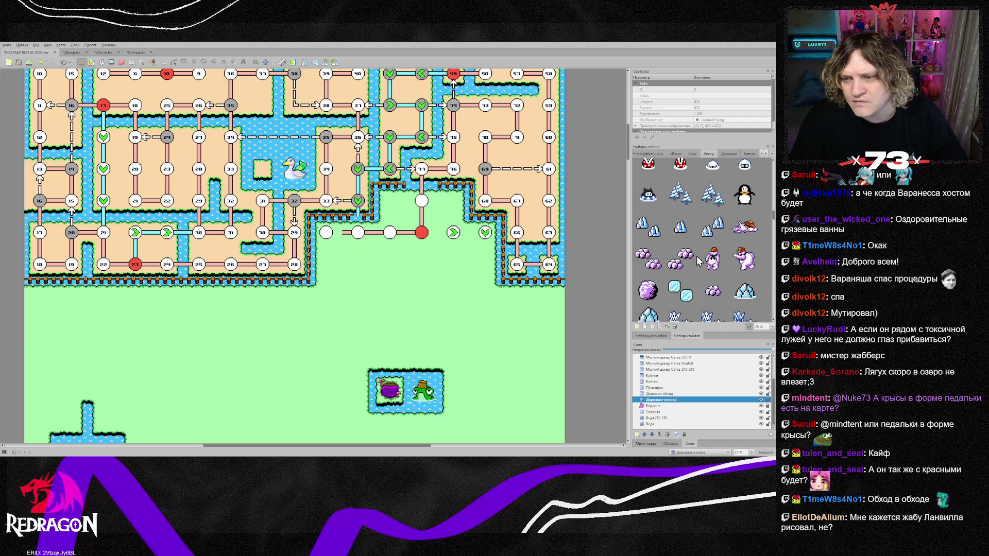
scroll(695, 256, down, 4)
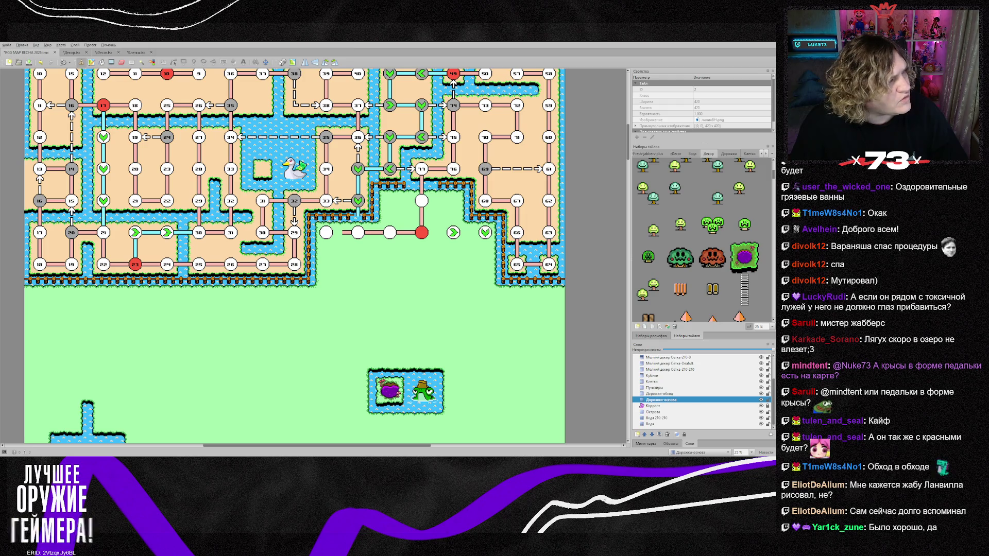
click(684, 265)
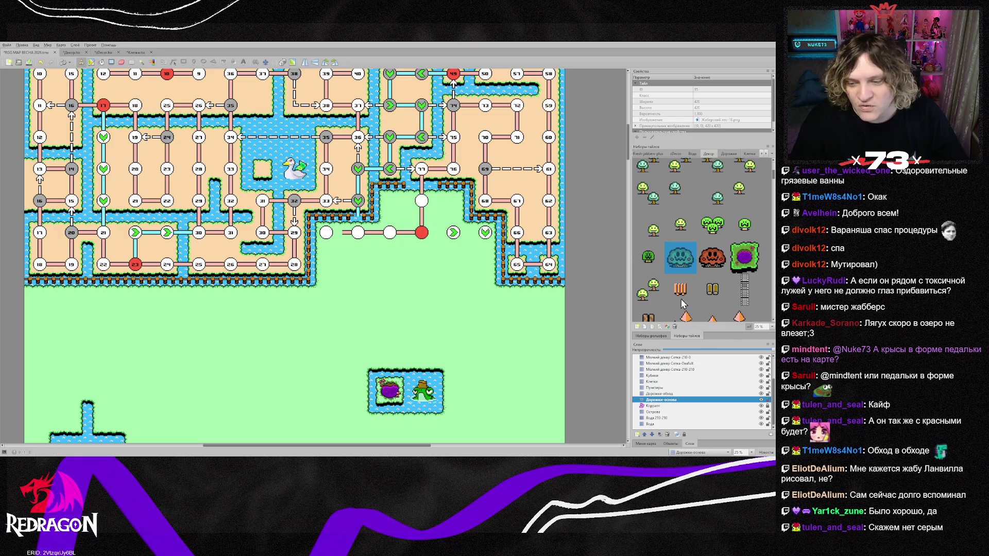
scroll(672, 371, up, 3)
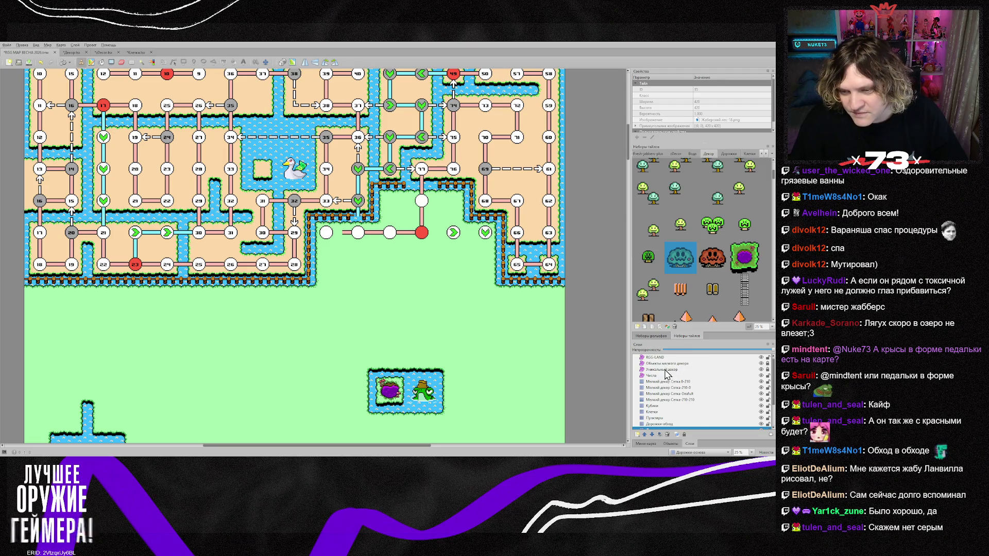
On the Уникальный декор layer, stamp bush decorations on the grass beside the node below 77
click(665, 371)
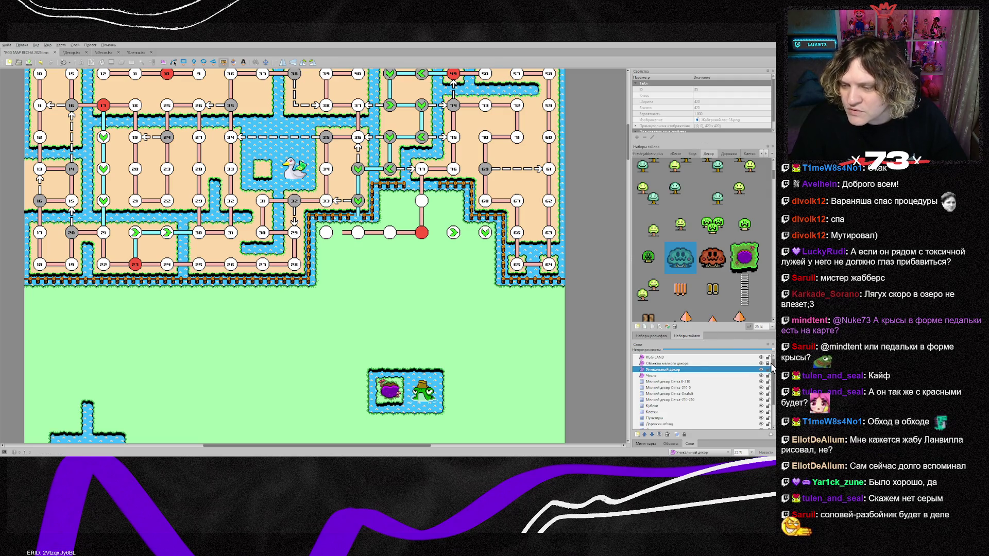
scroll(399, 214, up, 2)
click(411, 223)
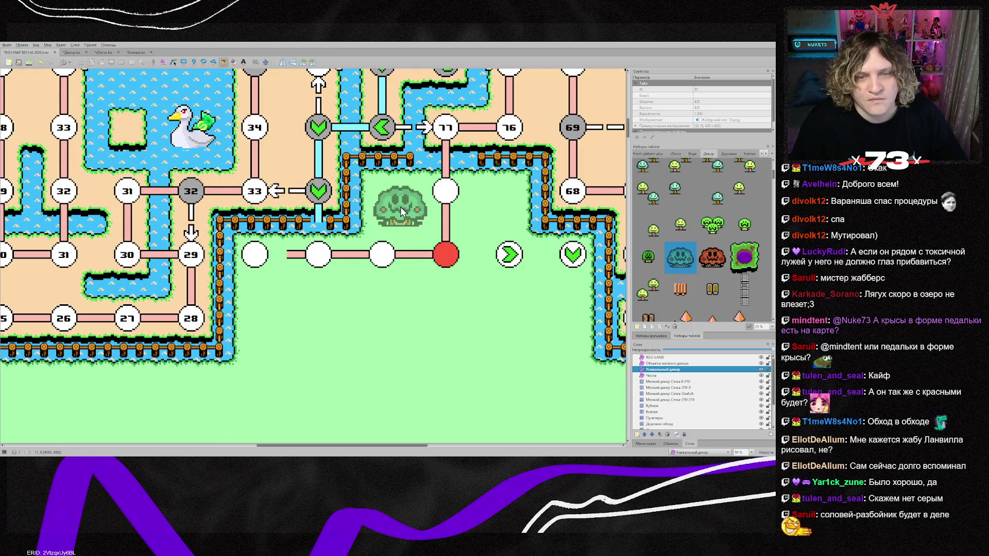
click(401, 206)
click(494, 206)
Nudge the left and right bushes so they sit level on either side of the path
key(s)
mouse_move(391, 216)
mouse_down()
mouse_move(372, 201)
mouse_move(427, 210)
mouse_move(398, 211)
mouse_up()
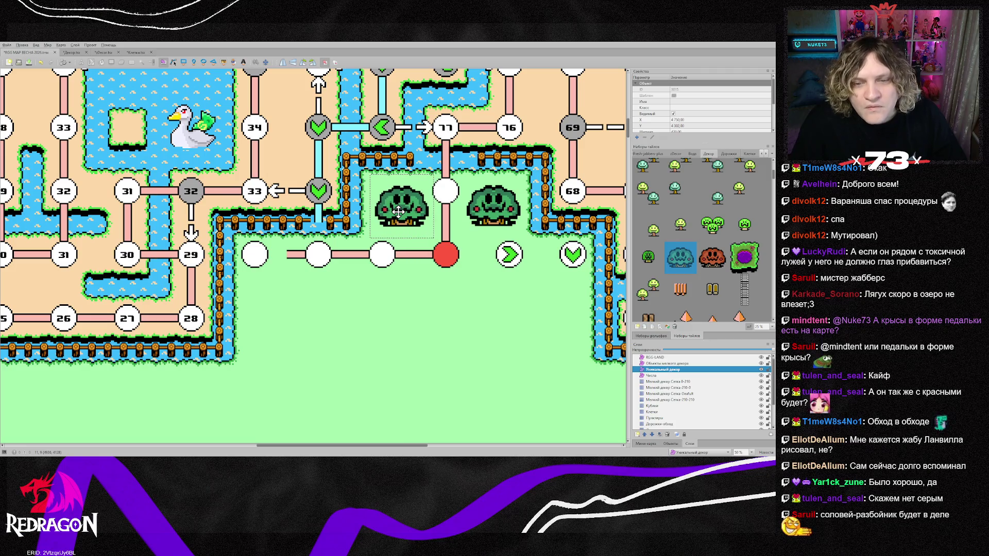
scroll(398, 212, up, 3)
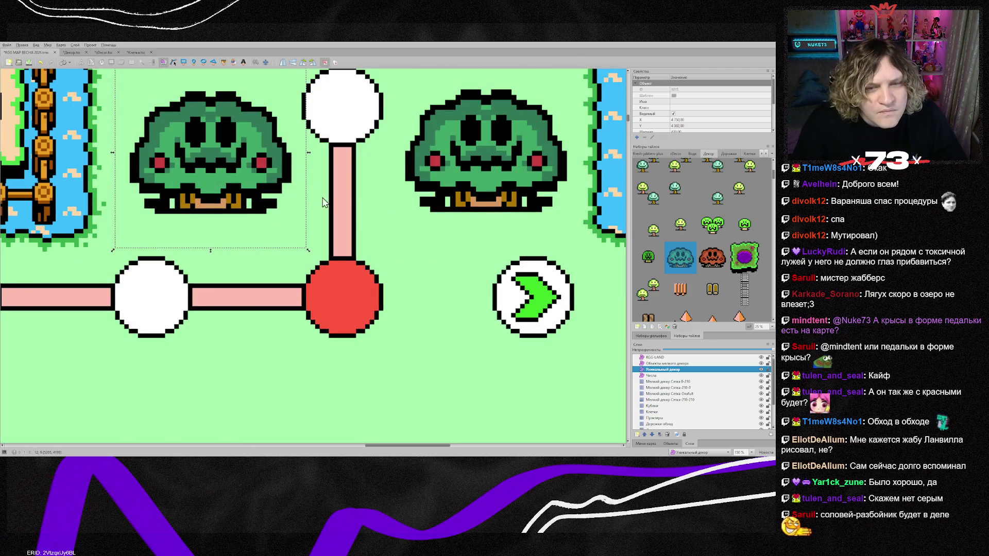
drag(255, 177, 248, 171)
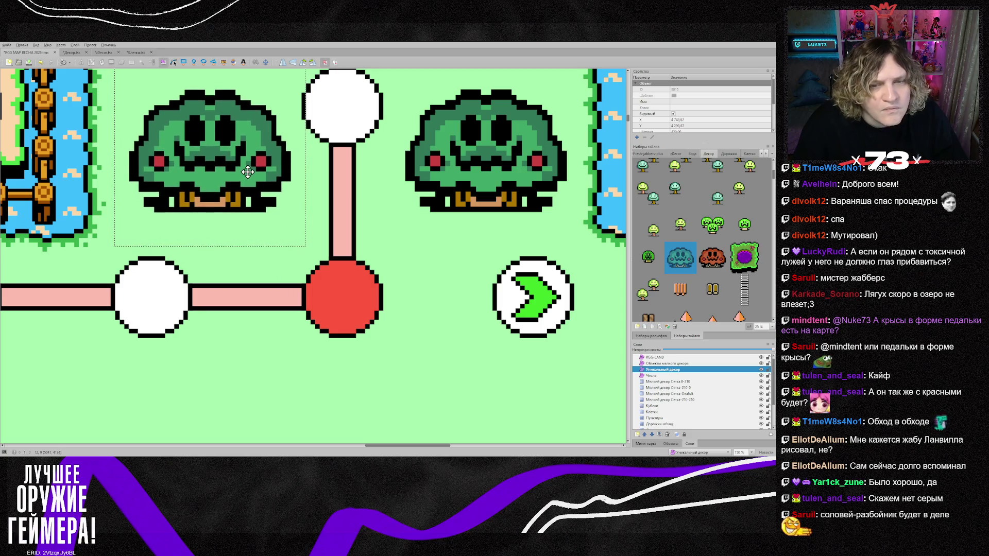
click(455, 205)
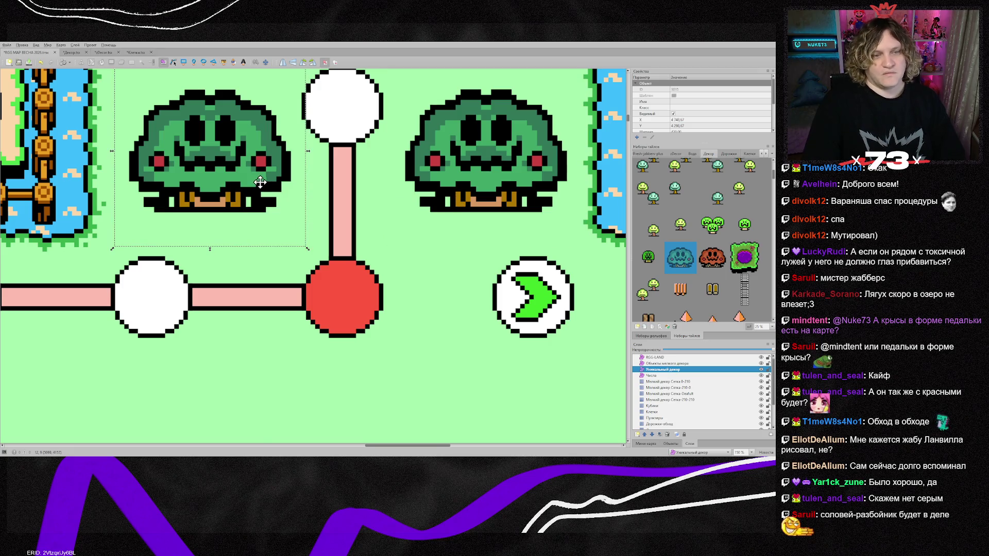
scroll(432, 304, down, 3)
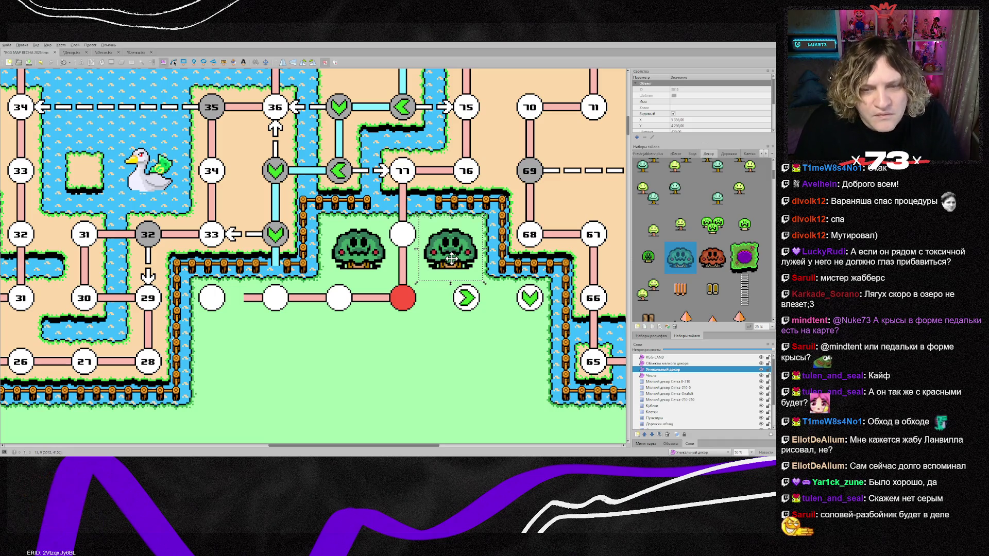
click(444, 260)
click(438, 335)
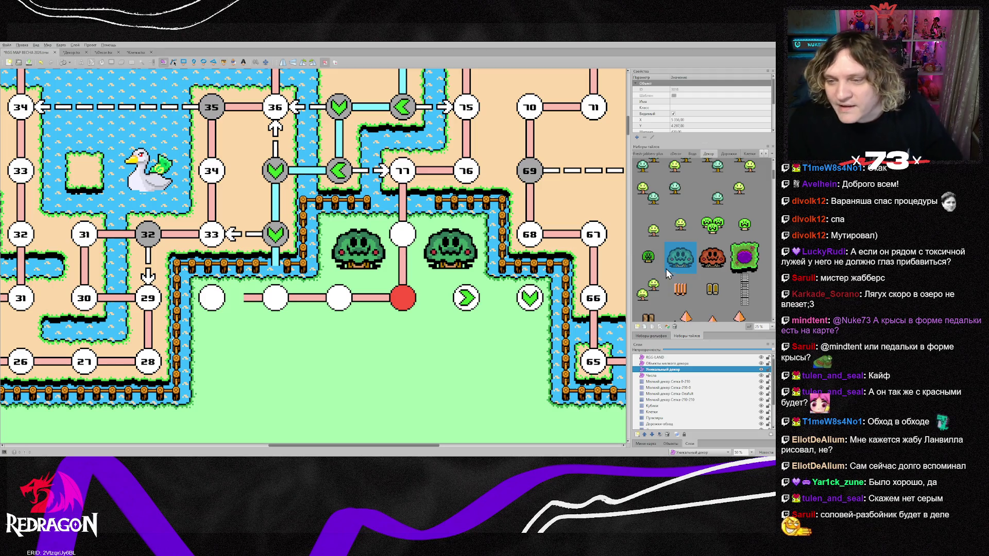
scroll(716, 255, up, 3)
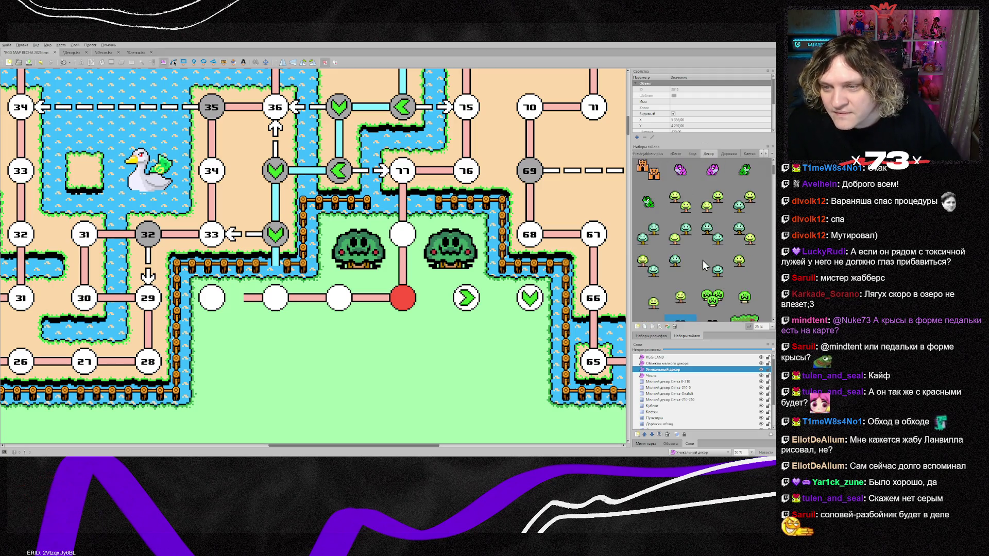
scroll(701, 280, down, 1)
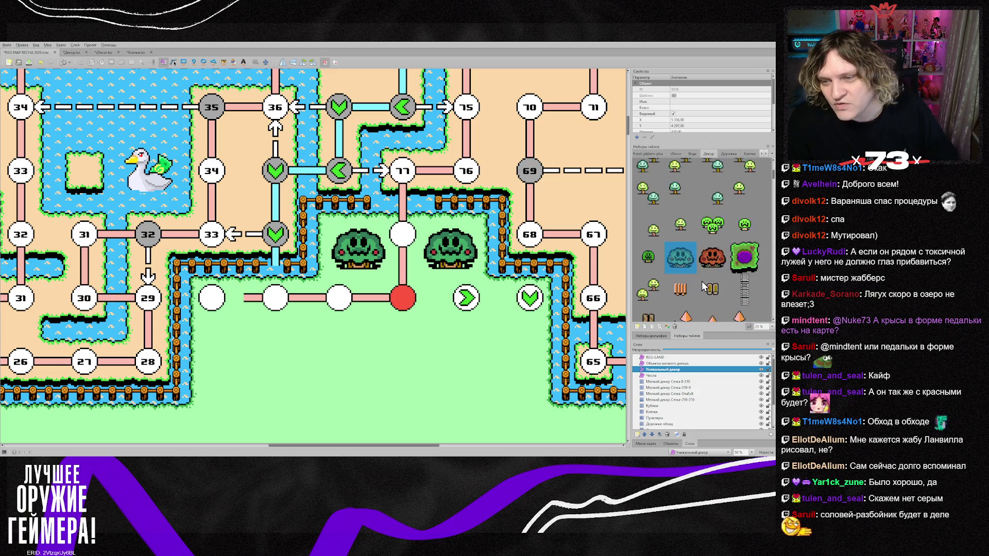
scroll(701, 280, down, 1)
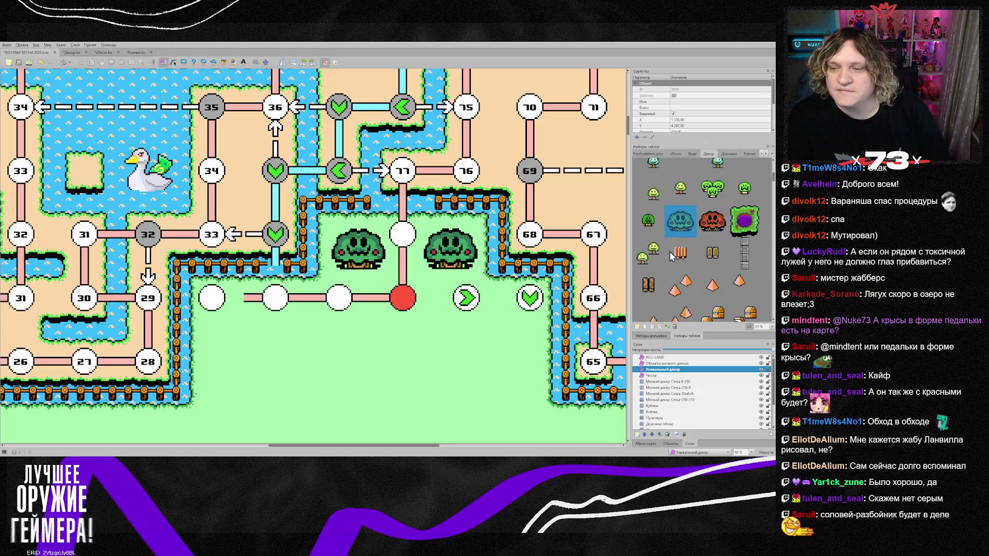
scroll(668, 250, up, 5)
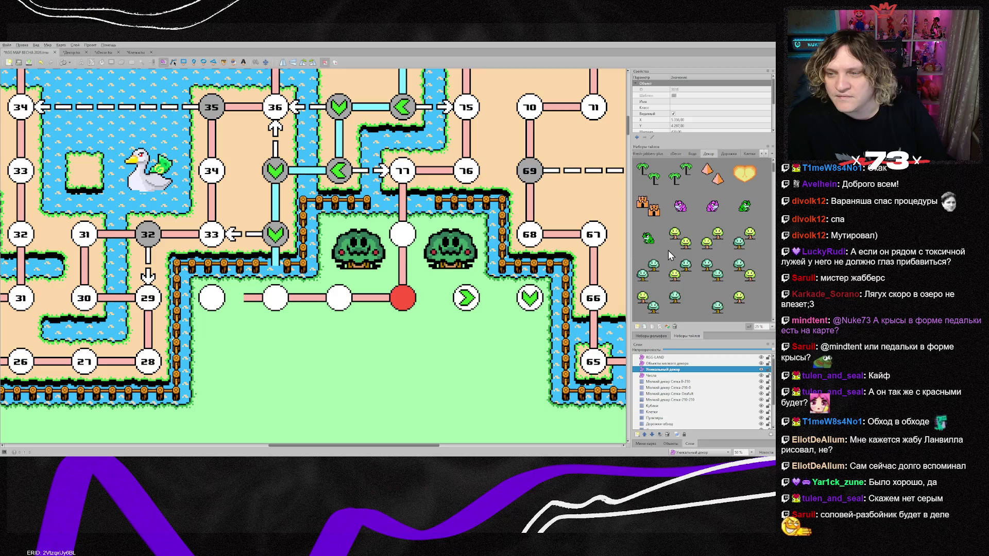
scroll(699, 250, down, 2)
scroll(701, 250, down, 3)
scroll(703, 246, down, 2)
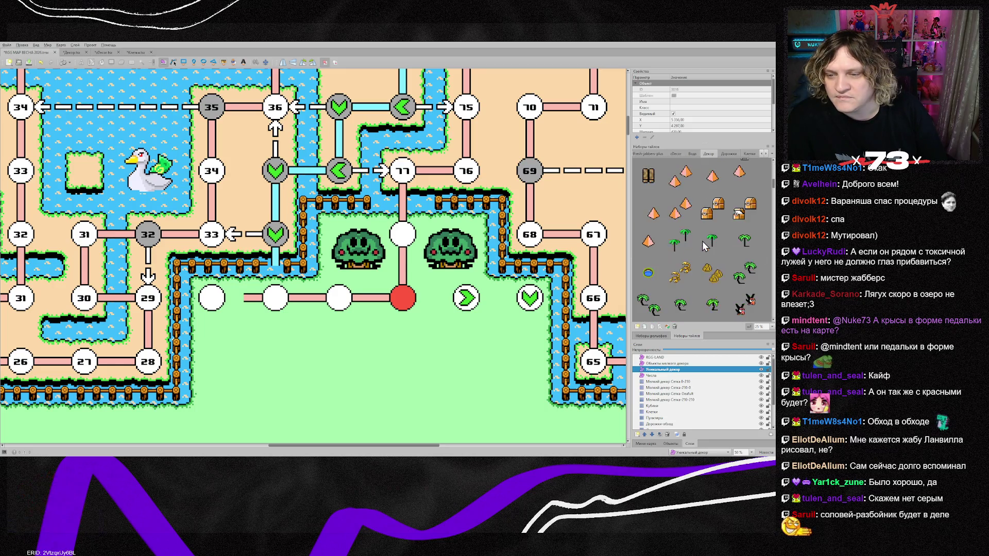
scroll(699, 240, down, 3)
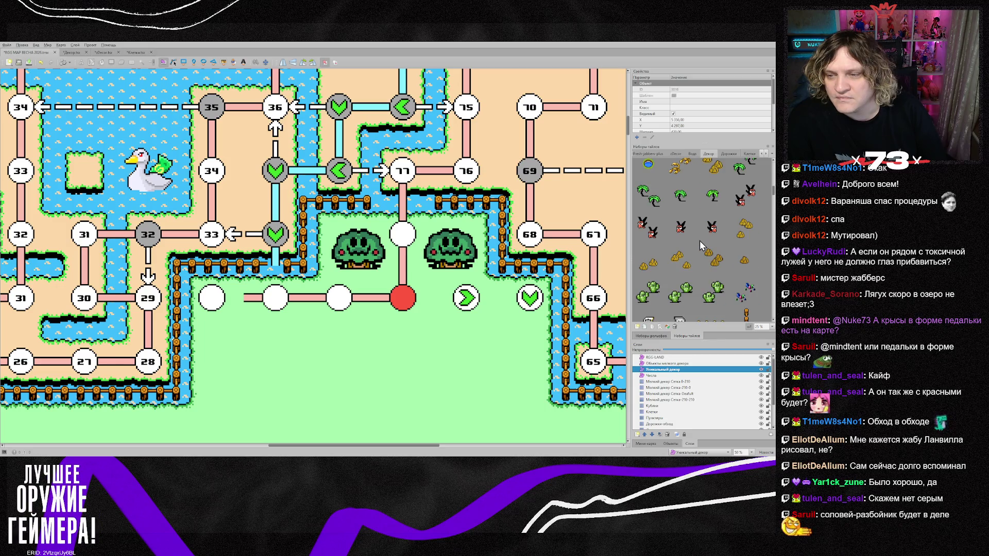
scroll(699, 240, down, 1)
scroll(699, 240, down, 1)
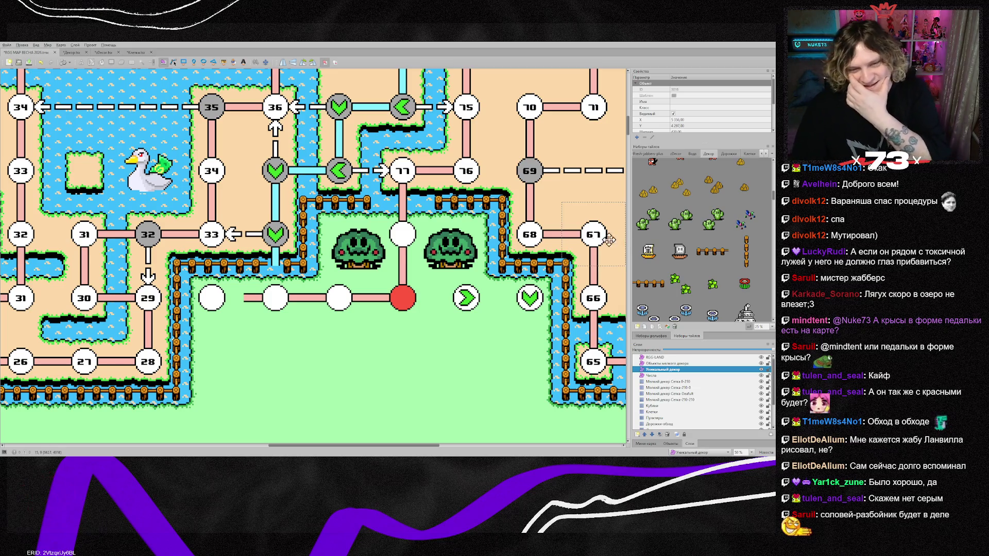
scroll(447, 326, down, 2)
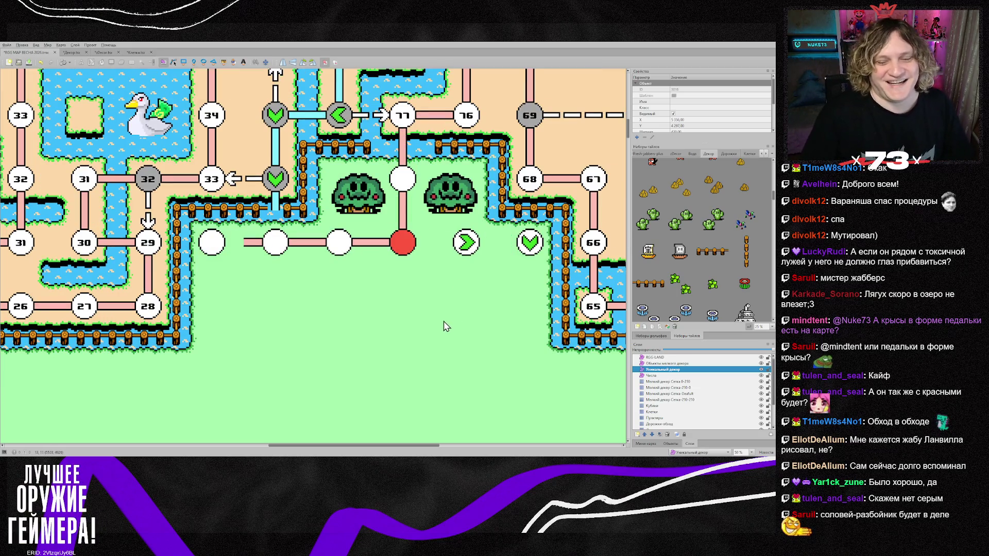
scroll(361, 321, down, 2)
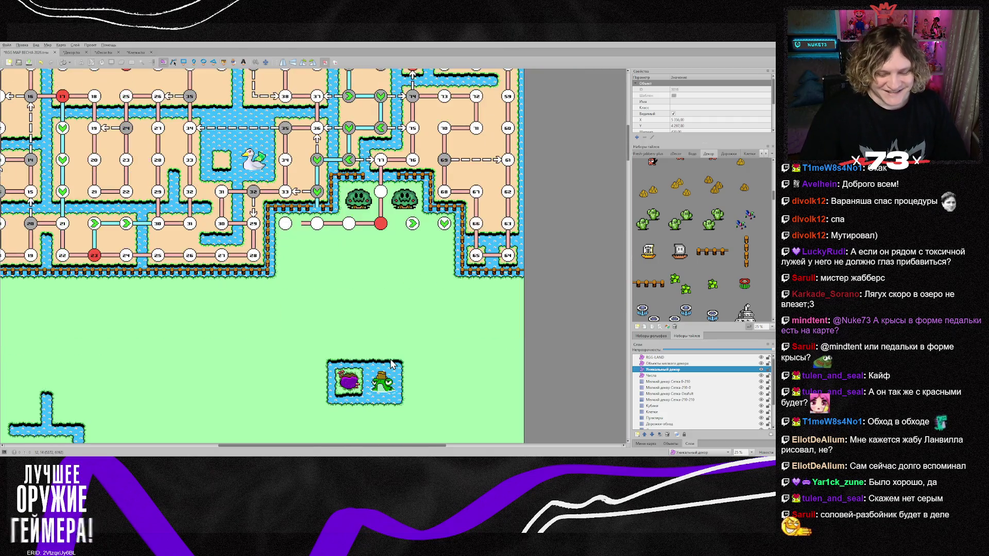
scroll(381, 350, down, 1)
scroll(393, 364, down, 1)
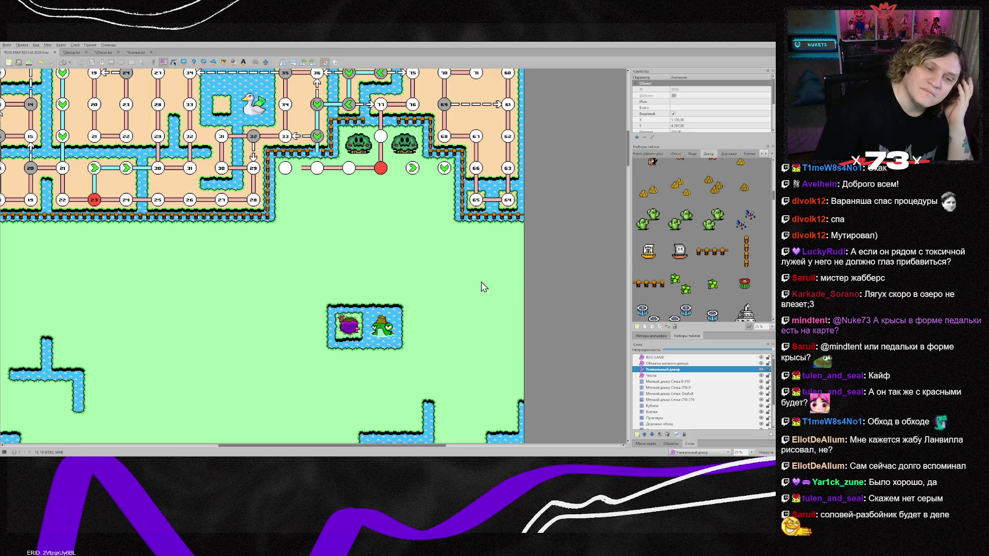
scroll(311, 303, down, 2)
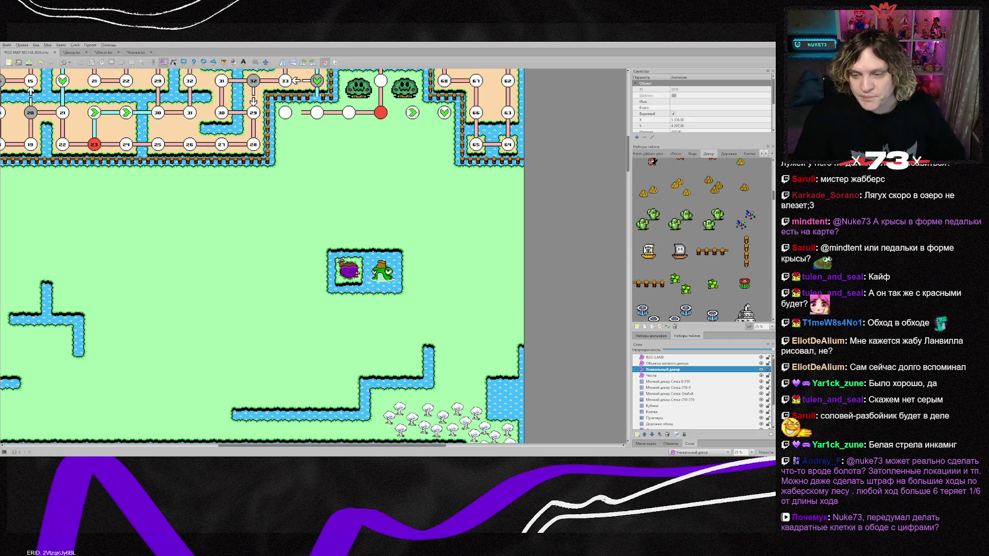
Make Дорожки-основа the active layer and pick a road tile from the Дорожки tileset
scroll(695, 392, down, 2)
click(661, 400)
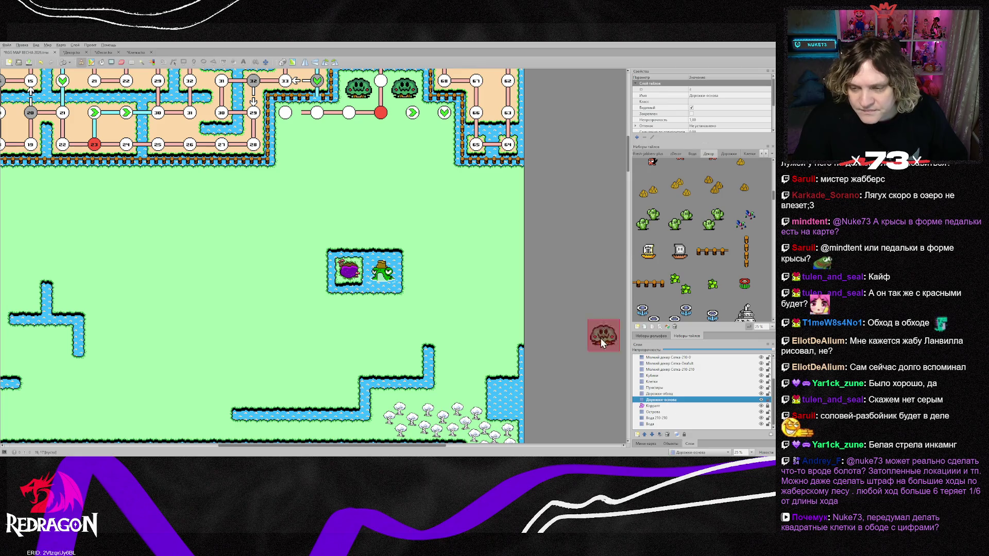
scroll(388, 208, up, 3)
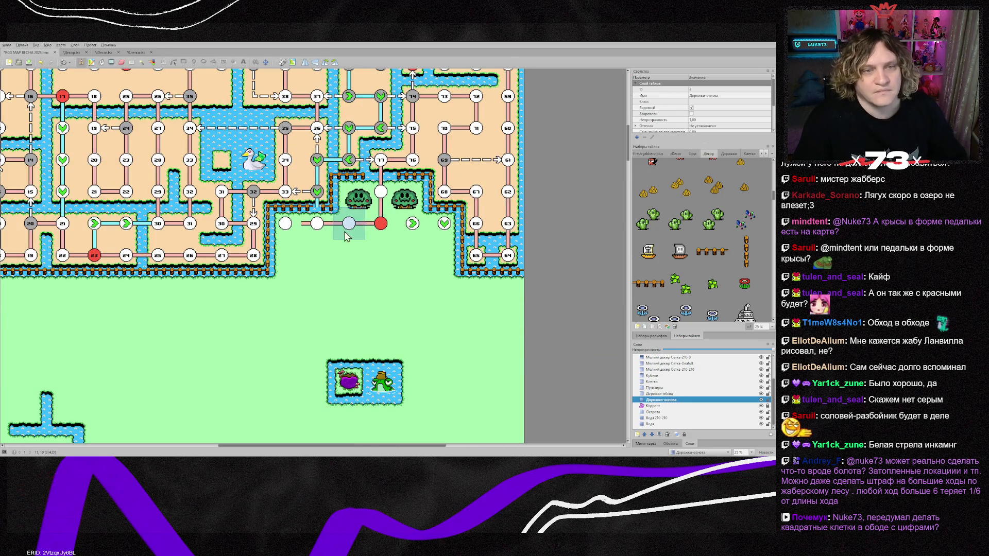
click(728, 154)
click(711, 175)
click(679, 174)
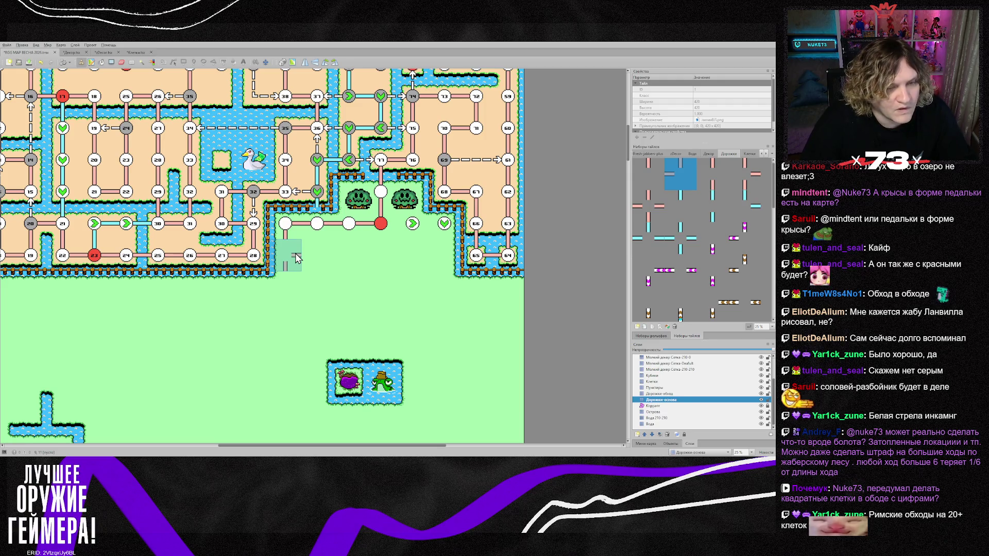
scroll(296, 258, down, 1)
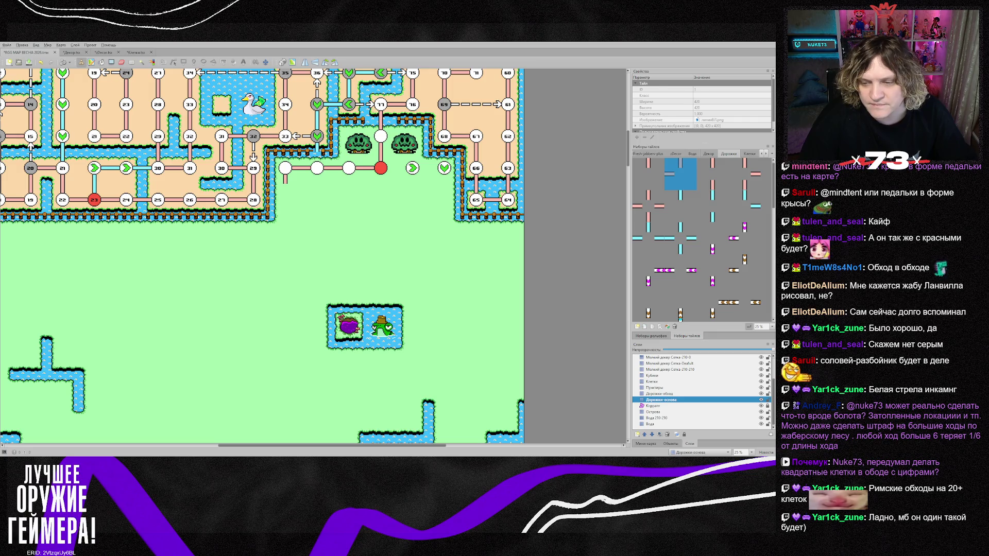
Turn the red node white using the light-blue node tile, and erase the two green arrow nodes
right_click(380, 136)
click(380, 168)
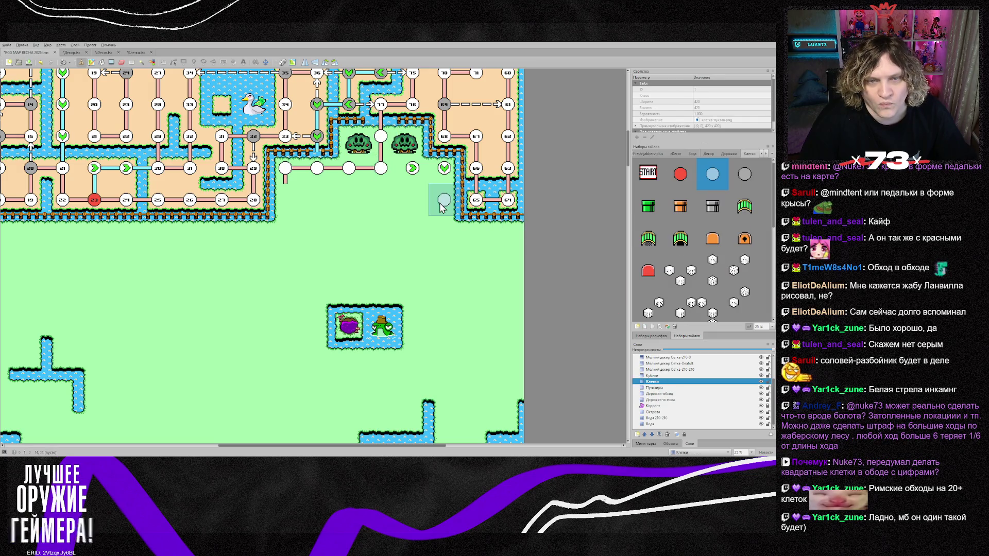
key(e)
click(412, 168)
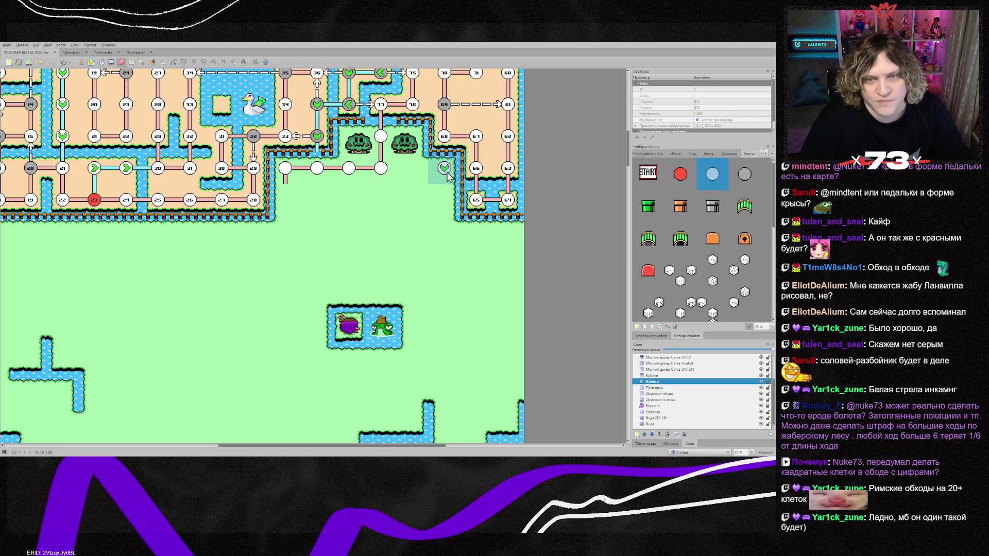
click(448, 177)
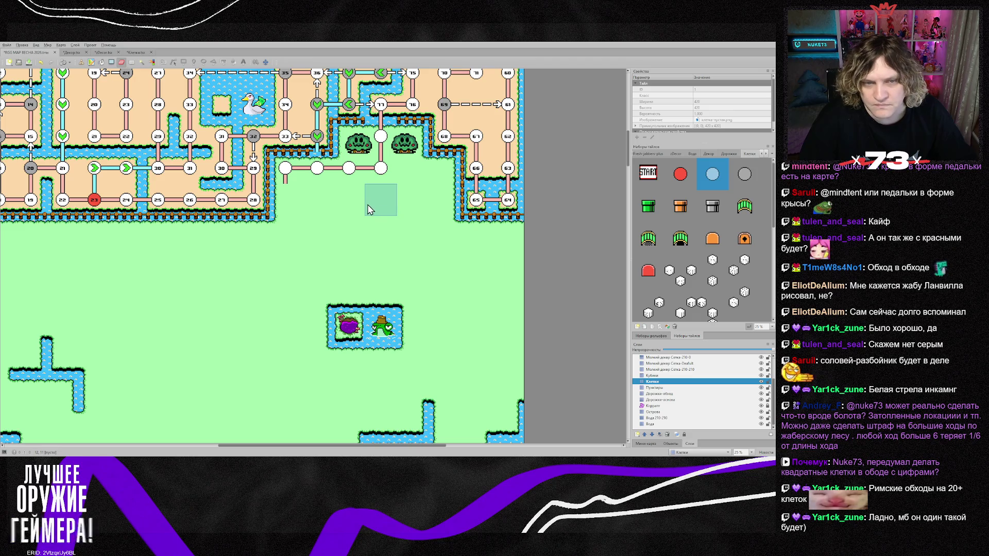
Pick a road tile for the Дорожки-обход layer, then make the Коррант layer active
click(666, 394)
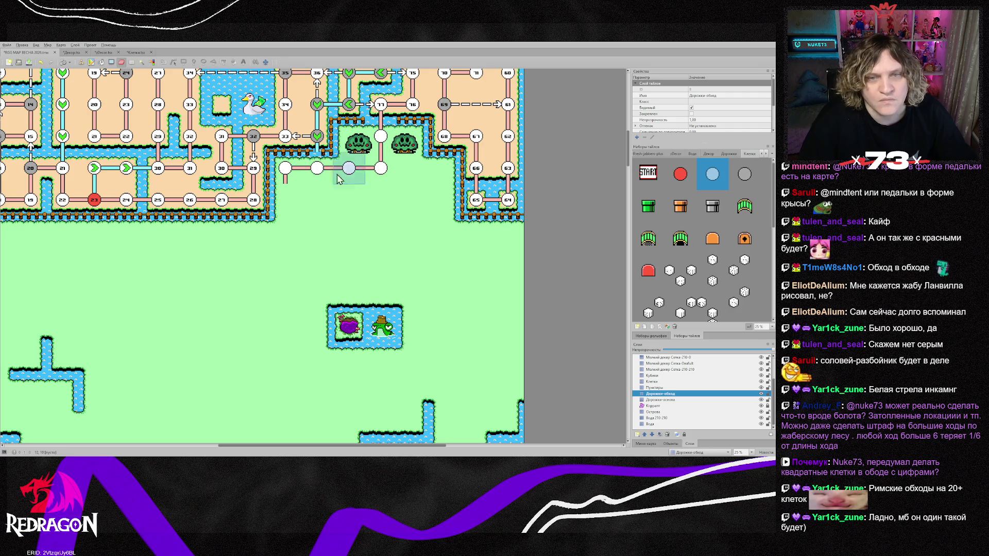
click(729, 154)
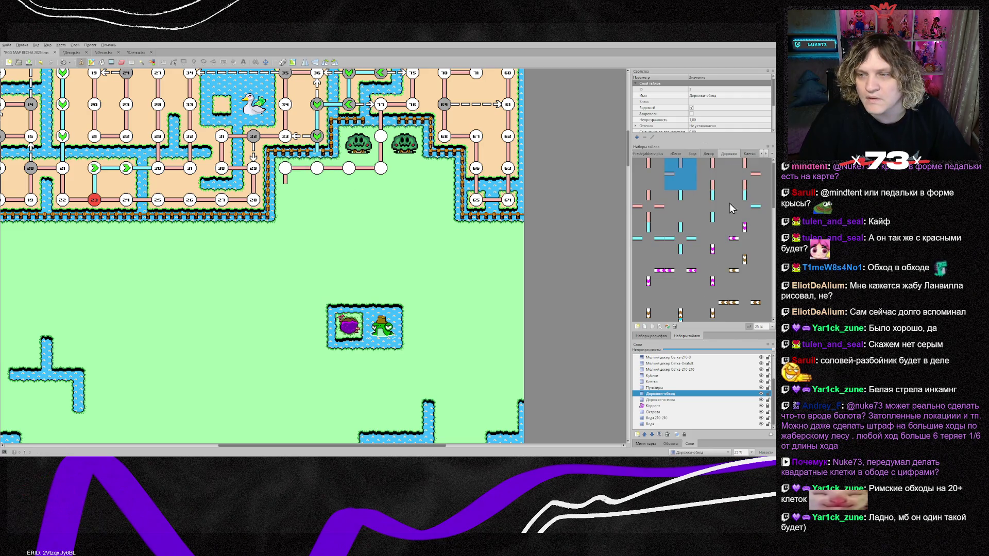
click(680, 206)
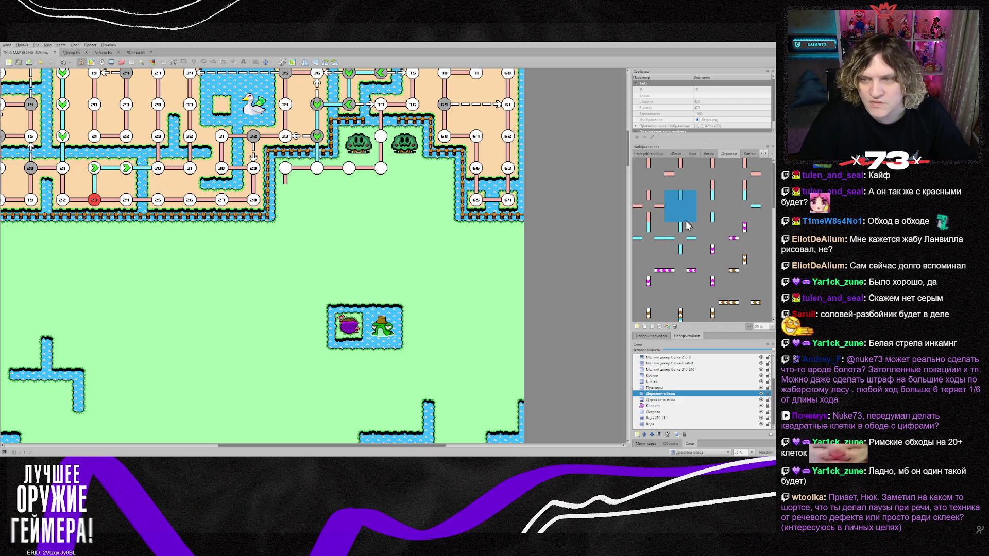
click(680, 406)
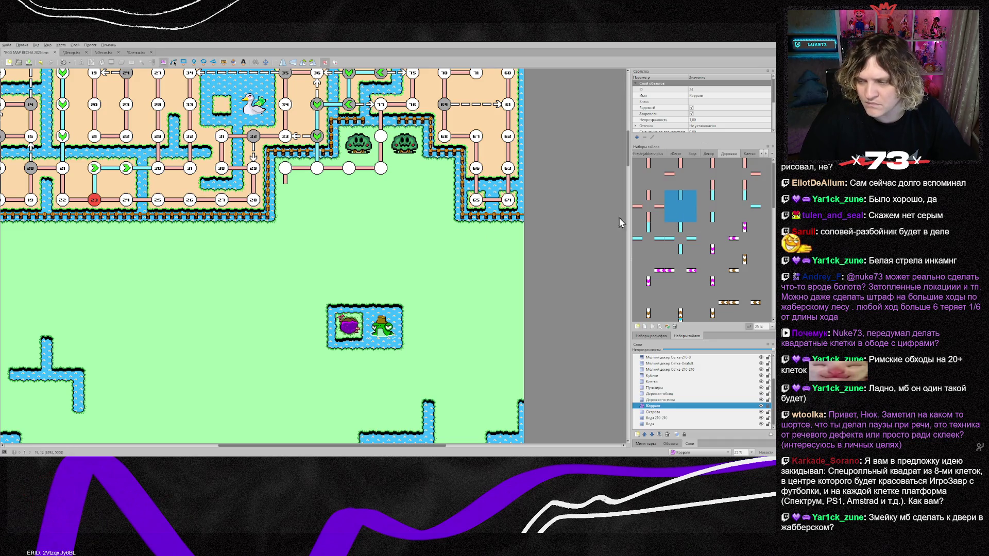
scroll(335, 245, up, 2)
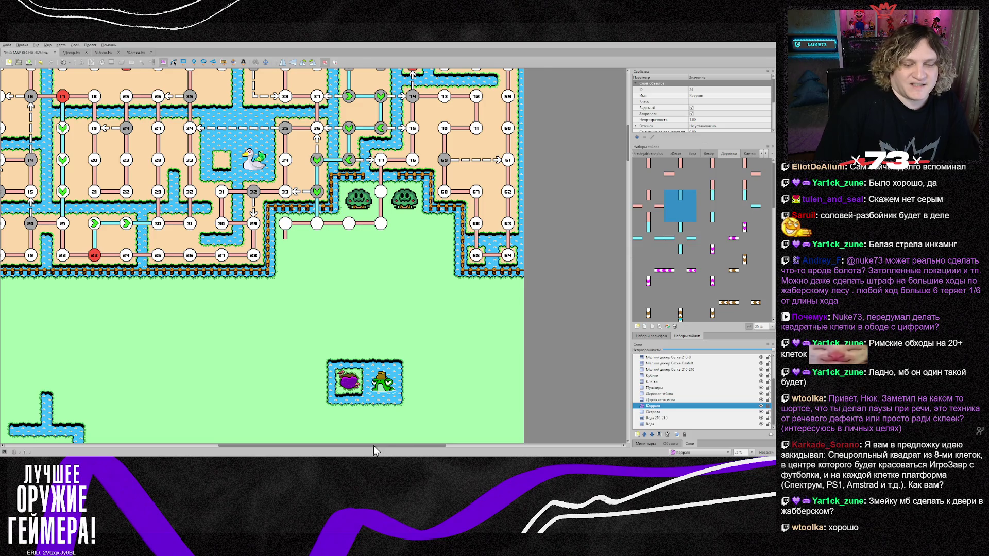
Stamp a straight Дорожки road tile on the Дорожки-основа layer just below the upper board
drag(373, 446, 360, 446)
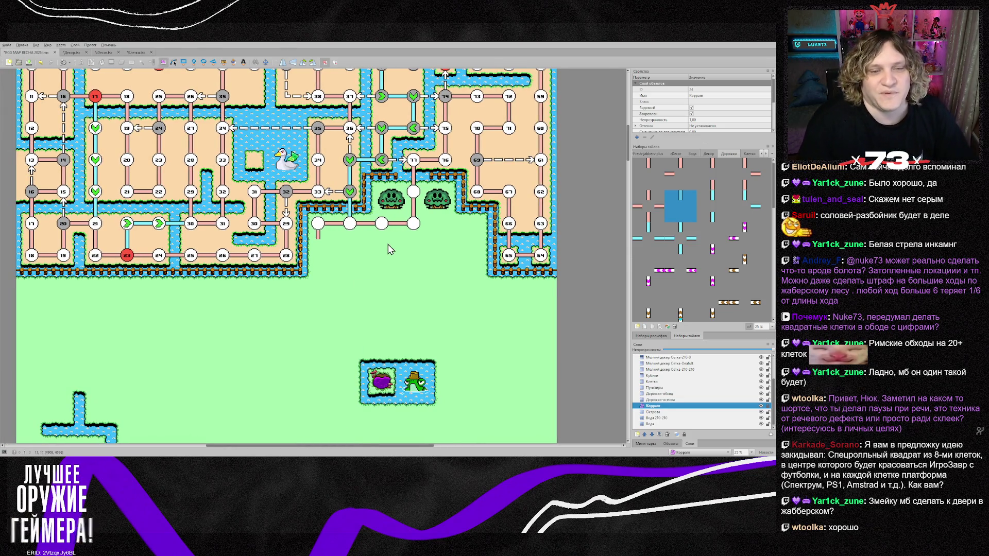
scroll(388, 250, up, 1)
scroll(387, 266, down, 1)
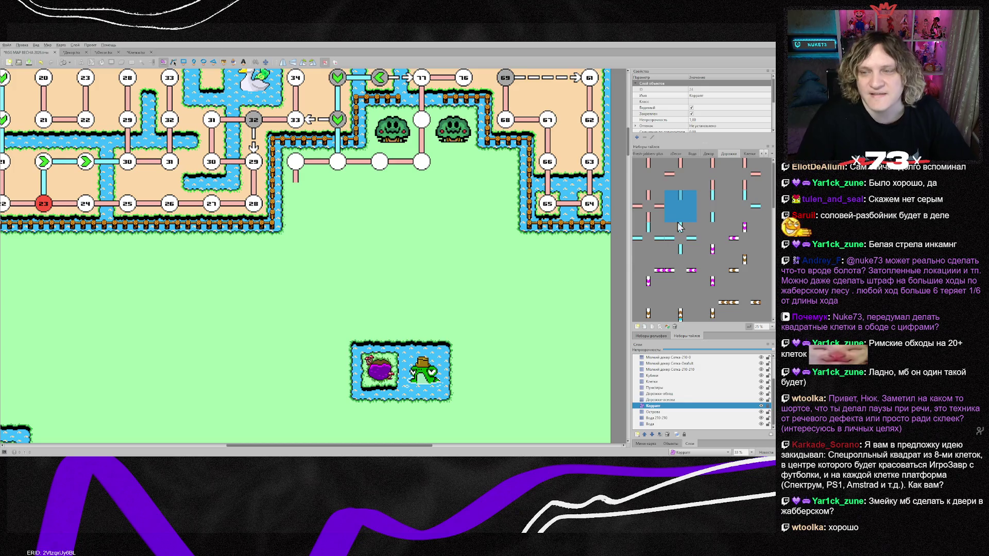
click(711, 179)
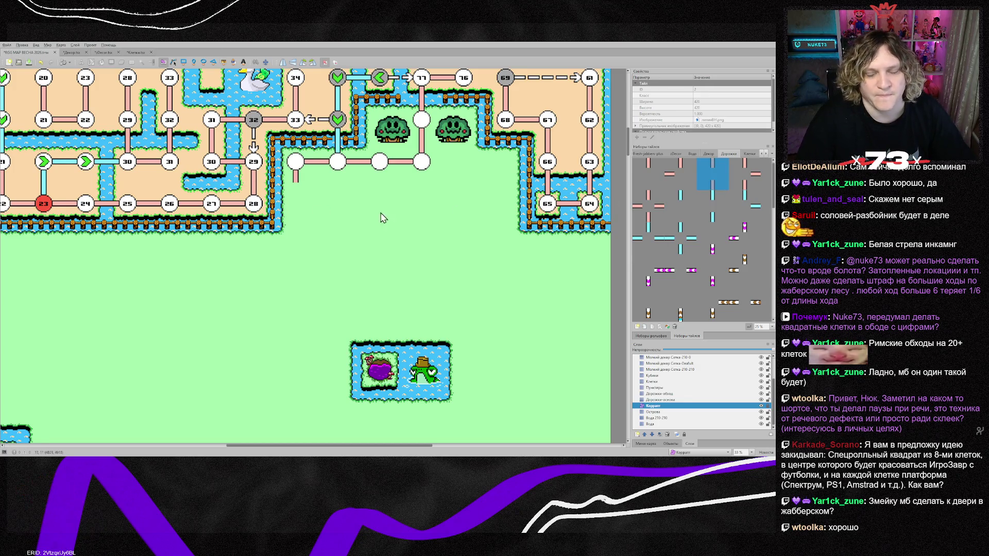
click(665, 399)
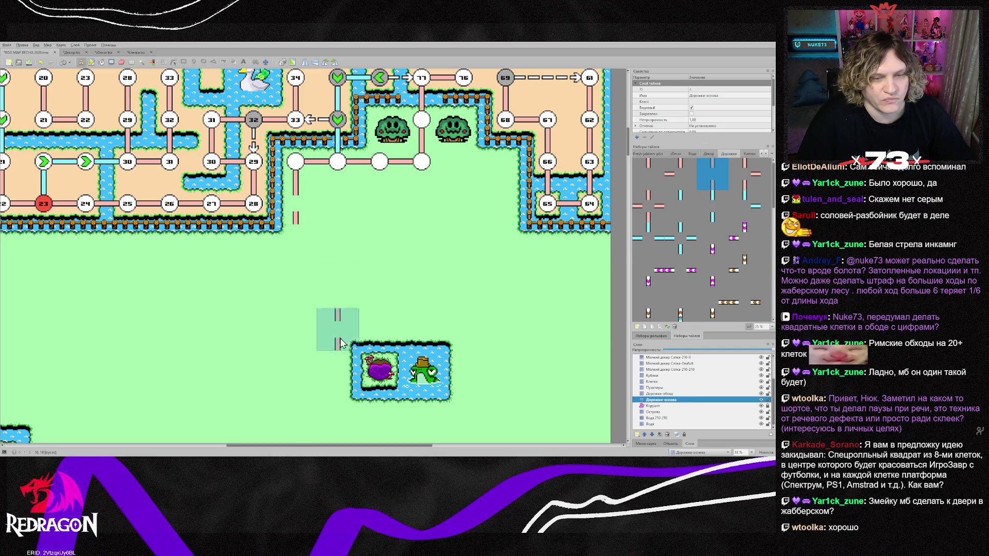
scroll(354, 444, left, 4)
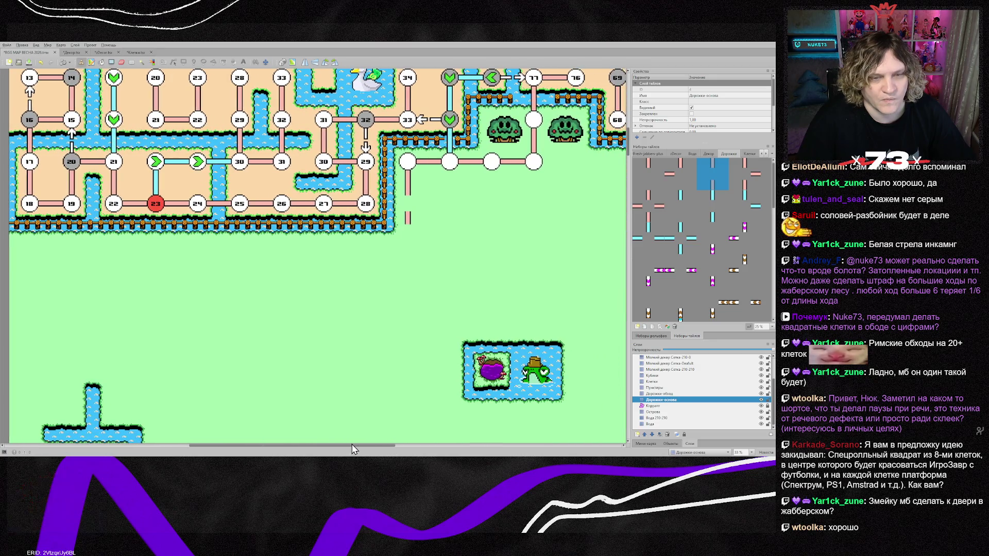
click(680, 176)
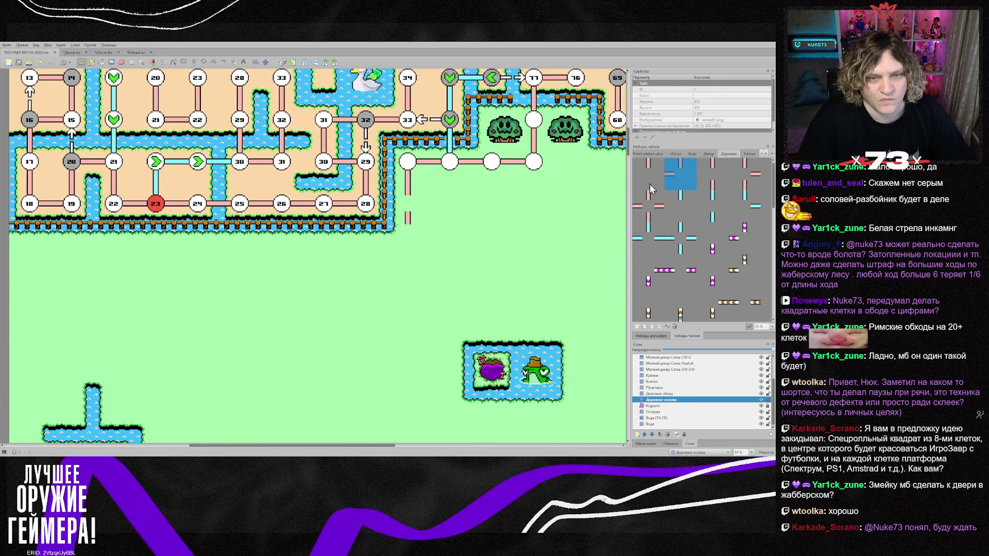
click(410, 254)
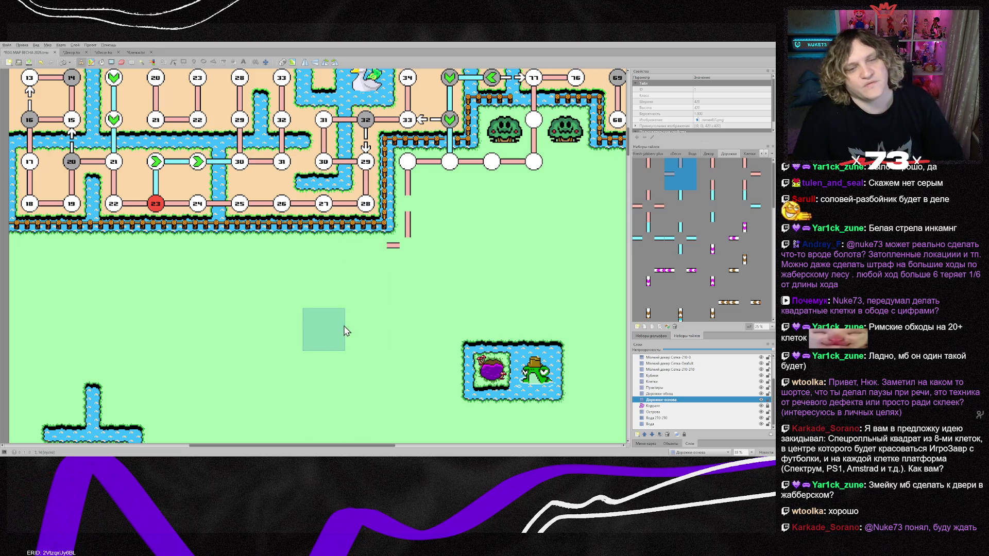
scroll(344, 329, down, 2)
scroll(344, 330, down, 2)
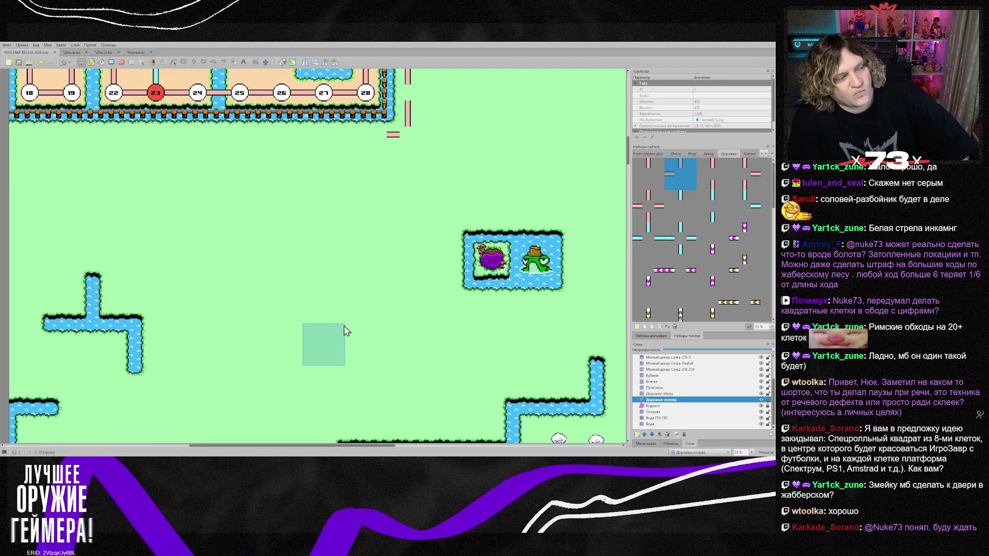
Show the zDecor tileset and scroll through its decoration sprites looking for a pond decoration
click(675, 153)
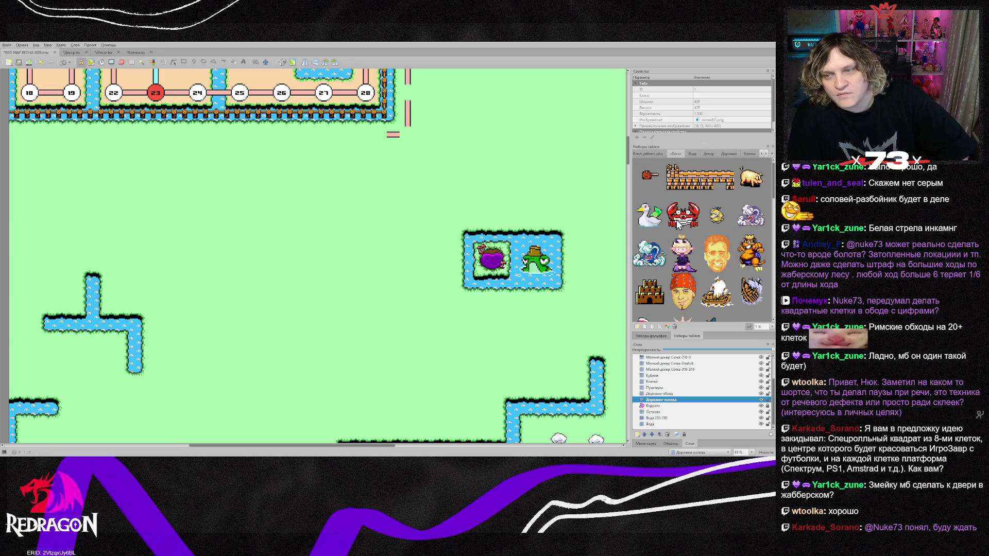
scroll(671, 246, down, 1)
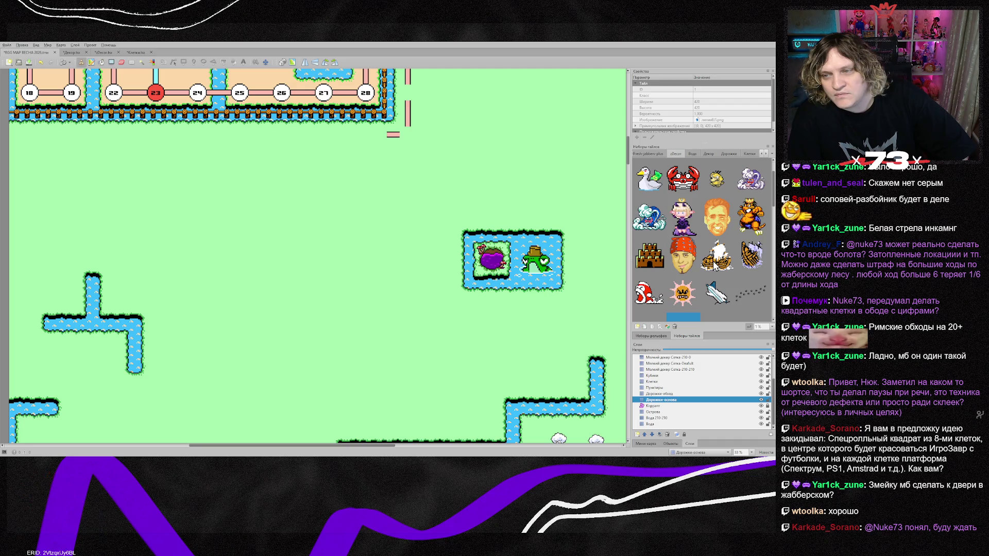
scroll(714, 261, down, 3)
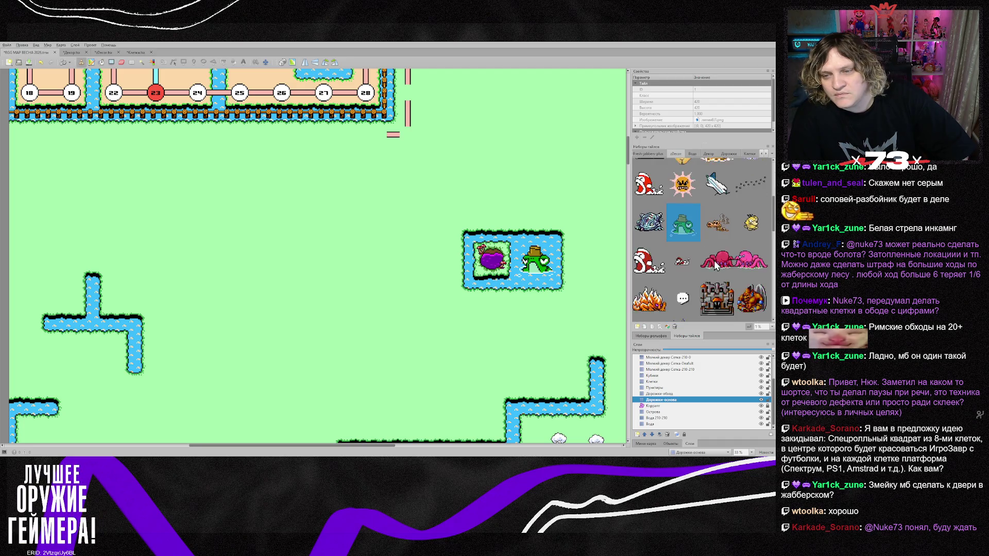
scroll(714, 261, down, 2)
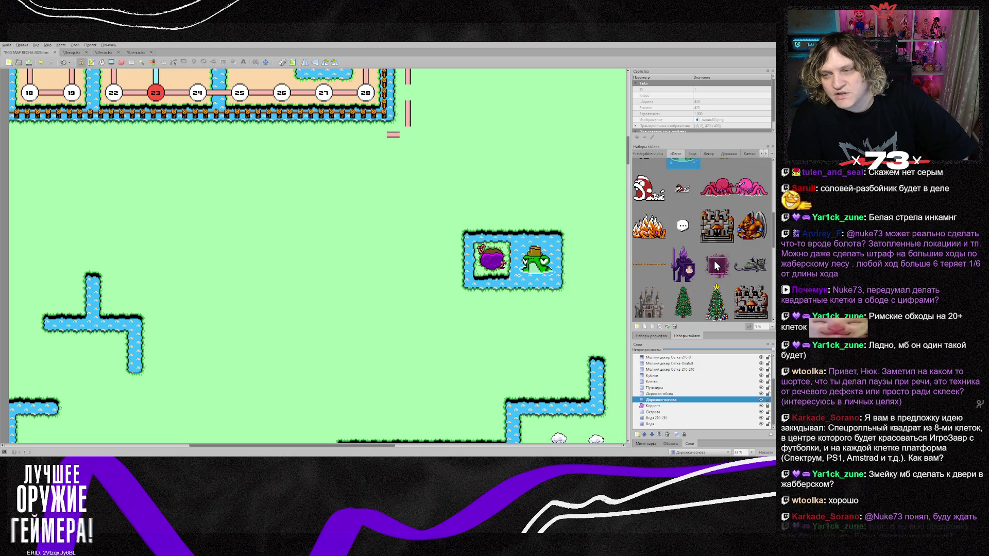
scroll(714, 265, down, 1)
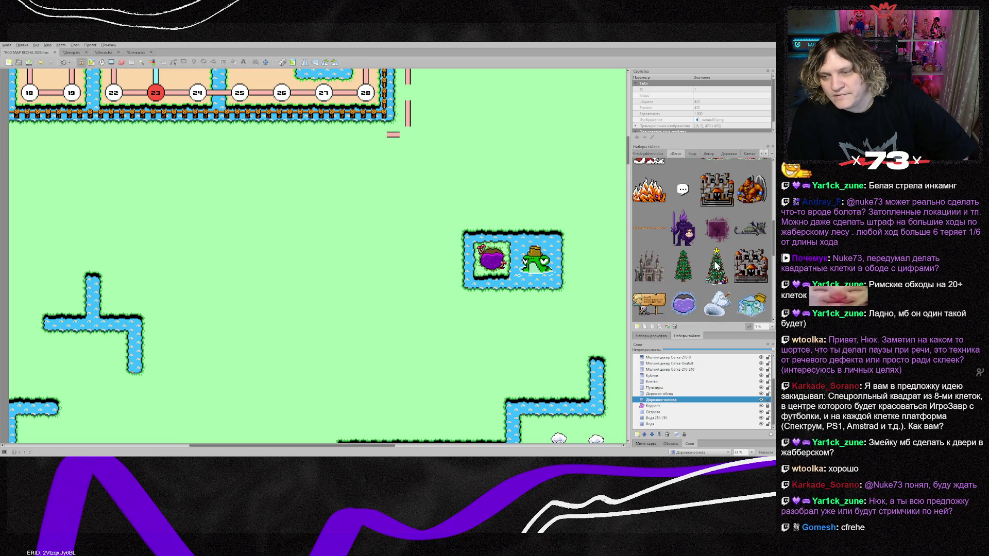
scroll(714, 265, down, 1)
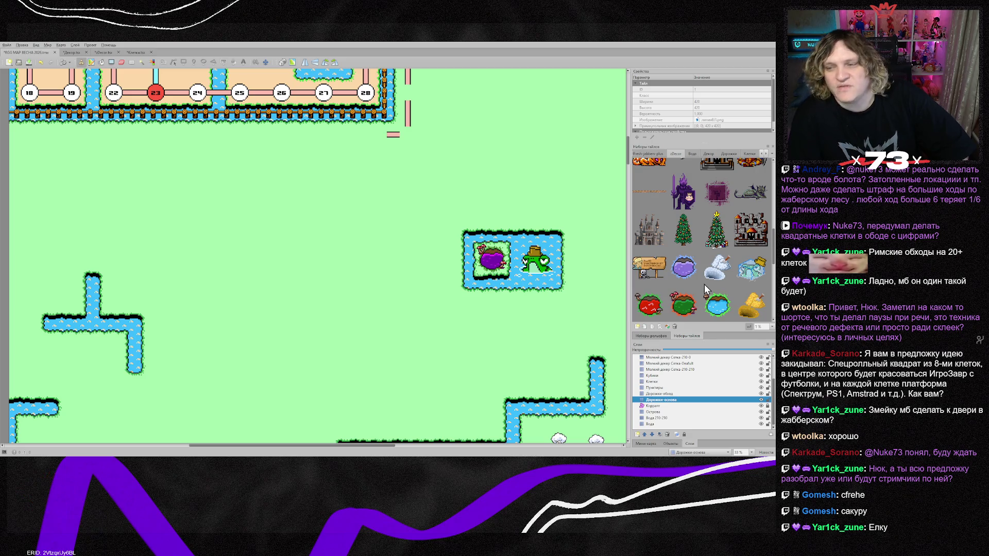
scroll(705, 287, down, 1)
scroll(703, 284, down, 2)
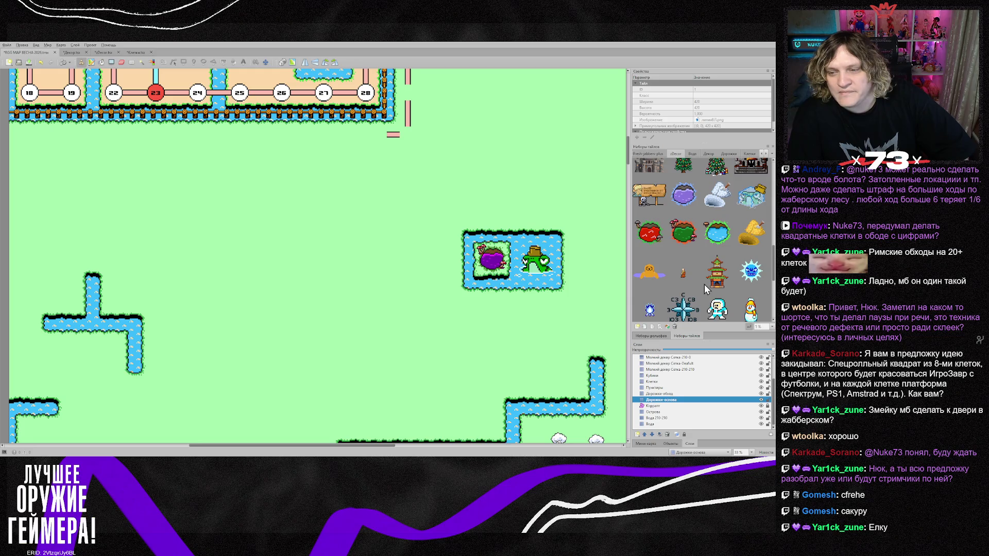
scroll(703, 284, up, 2)
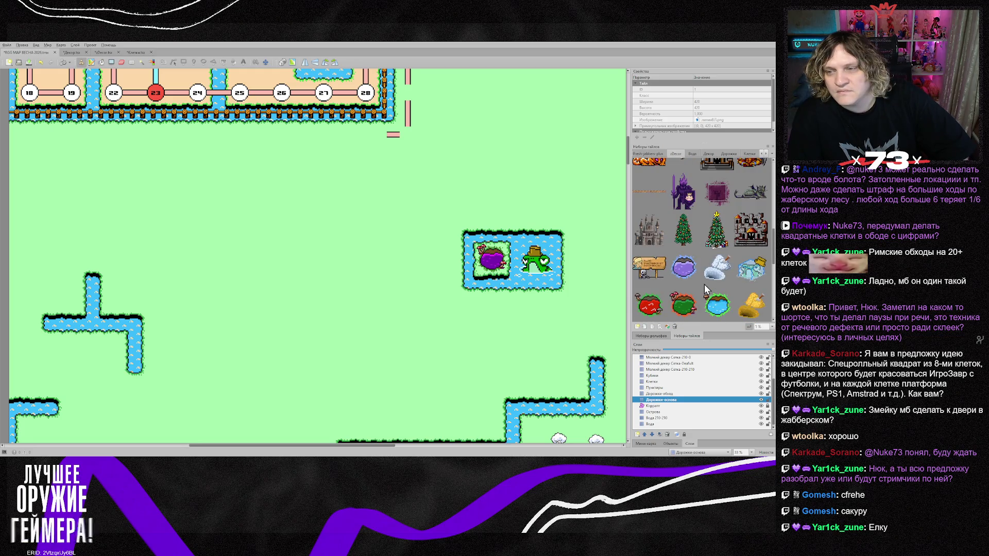
scroll(703, 284, down, 3)
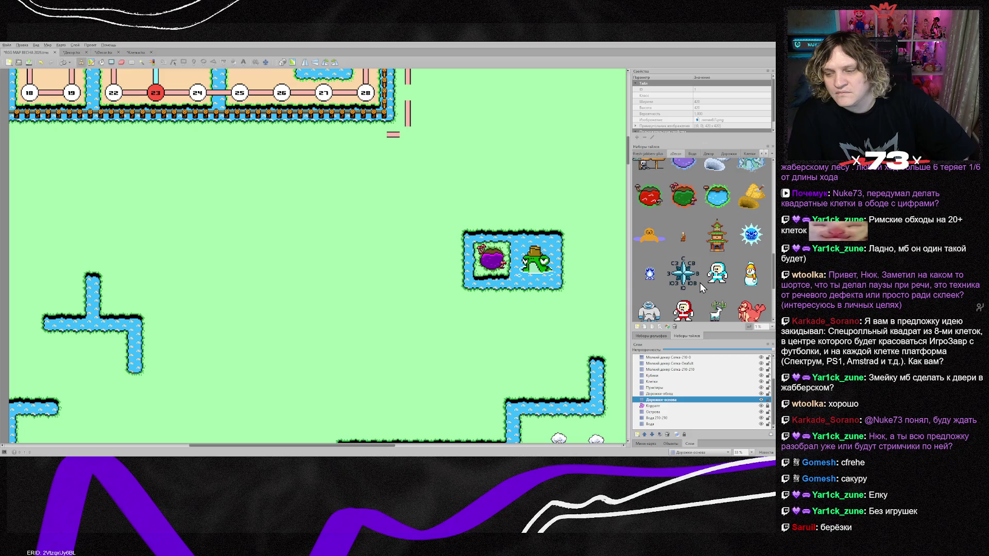
scroll(699, 282, down, 1)
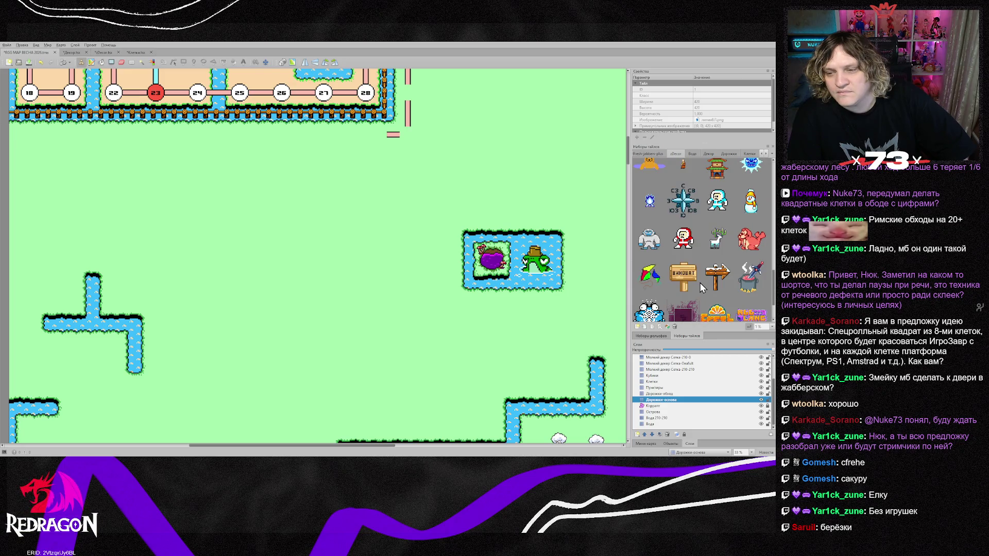
scroll(698, 284, down, 3)
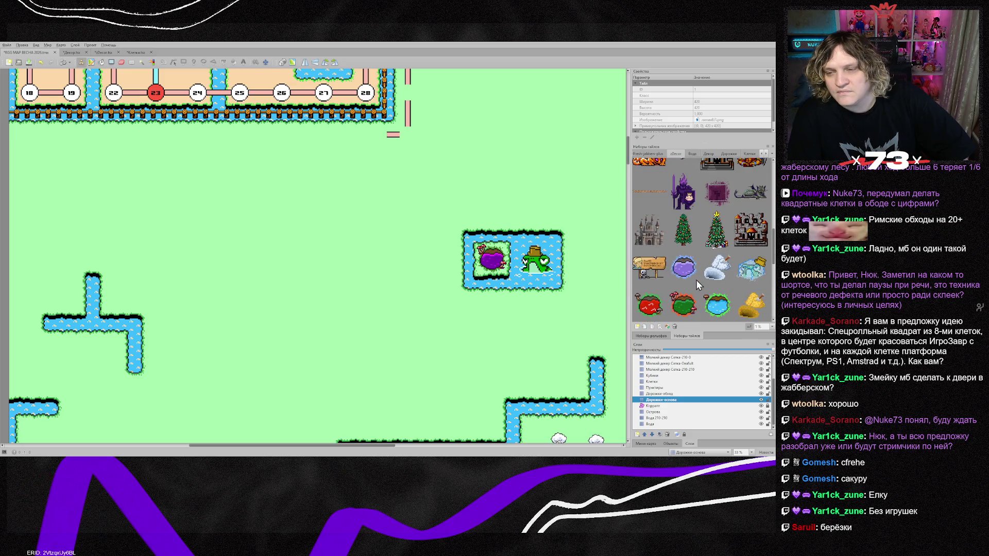
scroll(698, 284, down, 3)
scroll(696, 282, up, 3)
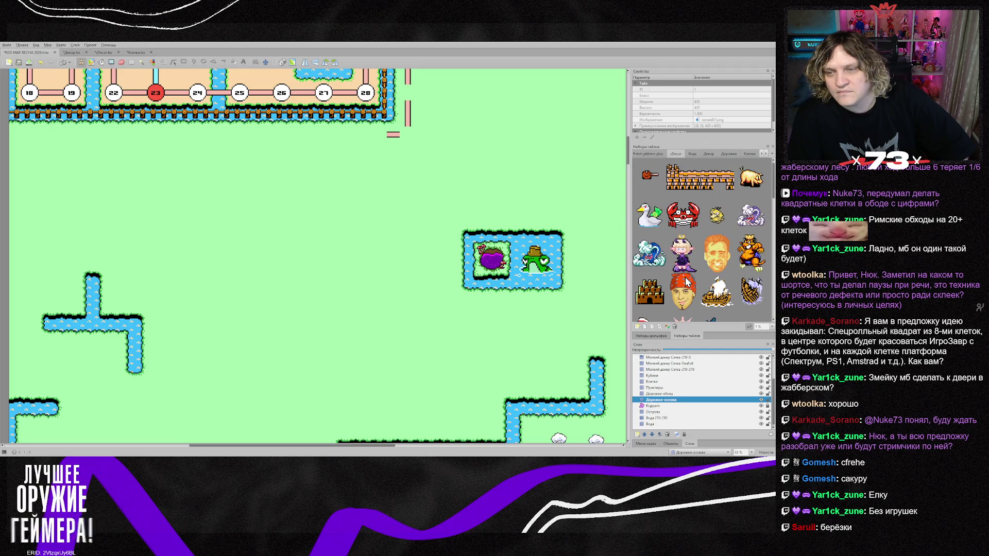
scroll(685, 281, down, 2)
scroll(685, 276, down, 3)
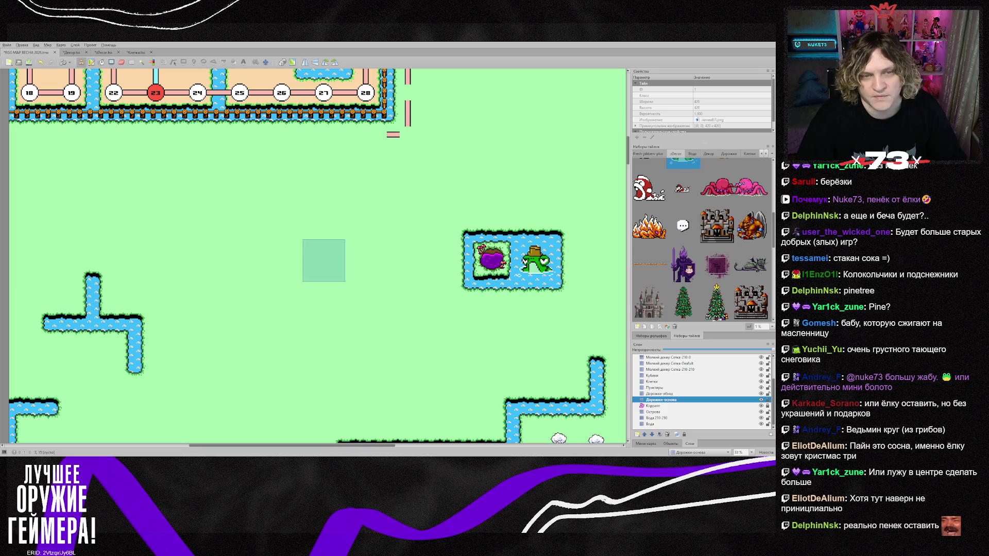
On the Острова layer, stamp the four Fresh-jabbers water corner tiles of the pond rectangle
click(653, 412)
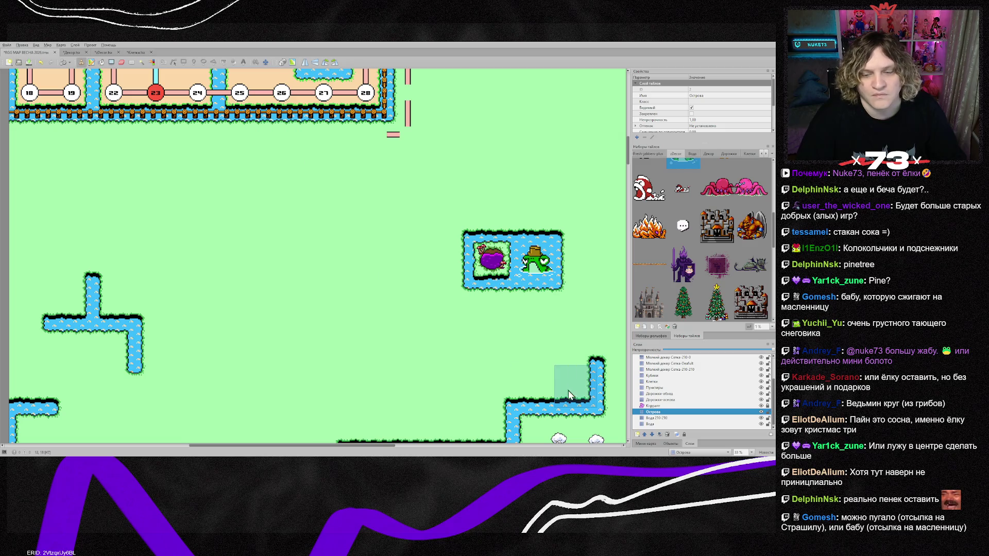
scroll(592, 404, down, 2)
right_click(514, 335)
scroll(427, 297, up, 3)
scroll(427, 297, up, 1)
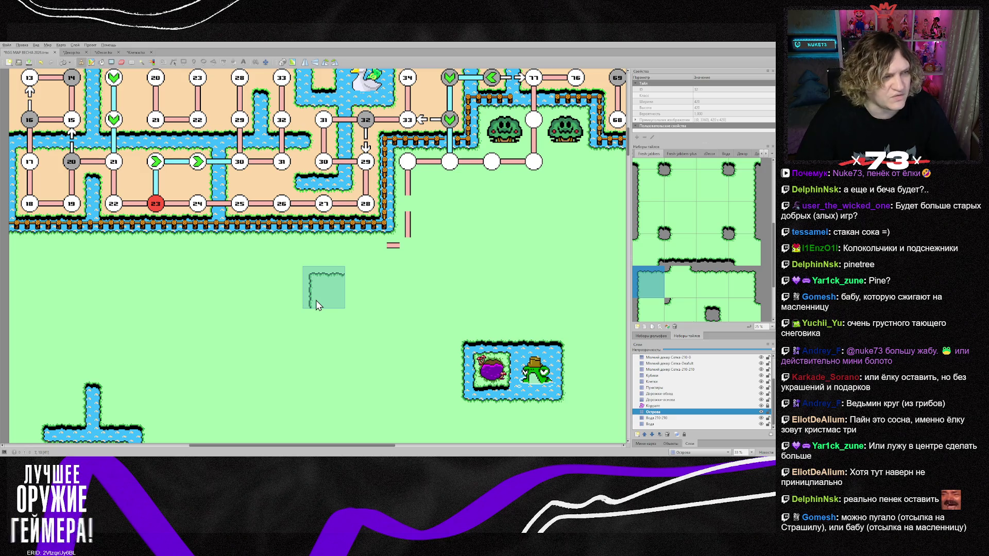
click(316, 308)
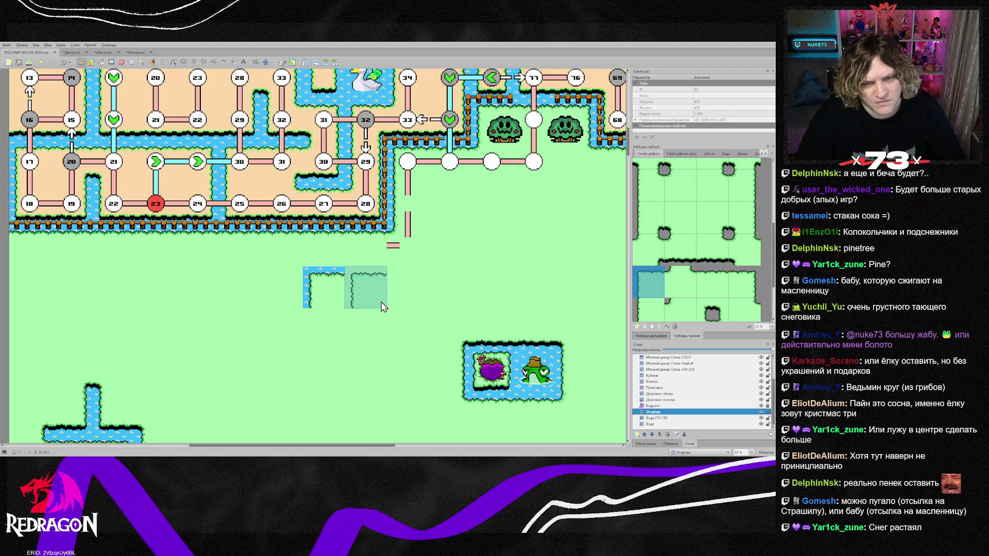
scroll(655, 308, down, 3)
click(655, 308)
click(324, 361)
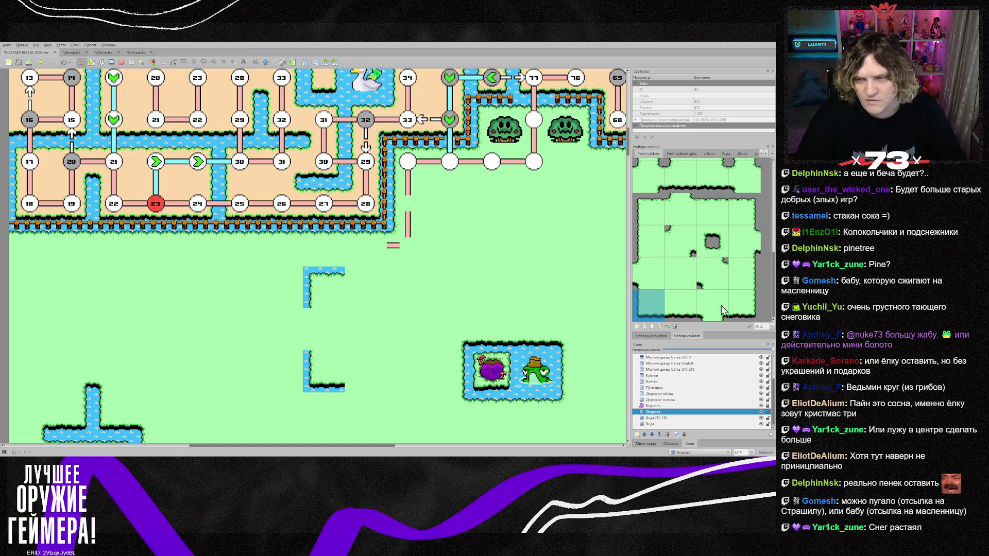
click(743, 309)
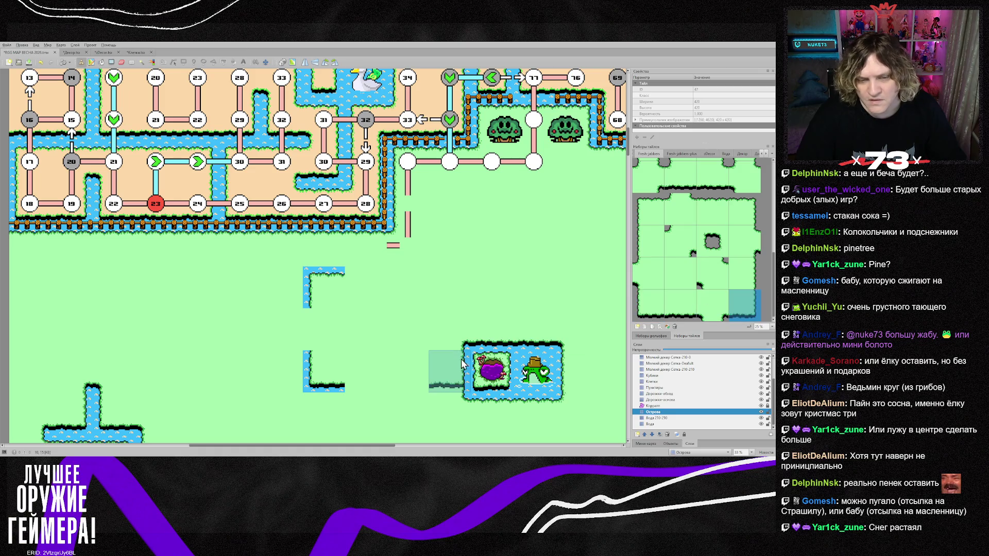
click(407, 366)
click(749, 216)
click(406, 287)
Fill the pond's top, bottom, left and right water edges to close the rectangle
click(705, 216)
click(350, 285)
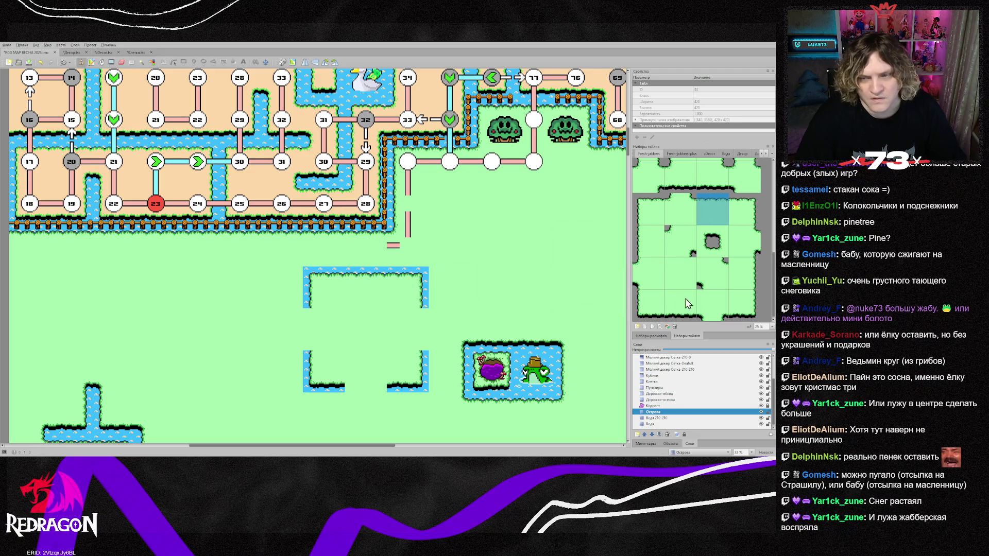
click(684, 304)
click(366, 381)
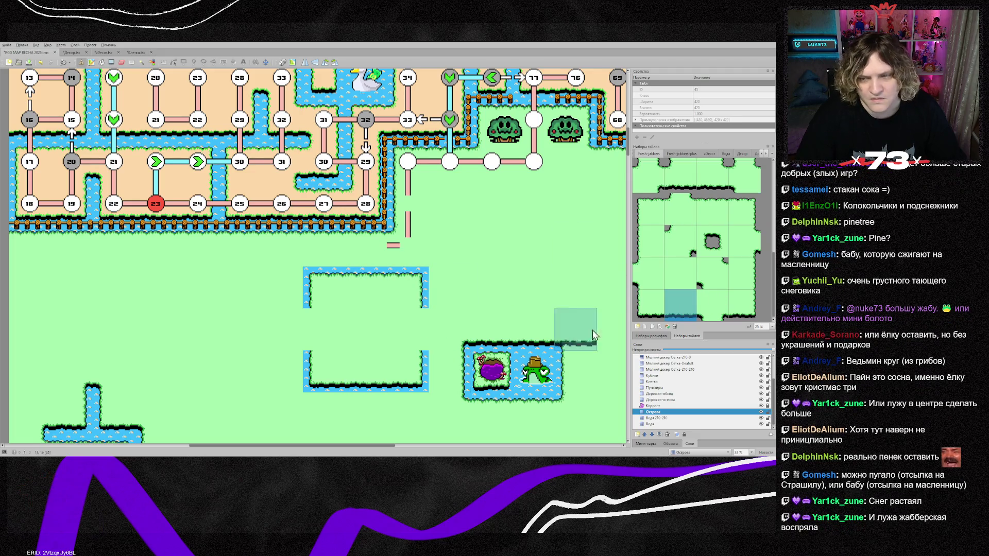
click(647, 241)
click(324, 329)
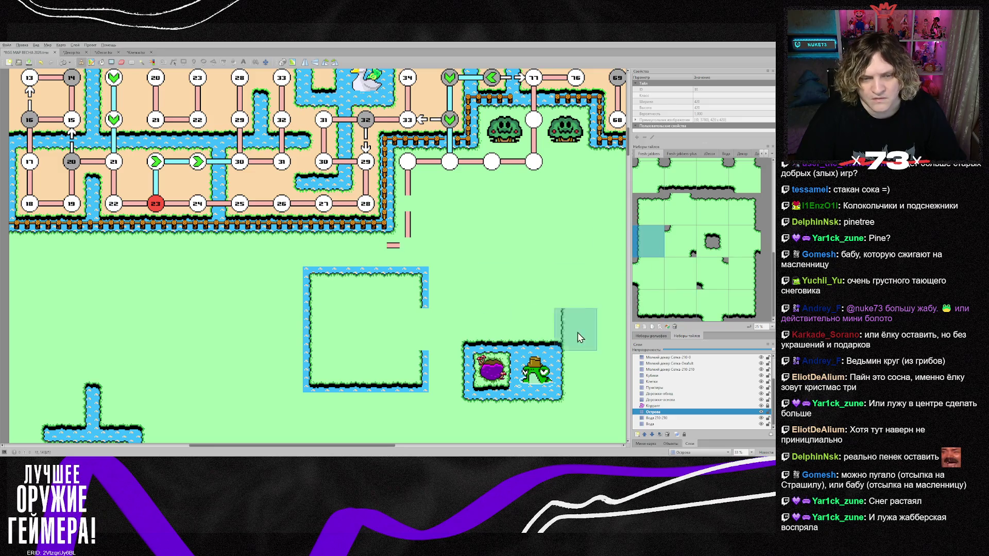
click(744, 273)
click(406, 329)
key(r)
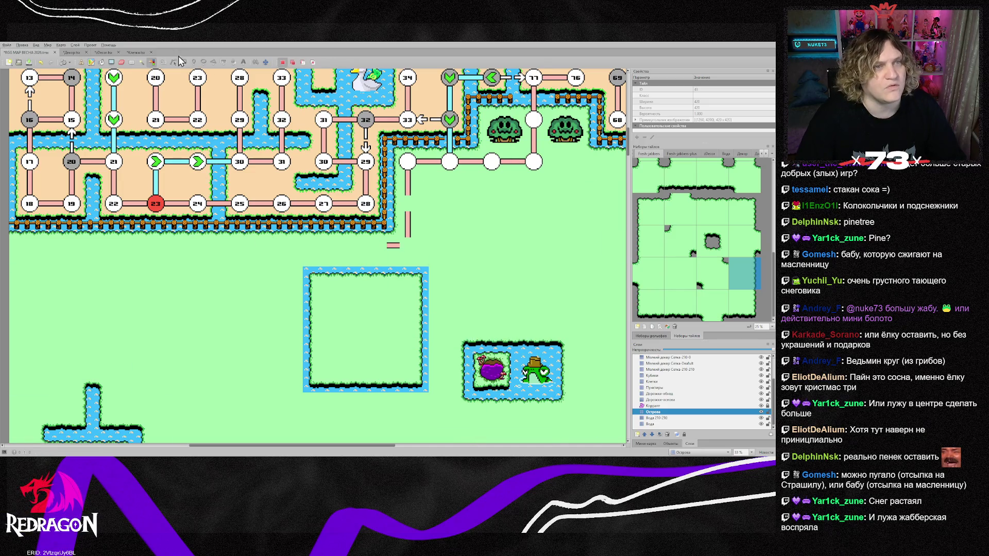
click(82, 64)
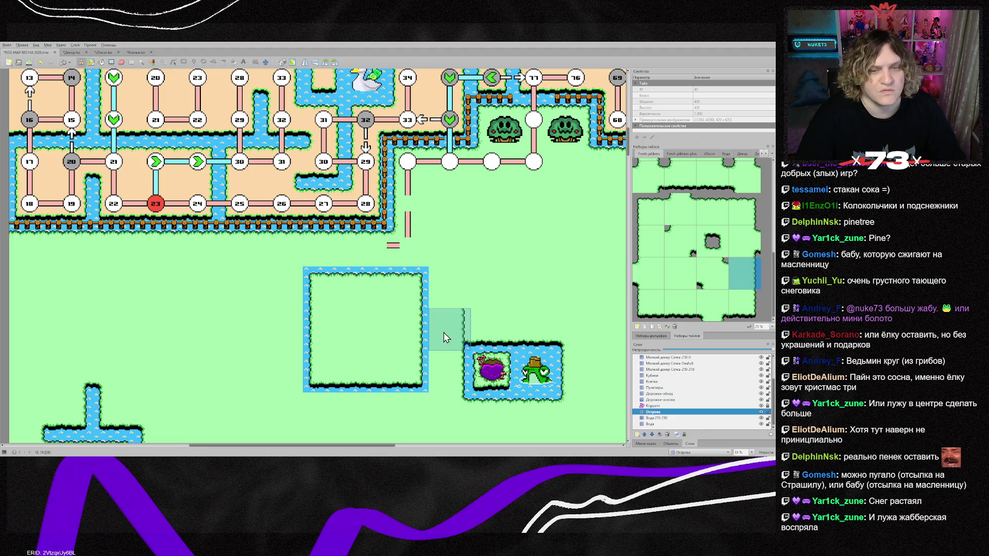
Paint water tiles between the pond and the frog island, extending the channel two tiles upward
scroll(443, 332, down, 3)
scroll(443, 332, up, 2)
scroll(445, 337, down, 1)
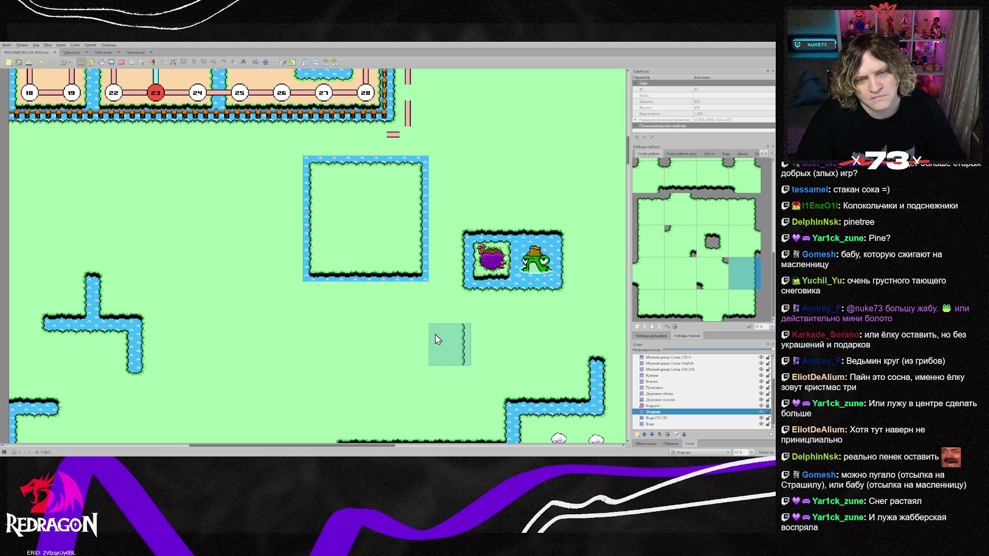
scroll(431, 335, up, 1)
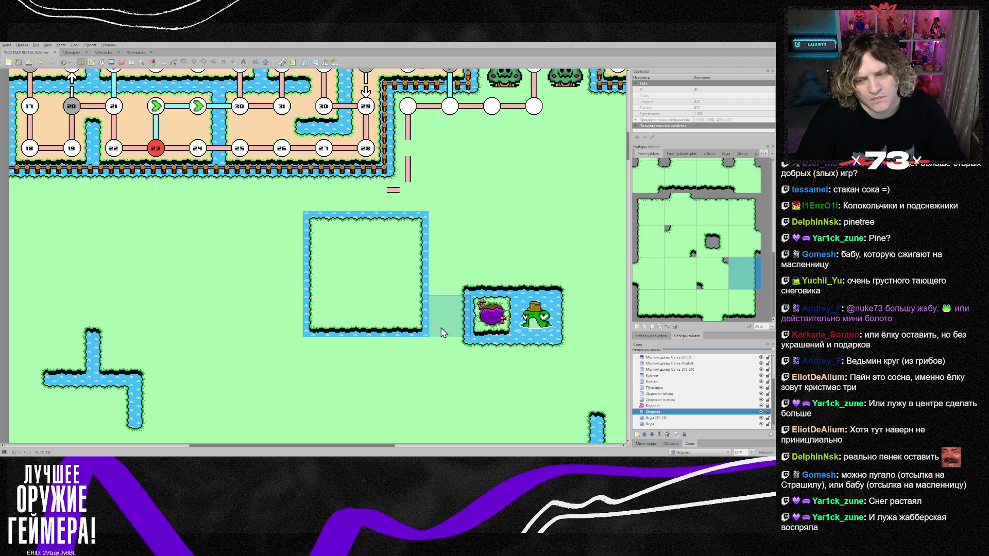
click(450, 304)
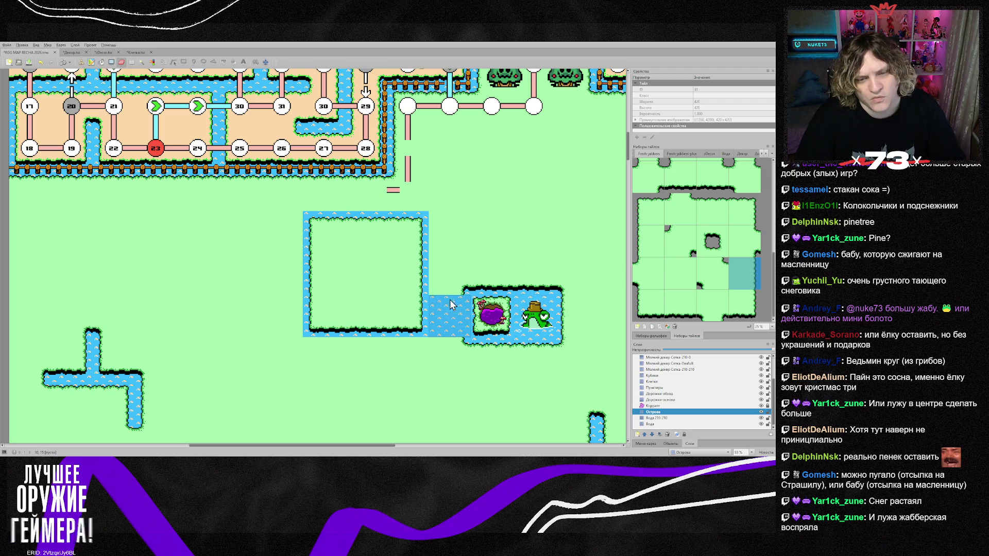
drag(452, 282, 450, 245)
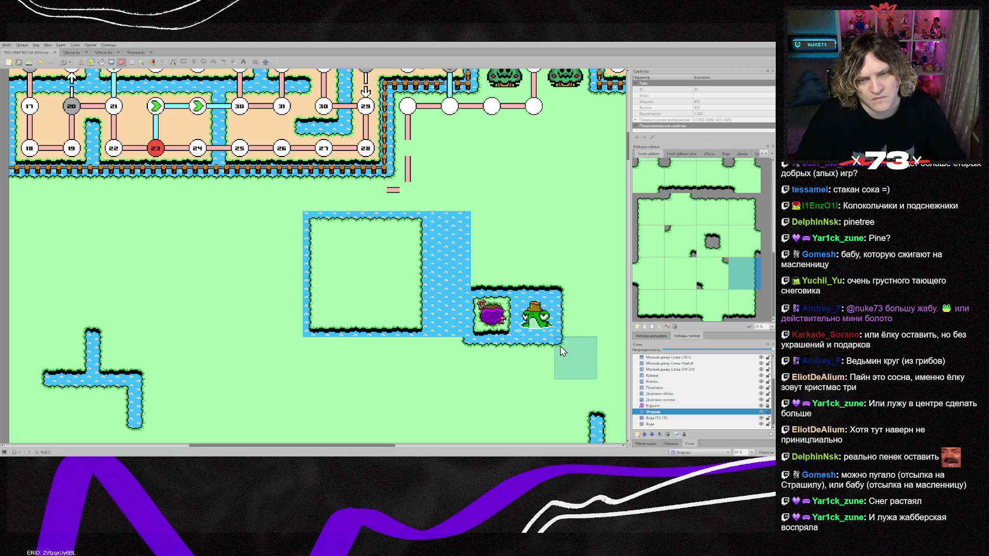
Drag the frog on the Уникальный декор layer into the new water channel
scroll(688, 378, up, 2)
click(672, 370)
mouse_move(537, 319)
mouse_down()
mouse_move(458, 295)
mouse_move(449, 276)
mouse_up()
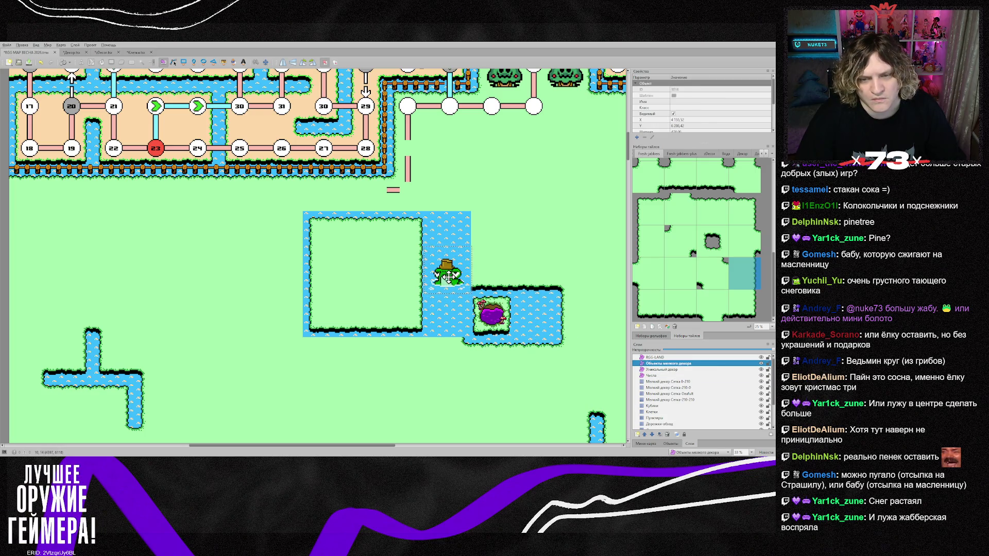
Delete the purple bush object and the small grass island object
click(483, 304)
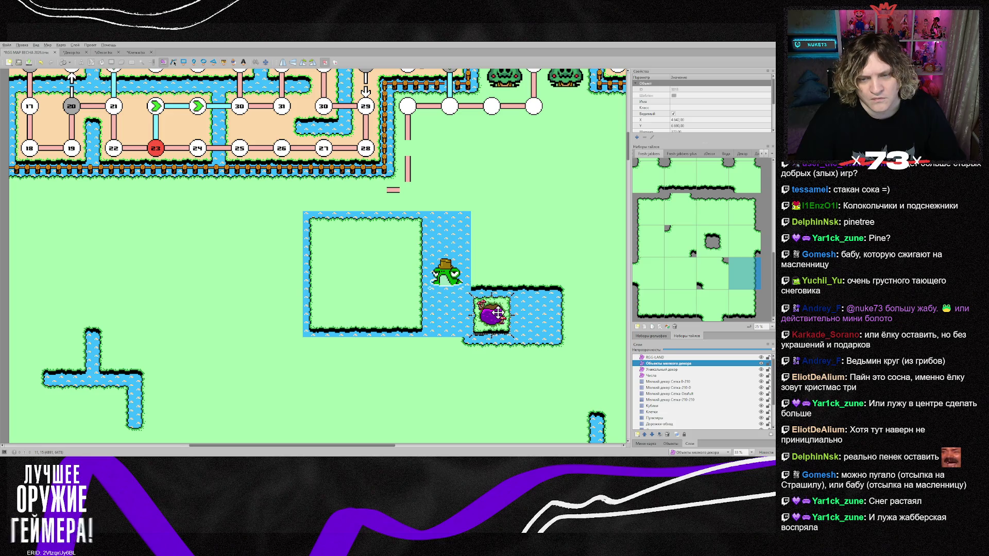
key(Delete)
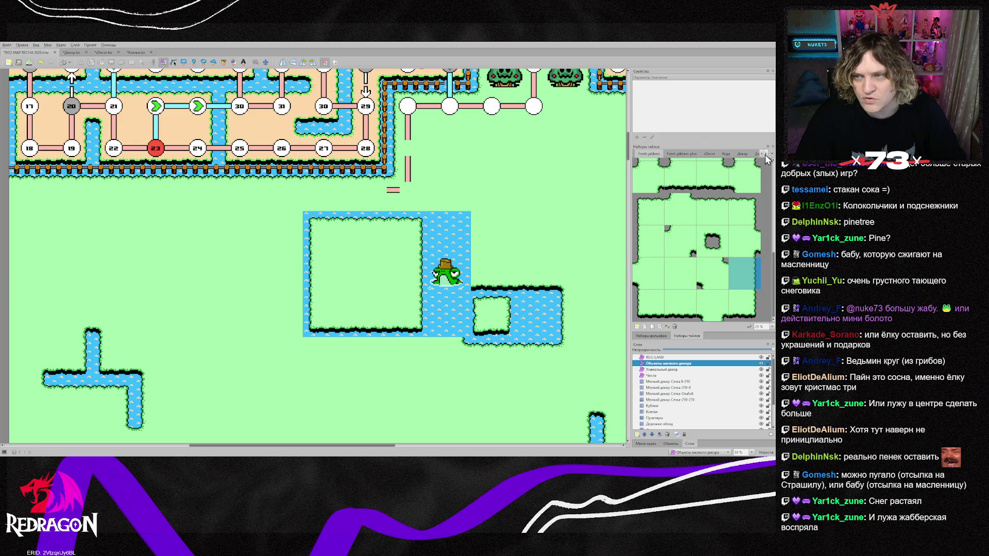
click(684, 153)
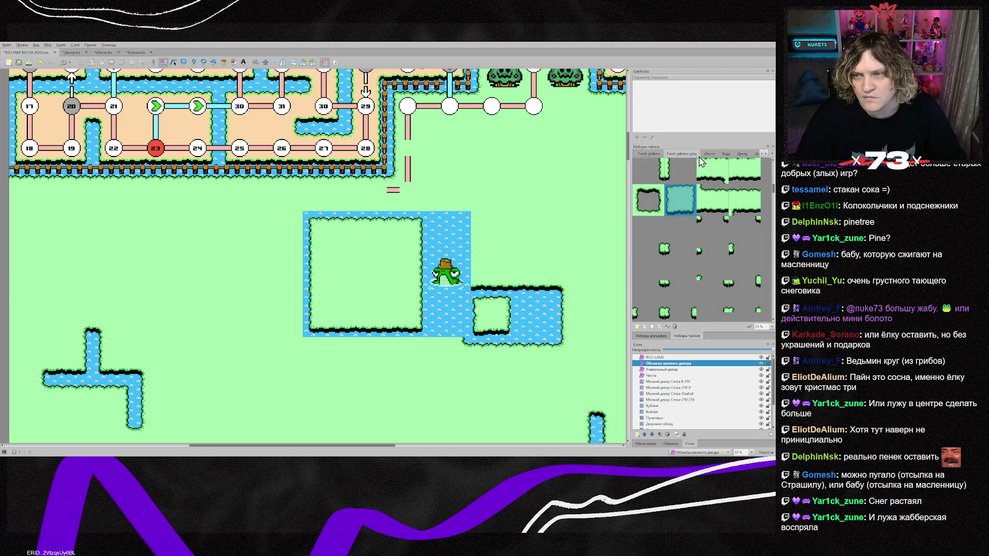
click(414, 259)
key(Delete)
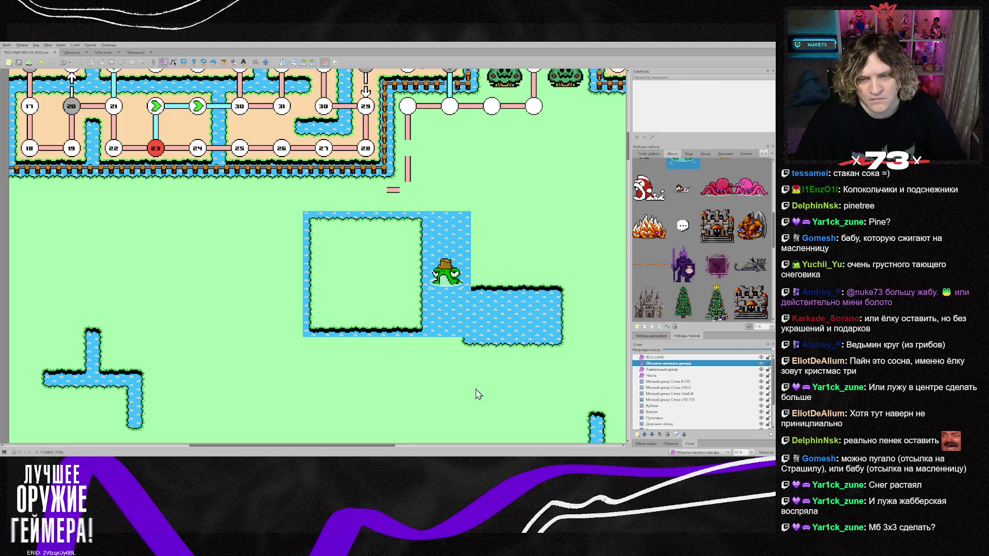
drag(372, 446, 388, 447)
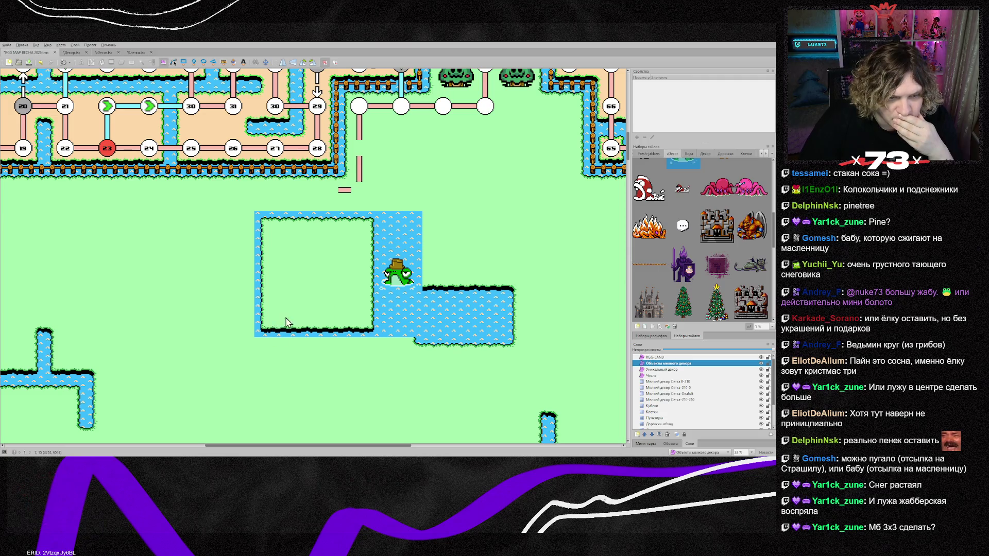
On the Острова layer, move the pond's bottom corner and bottom-edge bank tiles one row lower
scroll(690, 421, down, 3)
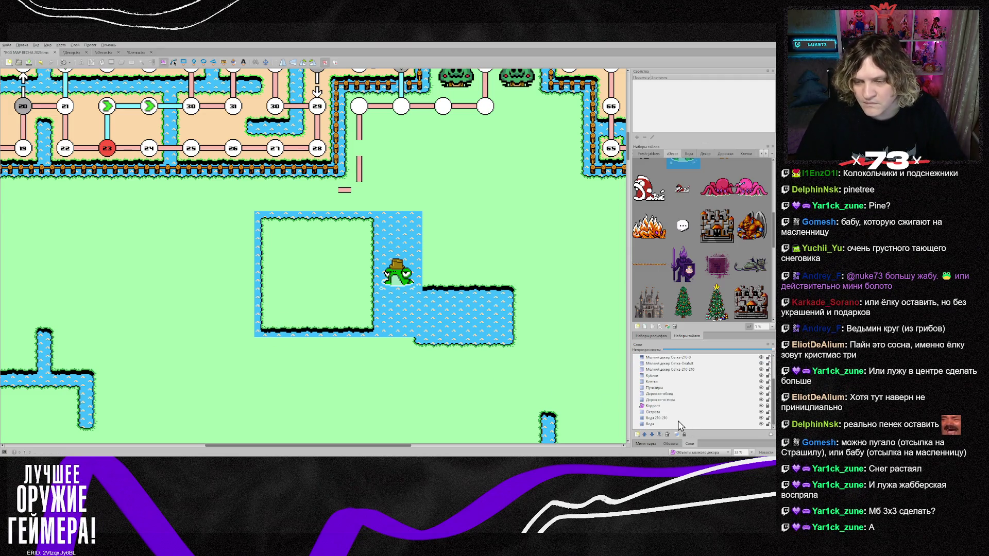
click(663, 412)
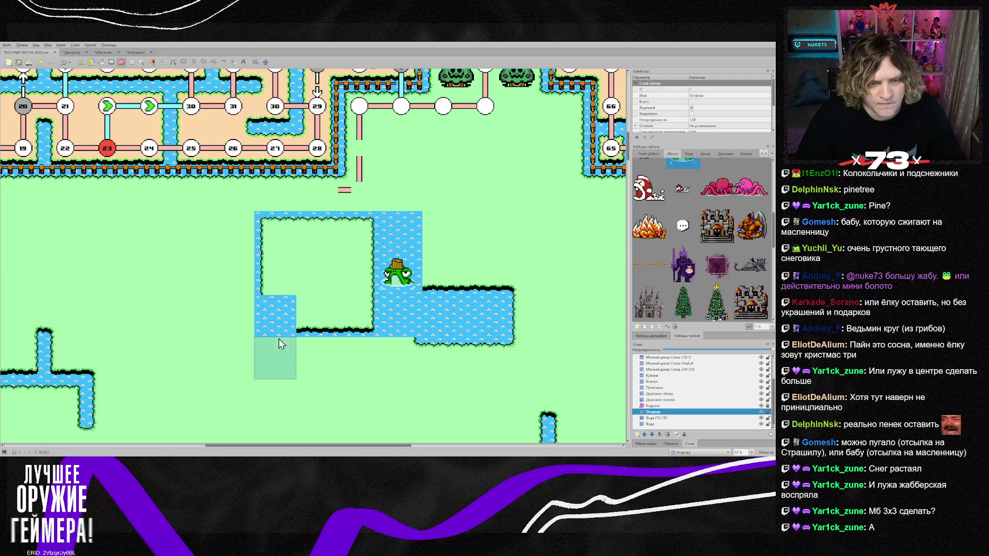
click(280, 328)
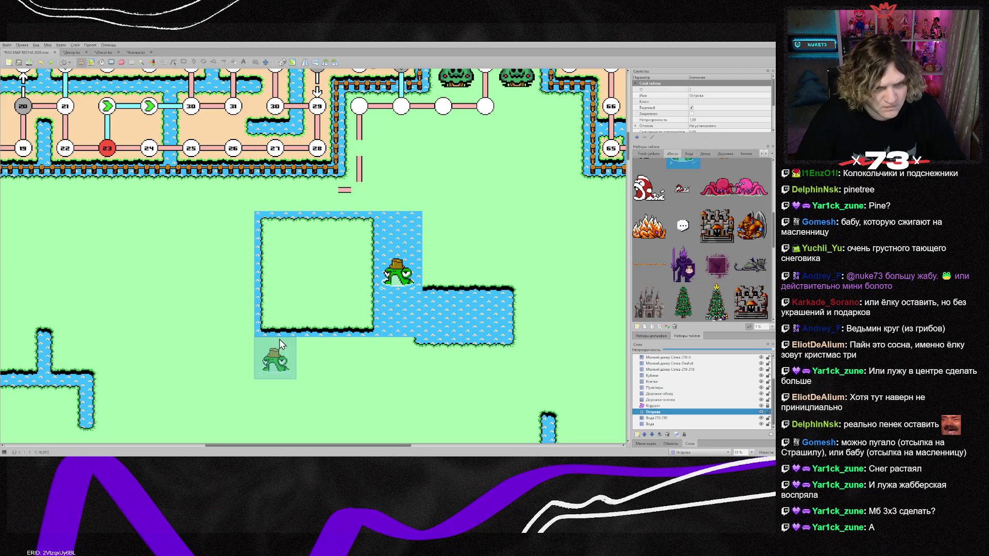
right_click(279, 325)
click(278, 361)
right_click(359, 317)
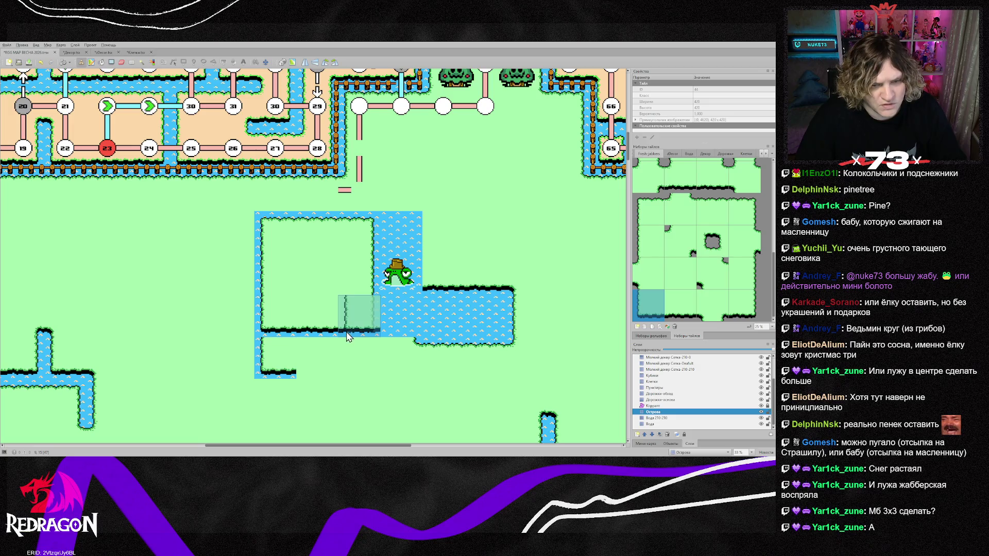
click(359, 360)
right_click(317, 316)
click(314, 360)
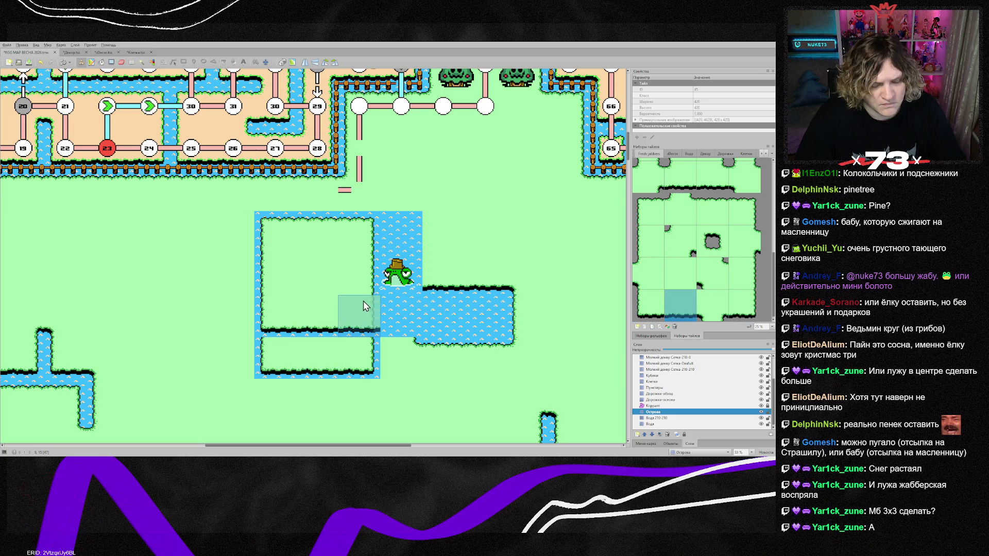
Restamp the left-edge, top-left corner and top-edge bank tiles around the inner grass square
right_click(275, 269)
click(282, 324)
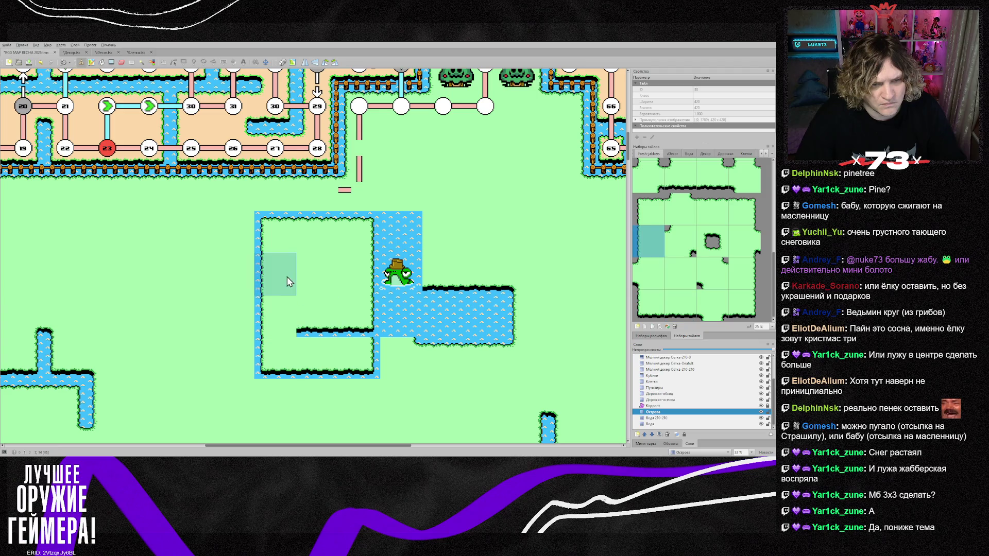
right_click(280, 237)
click(292, 278)
right_click(317, 235)
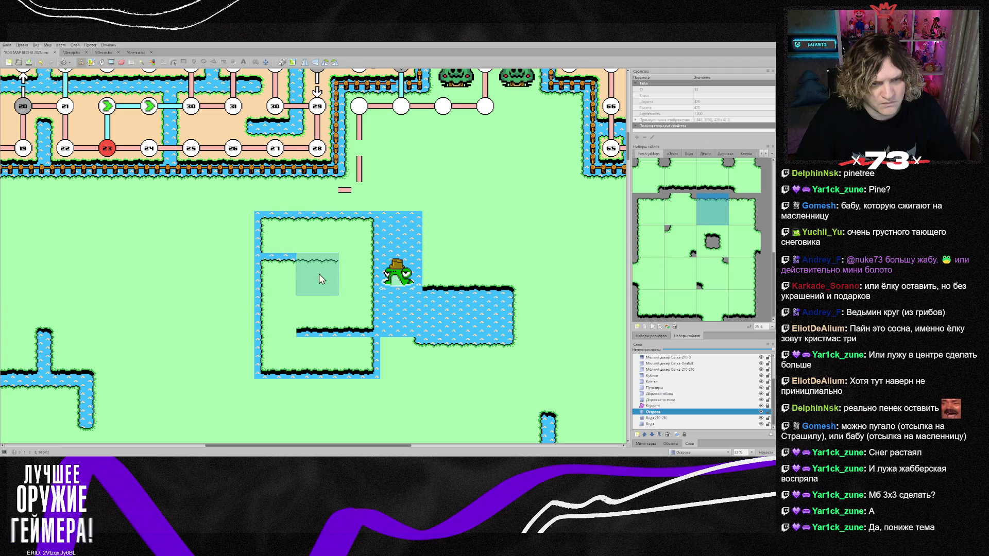
click(319, 273)
right_click(350, 252)
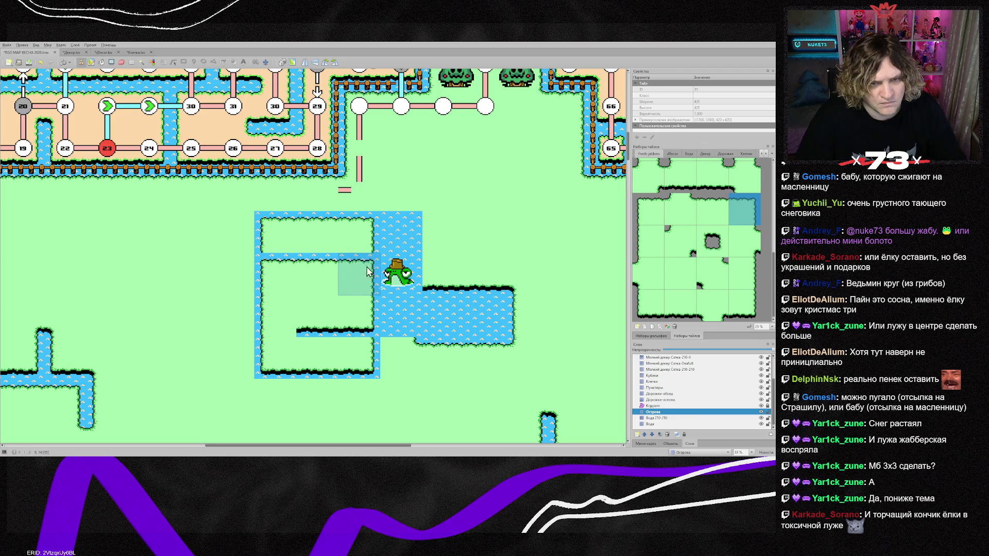
Patch the pond edge with water and cover the leftover ledges with plain grass
scroll(417, 367, up, 2)
click(418, 367)
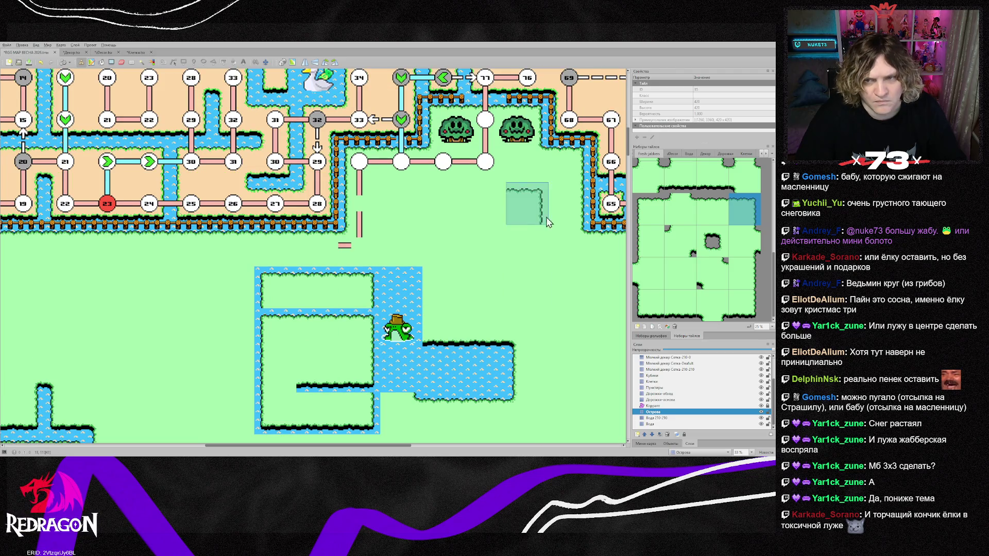
right_click(567, 206)
click(361, 373)
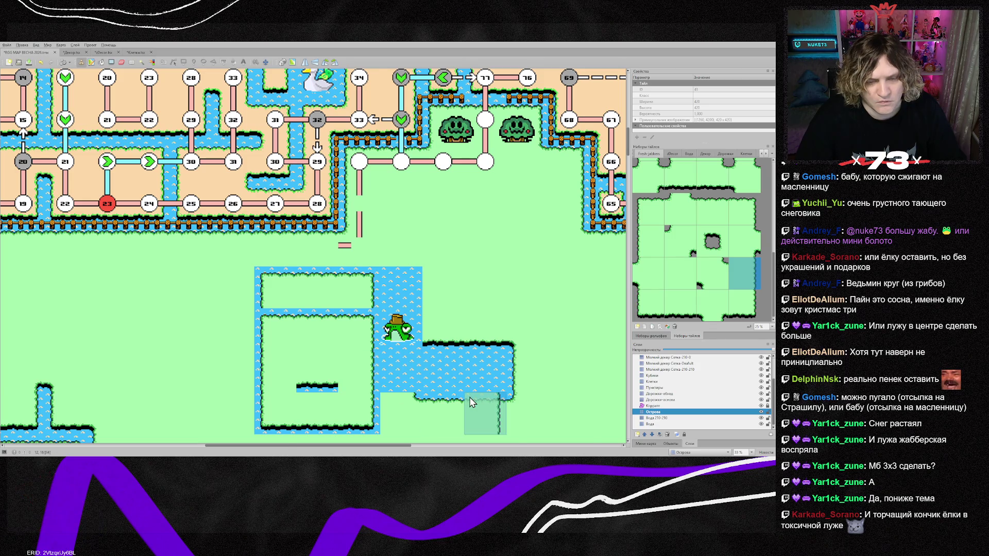
scroll(463, 392, down, 4)
right_click(402, 343)
click(318, 267)
Erase stray grass tiles from the pool's top strip and bottom edge
key(e)
mouse_move(316, 177)
mouse_down()
mouse_move(273, 176)
mouse_move(343, 190)
mouse_up()
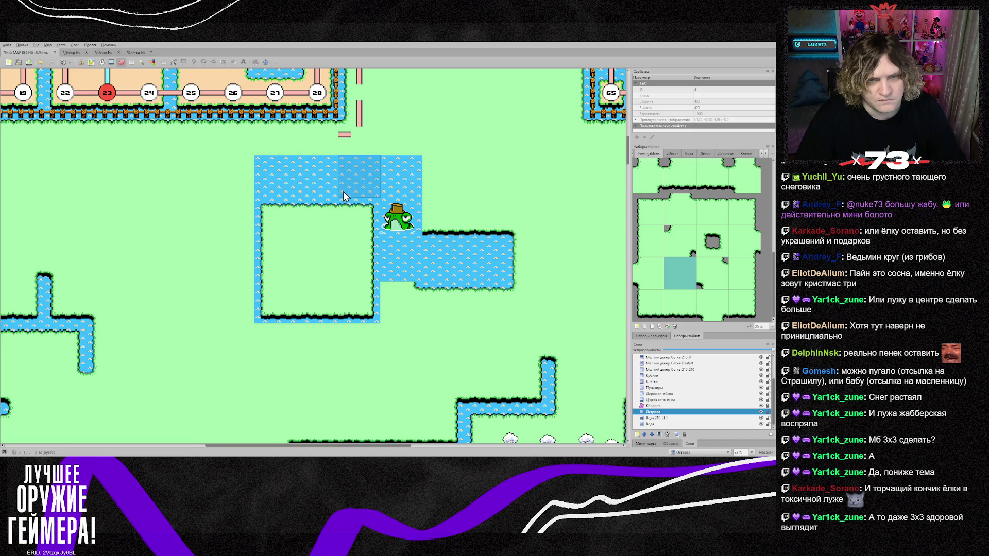
click(435, 292)
click(403, 298)
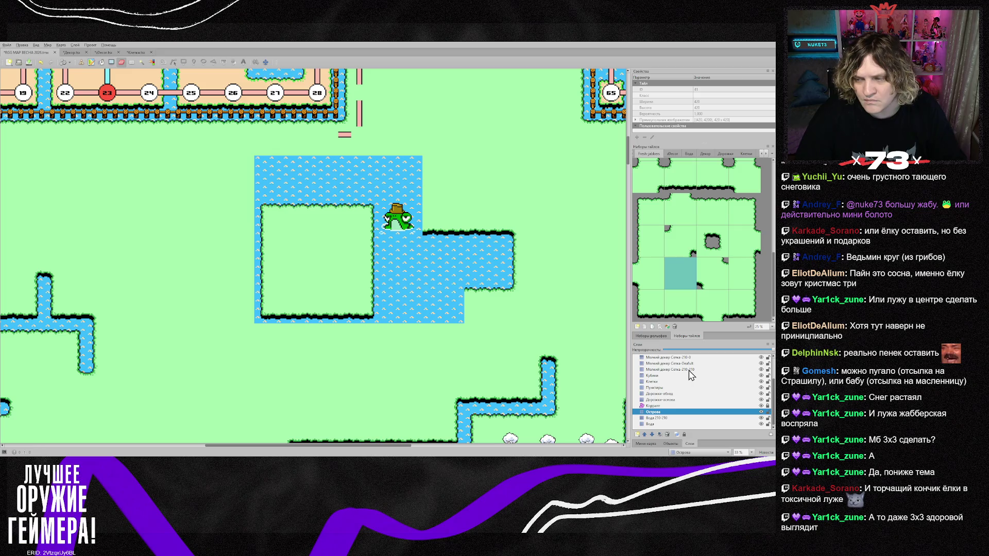
Move the frog lower into the water, then switch over to Photoshop
scroll(667, 372, up, 2)
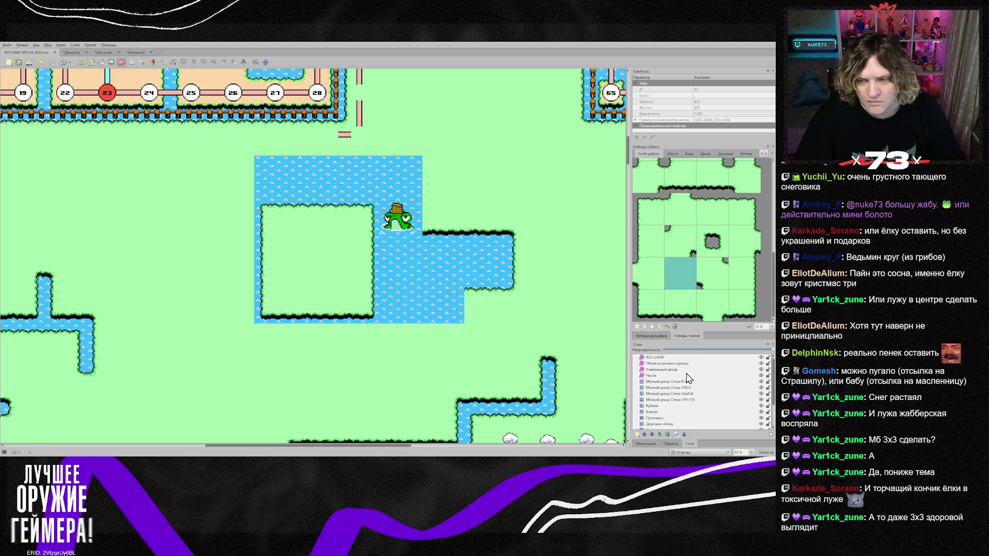
click(666, 371)
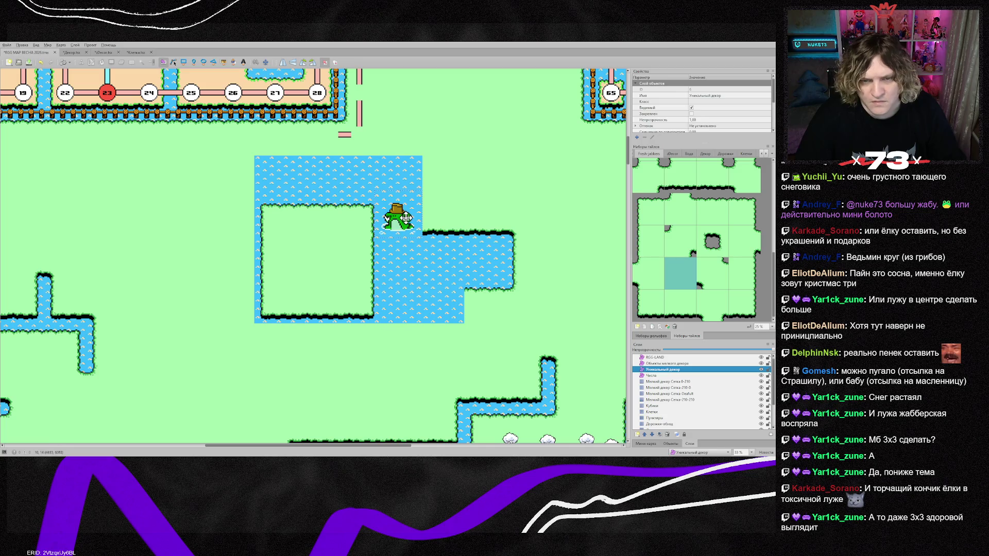
click(399, 222)
drag(399, 222, 401, 266)
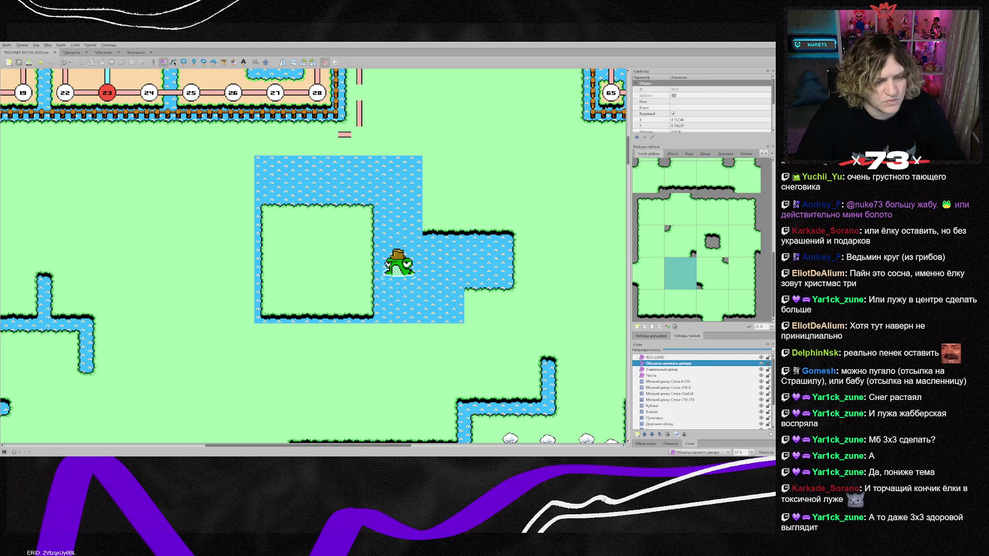
key(alt+Tab)
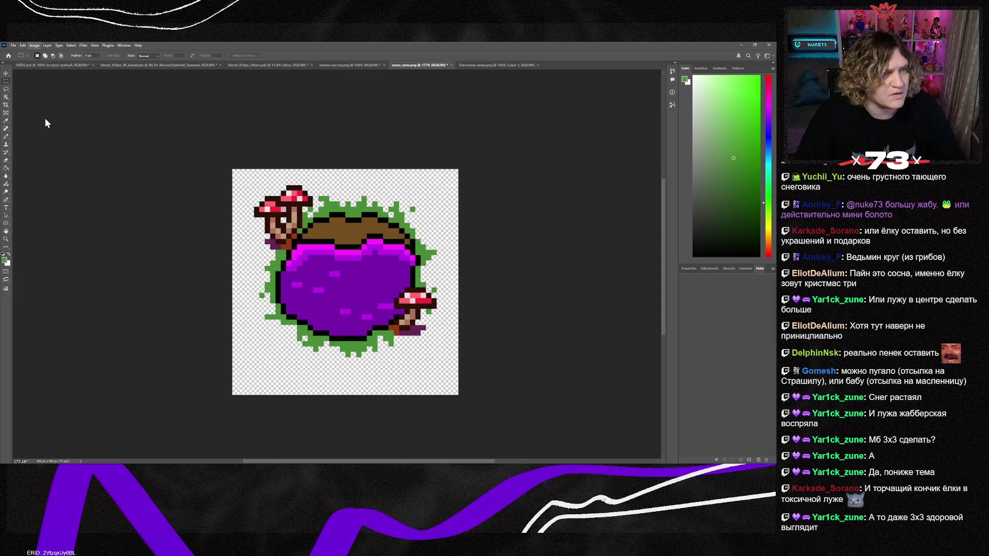
Zoom into the purple swamp sprite's top-left mushroom in Photoshop, then return to Tiled
key(h)
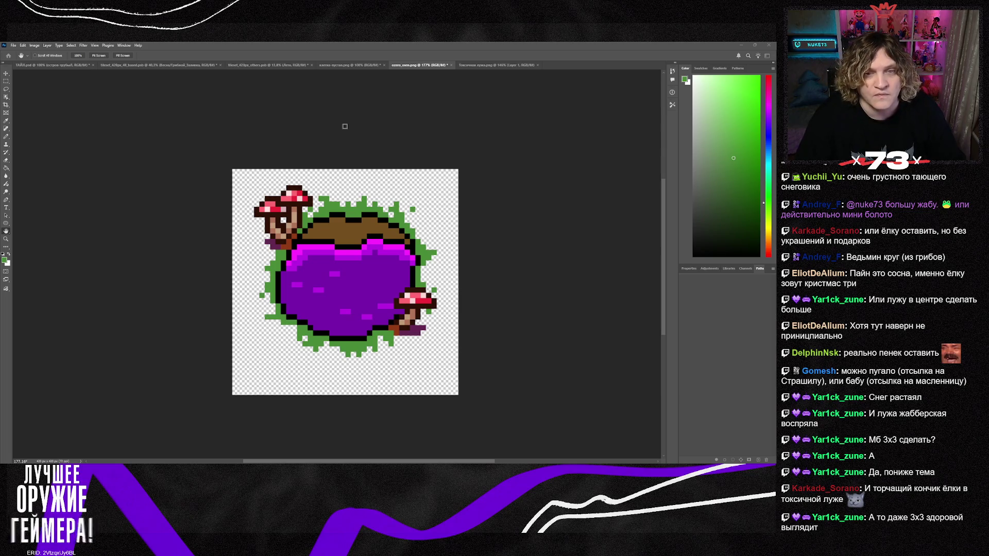
key(i)
key(m)
key(ctrl+plus)
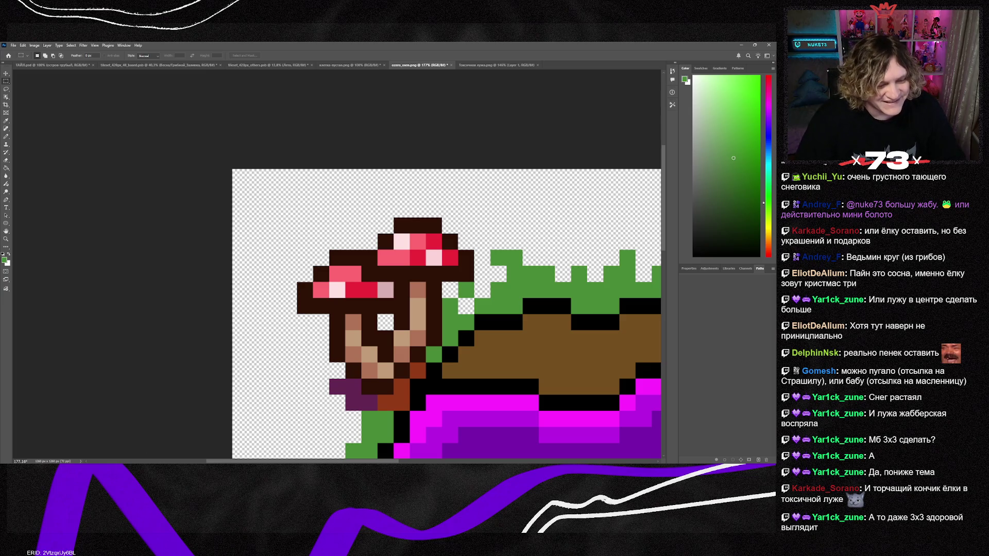
key(alt+Tab)
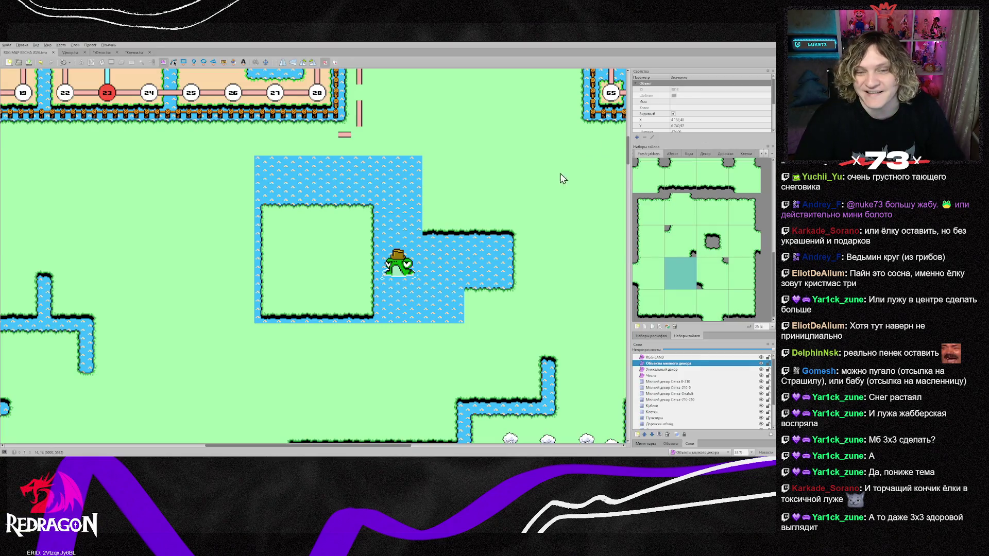
Bring up the zDecor tileset's decor sprites and open zDecor.tsx in the tileset editor
click(674, 154)
scroll(687, 206, down, 3)
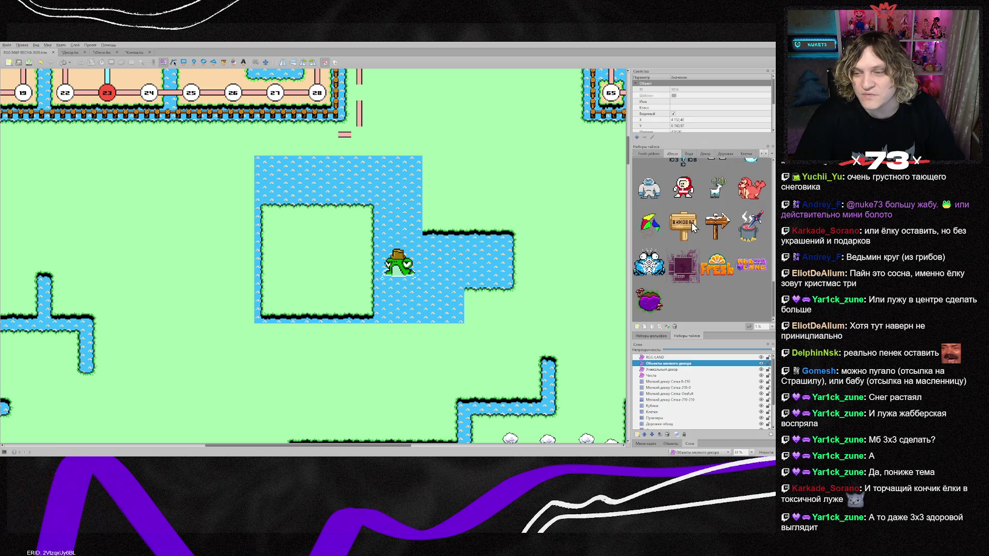
click(108, 53)
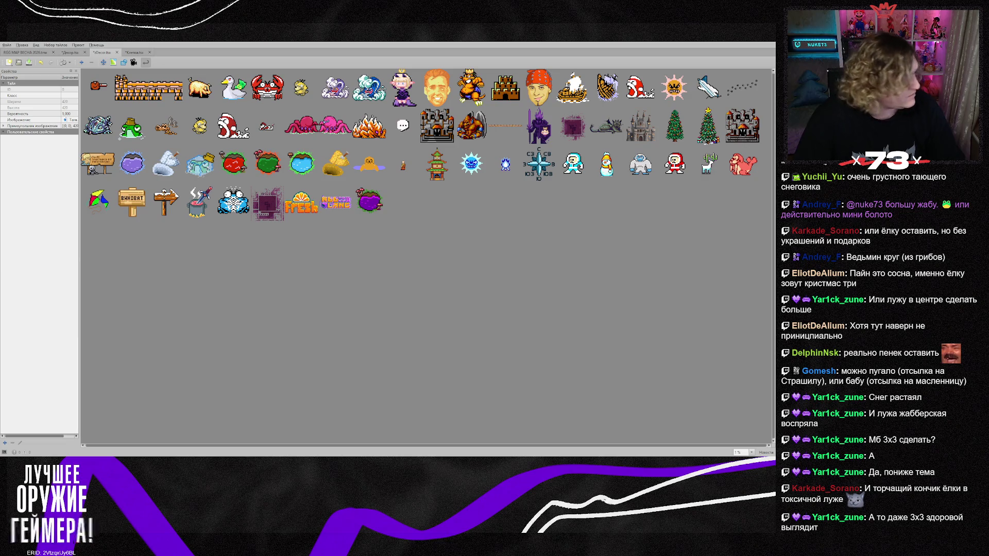